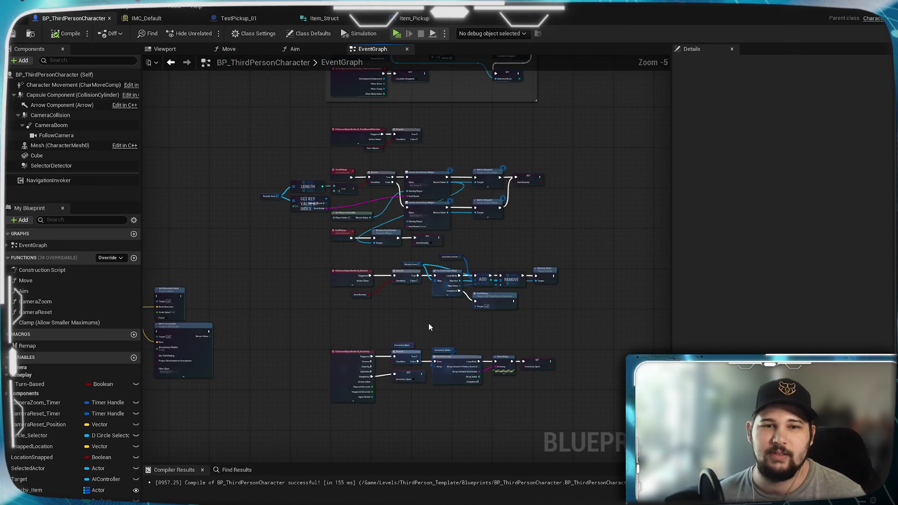
Inspect the inventory input nodes, then look over the TestPickup_01 blueprint
scroll(428, 323, up, 1)
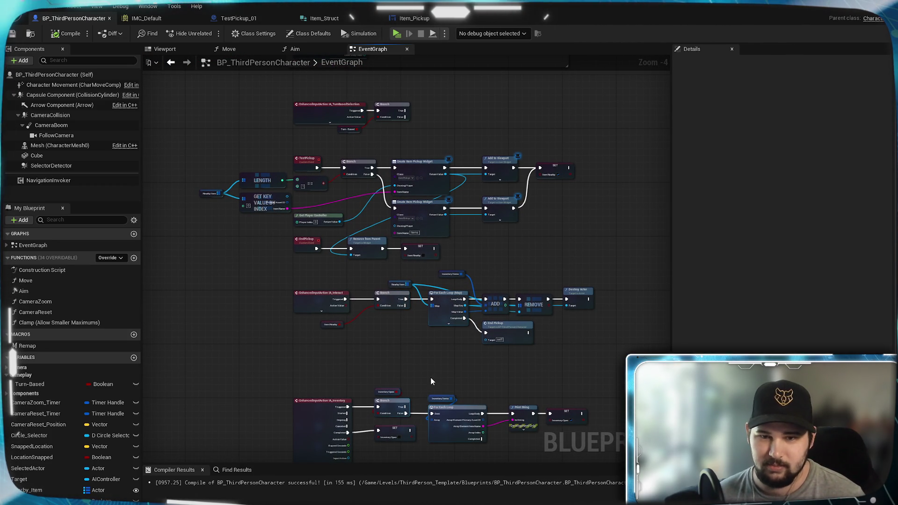
scroll(430, 378, up, 1)
scroll(366, 254, down, 1)
scroll(366, 253, up, 2)
mouse_move(366, 253)
mouse_down()
mouse_move(417, 389)
mouse_move(374, 178)
mouse_move(260, 157)
mouse_up()
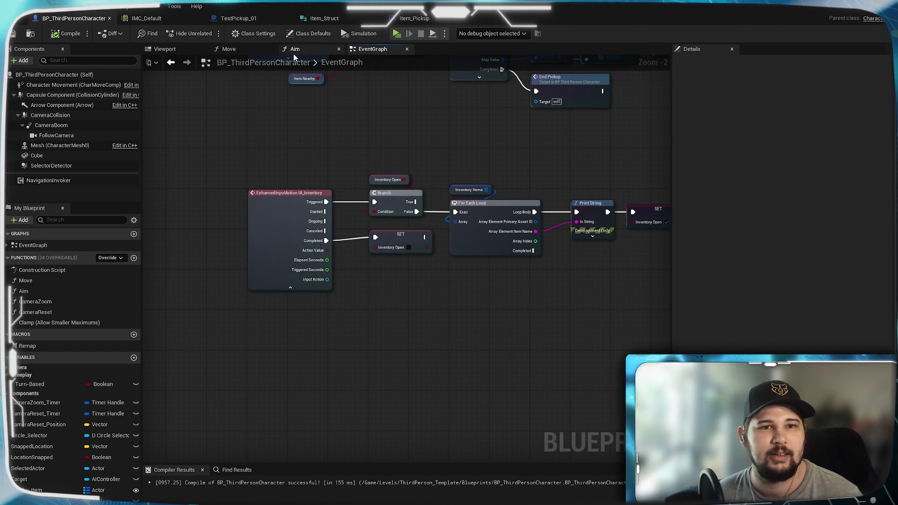
click(237, 18)
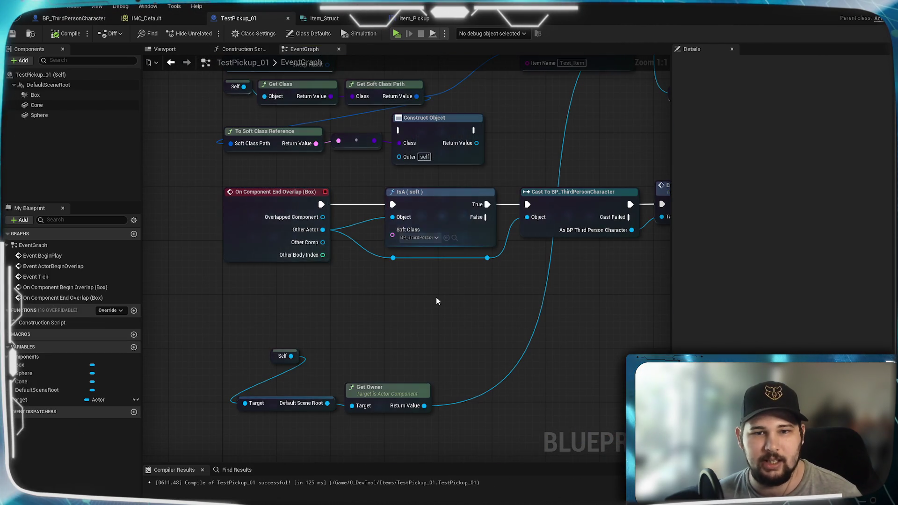
scroll(437, 299, down, 3)
scroll(421, 306, up, 2)
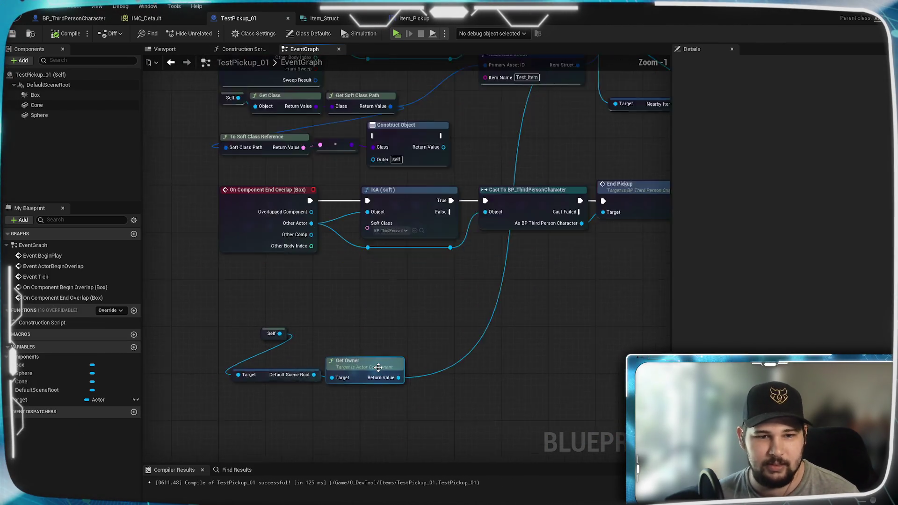
Review the character's IA_Inventory logic through the SET Inventory Open node and save all assets
click(73, 18)
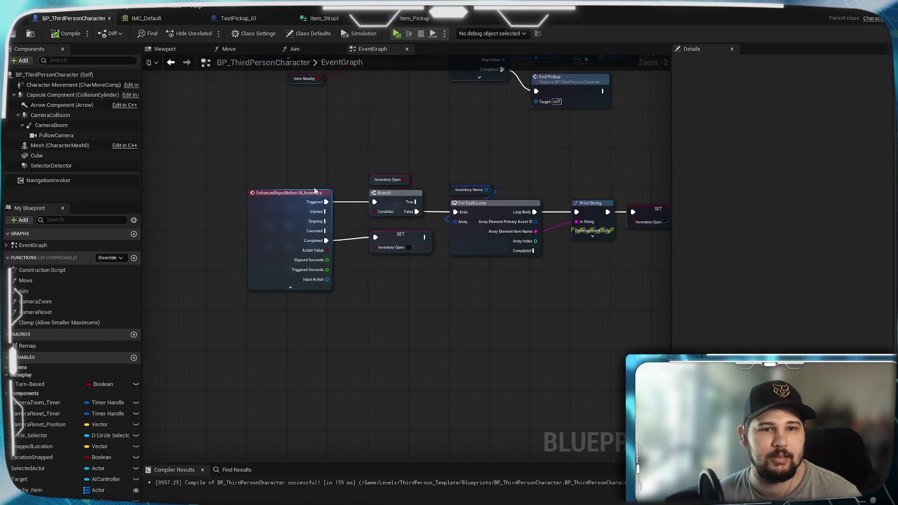
scroll(458, 288, up, 2)
mouse_move(459, 289)
mouse_down()
mouse_move(310, 321)
mouse_move(455, 315)
mouse_up()
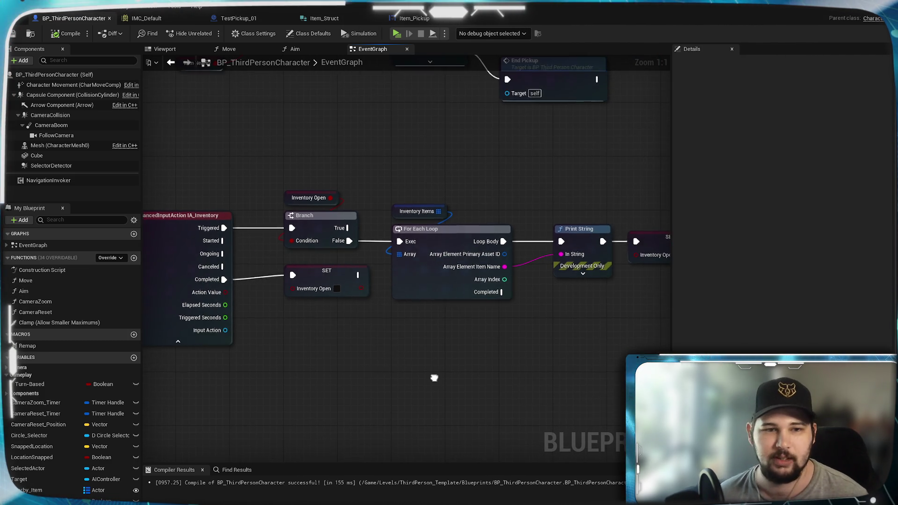
mouse_move(463, 312)
mouse_down()
mouse_move(315, 327)
mouse_move(439, 321)
mouse_up()
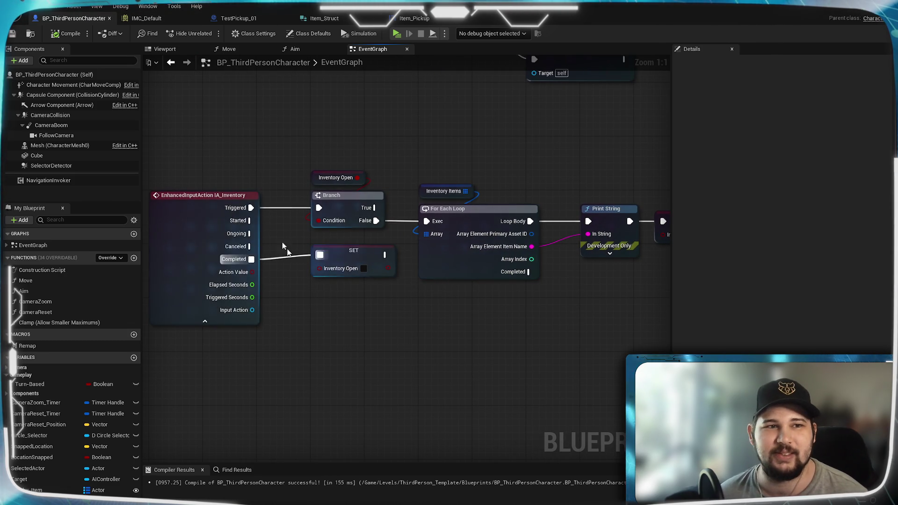
mouse_move(226, 150)
mouse_down()
mouse_move(307, 223)
mouse_move(315, 313)
mouse_up()
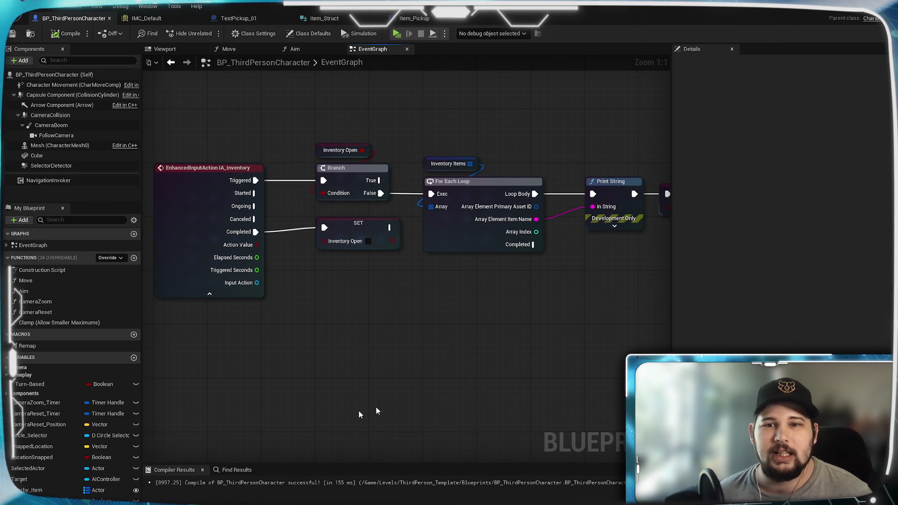
mouse_move(488, 319)
mouse_down()
mouse_move(518, 257)
mouse_move(602, 203)
mouse_up()
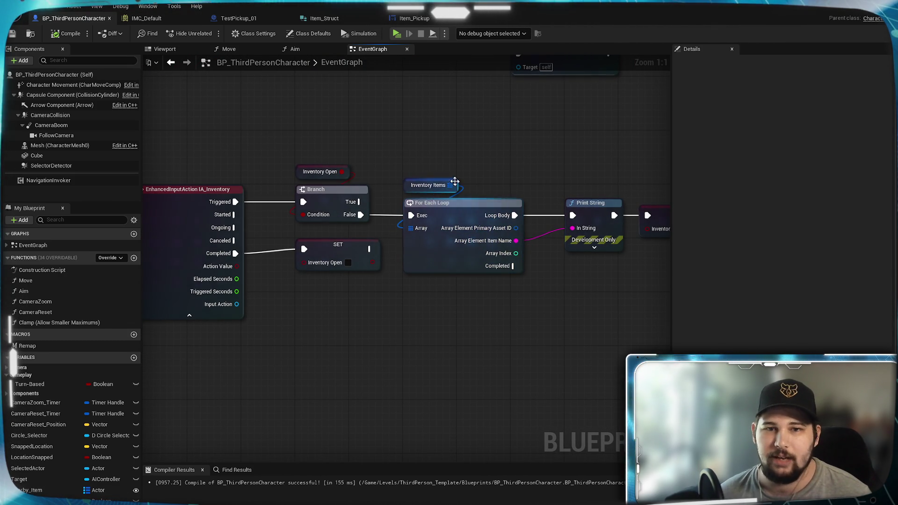
drag(526, 325, 447, 342)
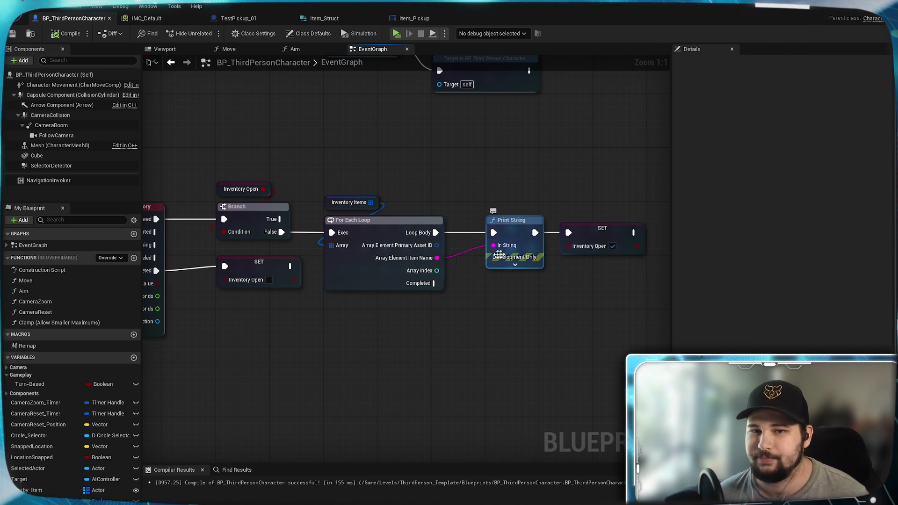
mouse_move(286, 367)
mouse_down()
mouse_move(396, 311)
mouse_move(364, 304)
mouse_up()
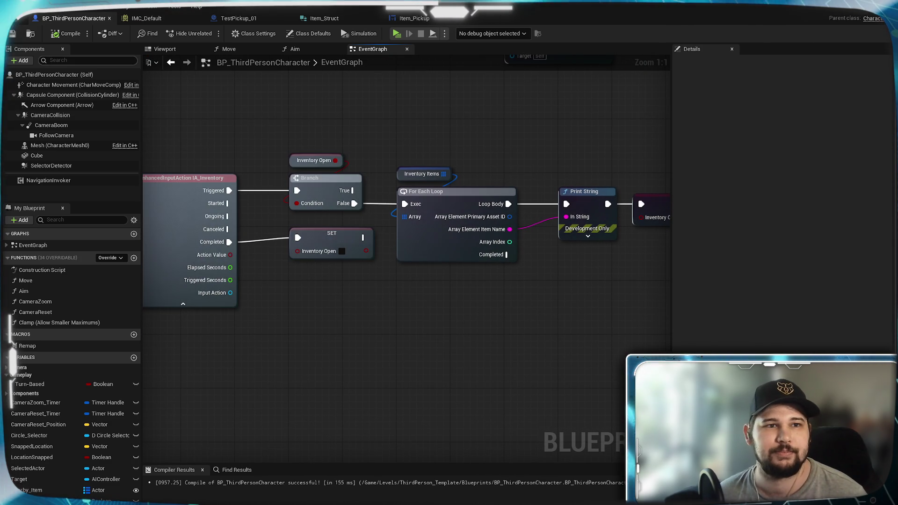
key(ctrl+s)
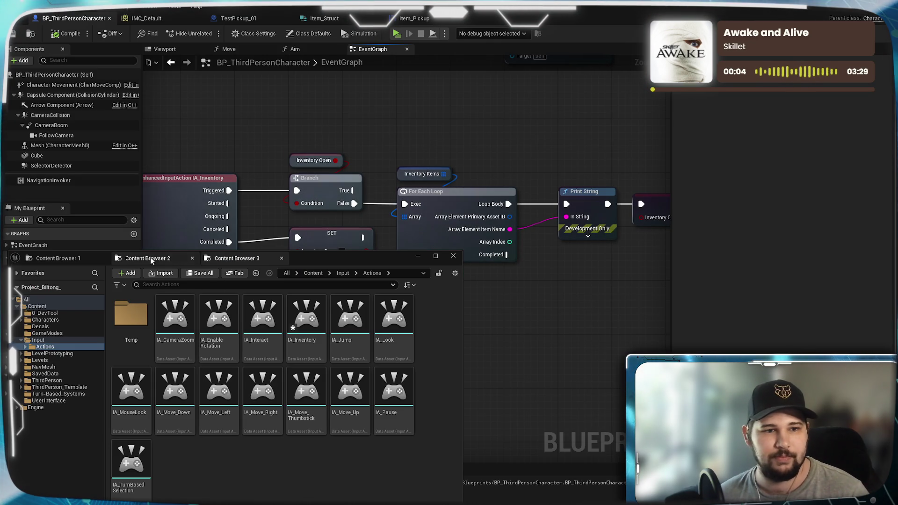
In the UserInterface folder, create a User Widget blueprint named Player_Inventory
click(70, 259)
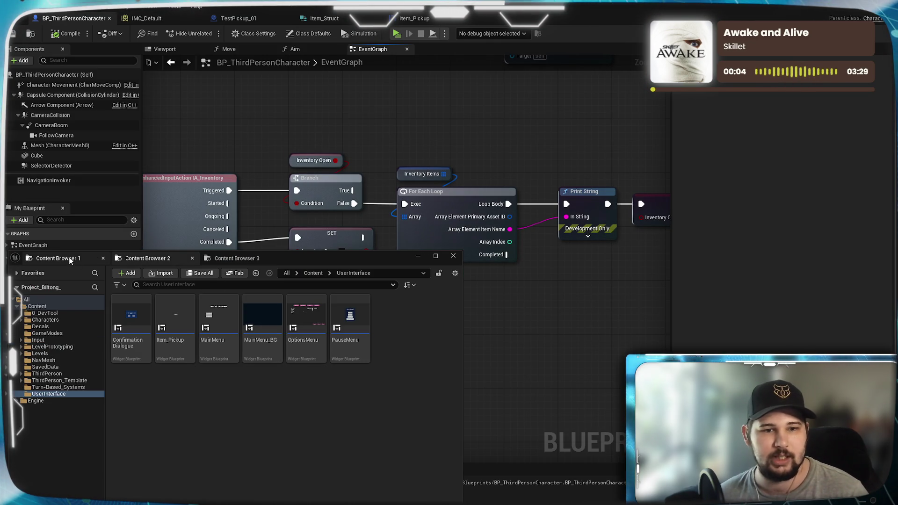
right_click(301, 411)
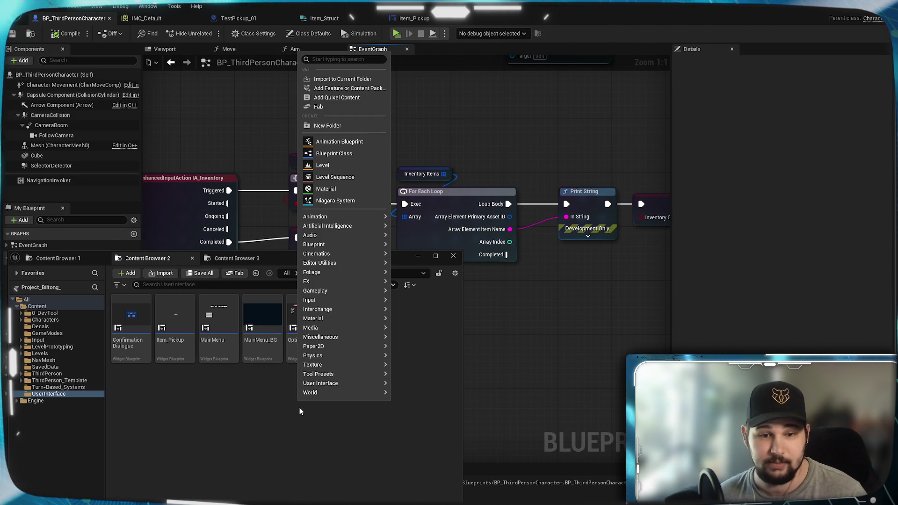
mouse_move(327, 393)
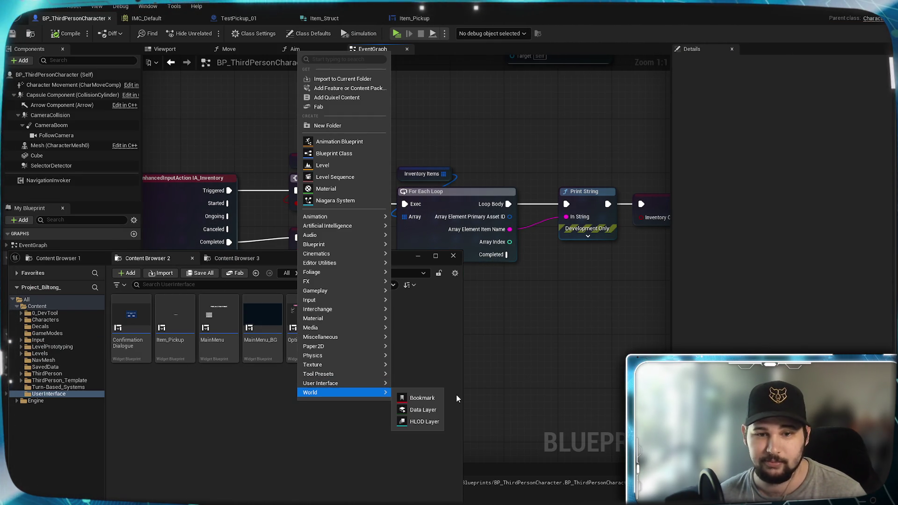
mouse_move(371, 382)
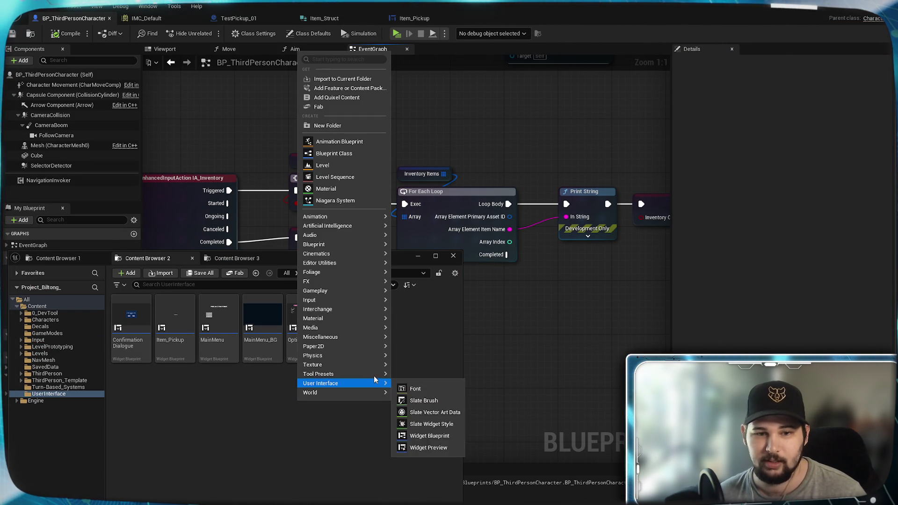
click(421, 436)
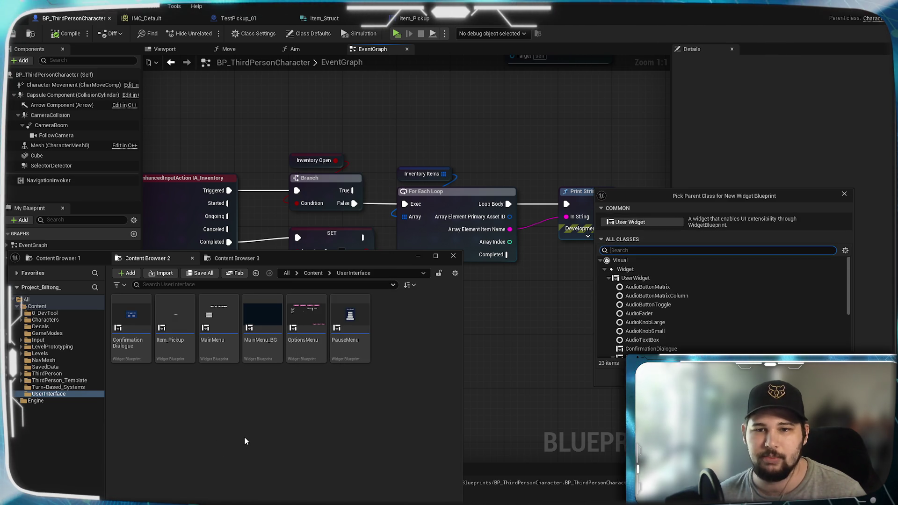
click(629, 222)
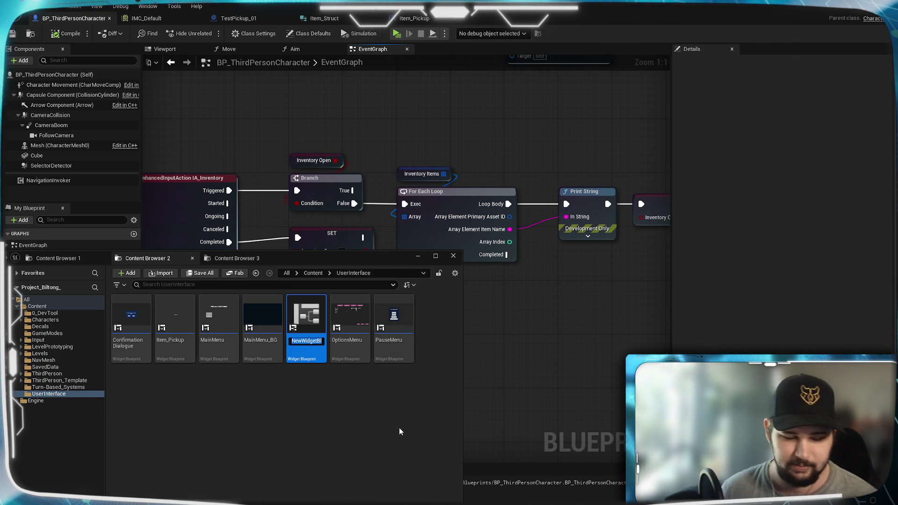
text(User)
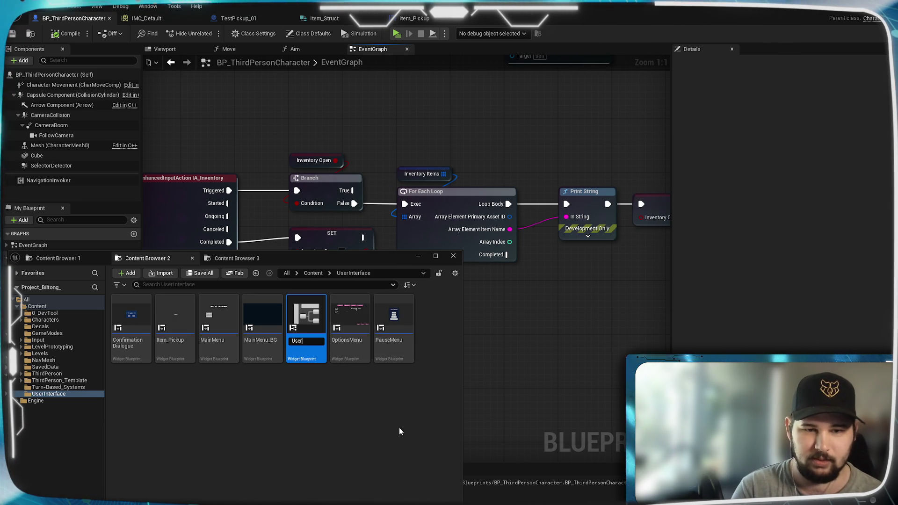
text(In)
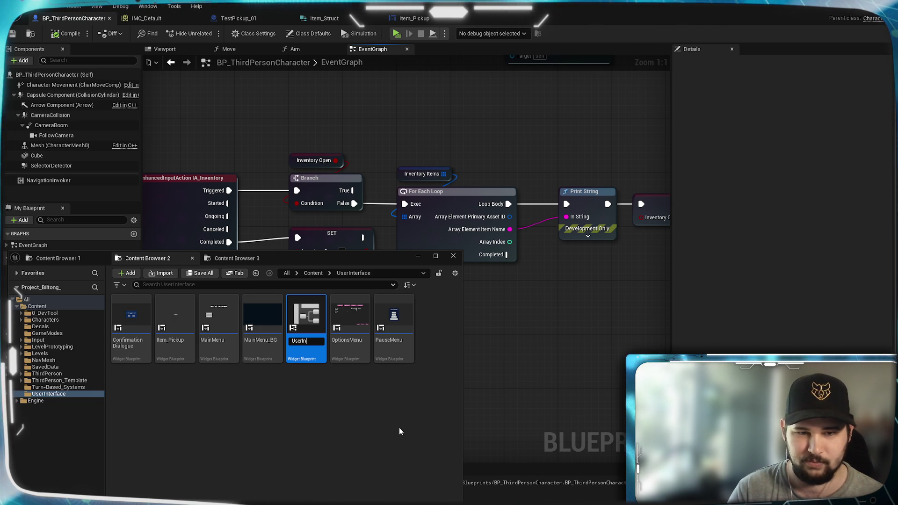
key(BackSpace)
key(BackSpace)
key(BackSpace)
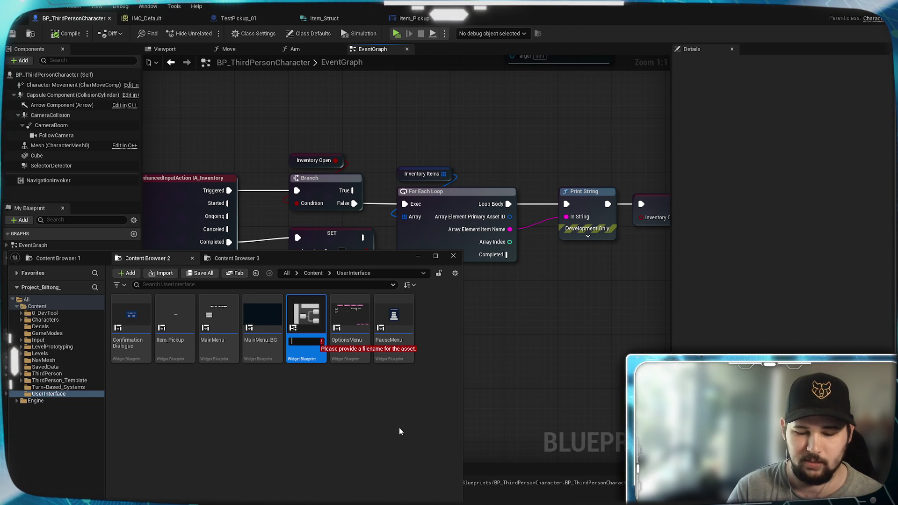
text(Player_)
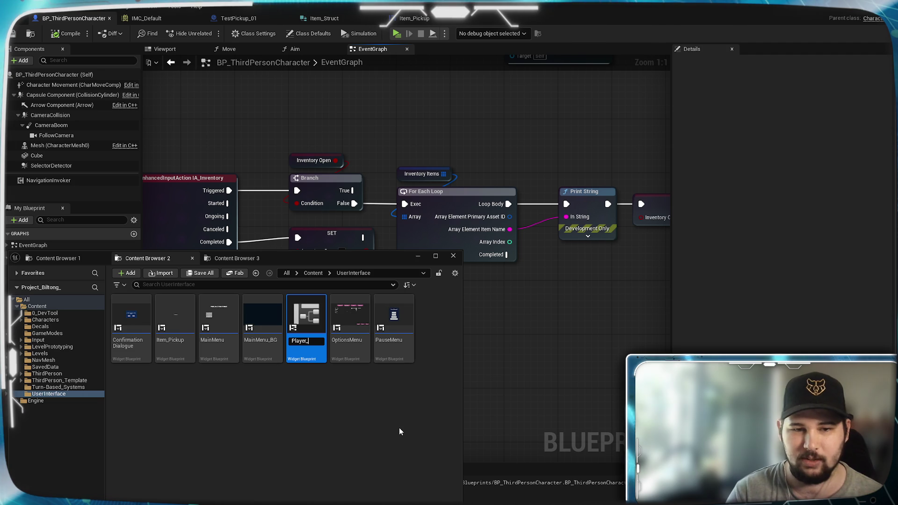
text(Inventory)
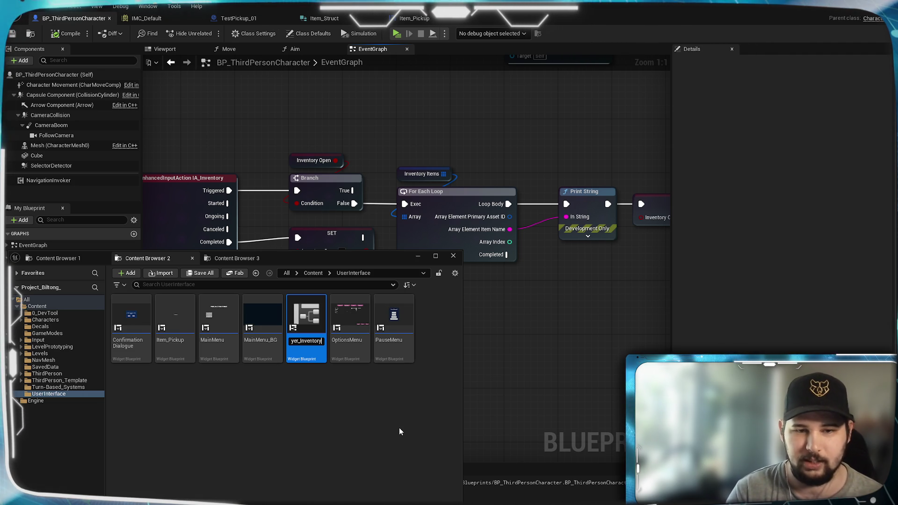
key(Return)
key(Return)
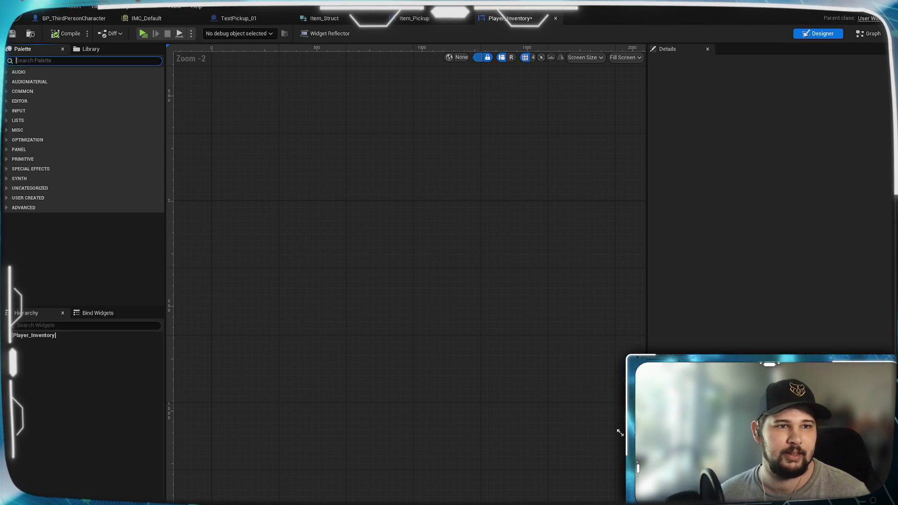
Add a Canvas Panel to Player_Inventory and rename it CP_PlayerInventory
text(V)
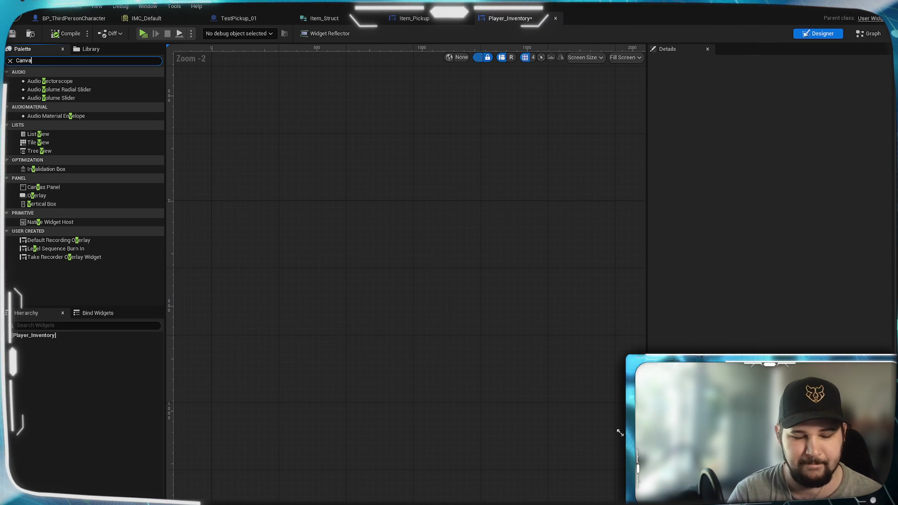
text(as)
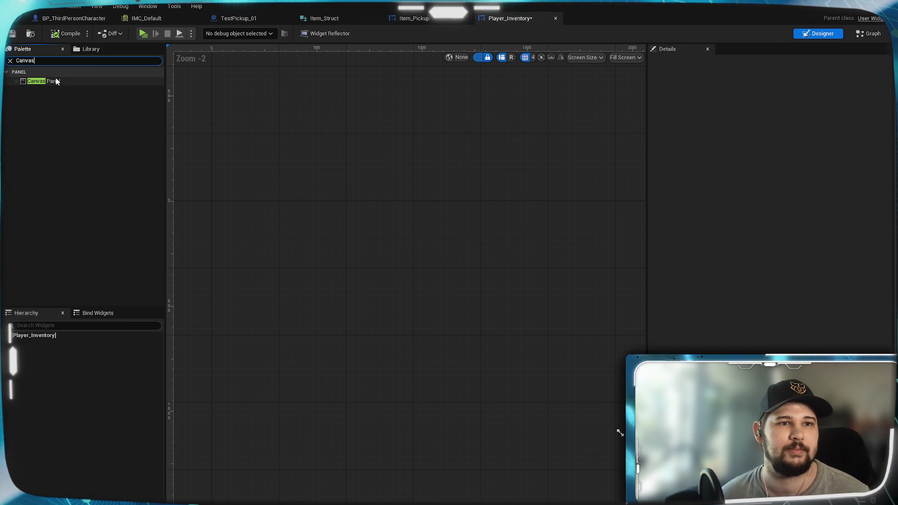
click(54, 82)
drag(53, 81, 69, 338)
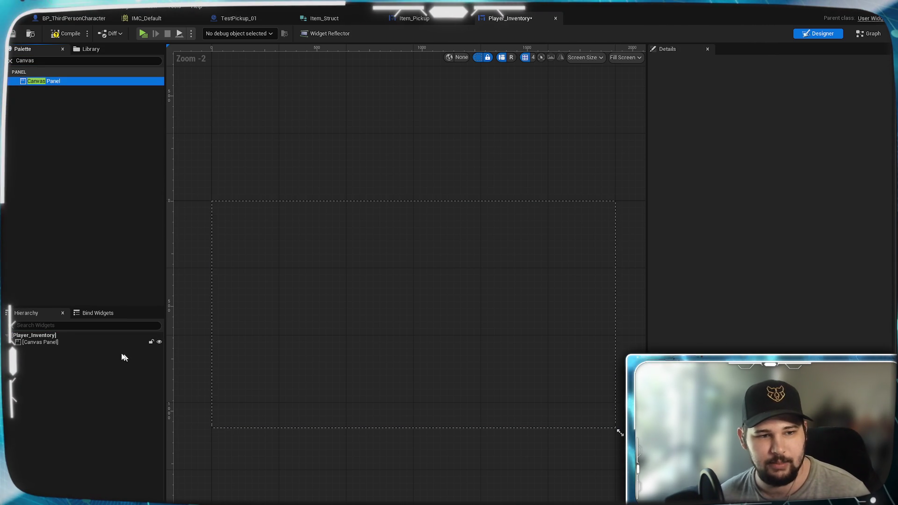
click(63, 342)
key(F2)
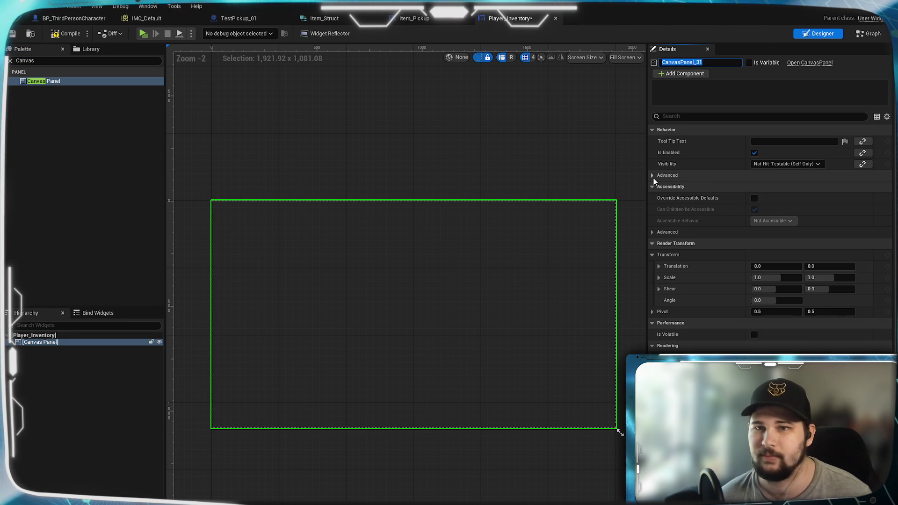
text(P_Player)
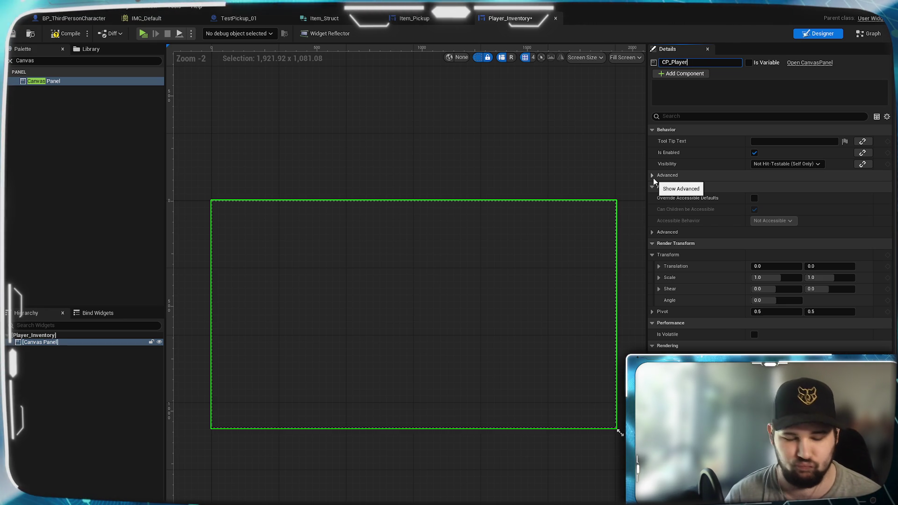
text(Inventory)
key(Return)
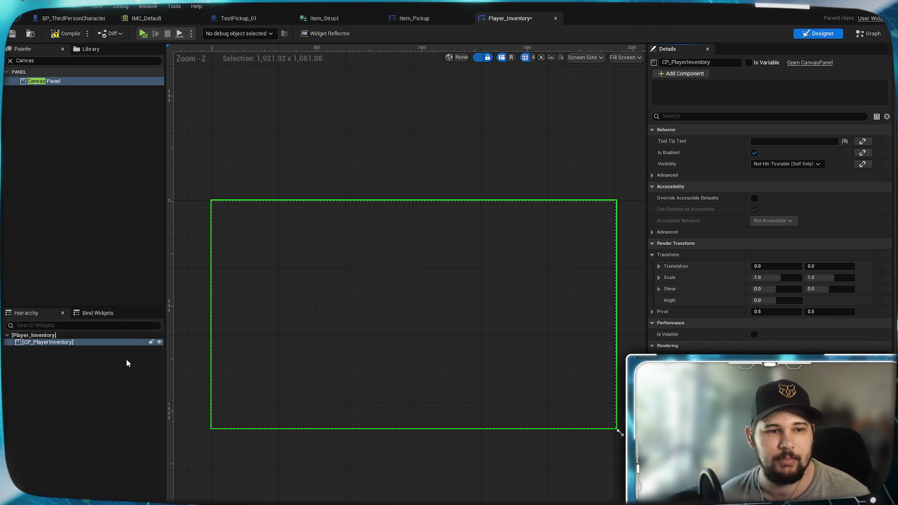
Clear the selection, save Player_Inventory, and reframe the designer canvas
click(132, 360)
key(ctrl+s)
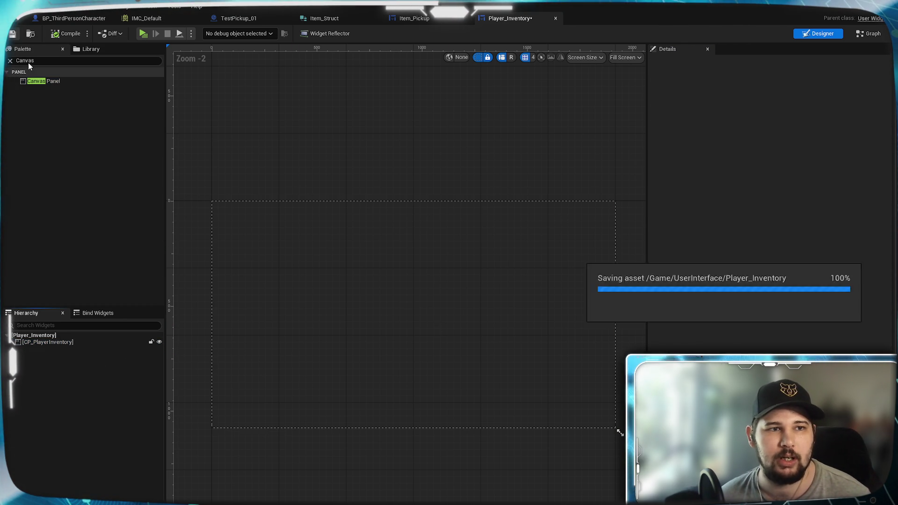
scroll(321, 315, up, 2)
scroll(322, 319, down, 2)
scroll(322, 320, up, 1)
mouse_move(313, 301)
mouse_down()
mouse_move(290, 280)
mouse_move(305, 288)
mouse_up()
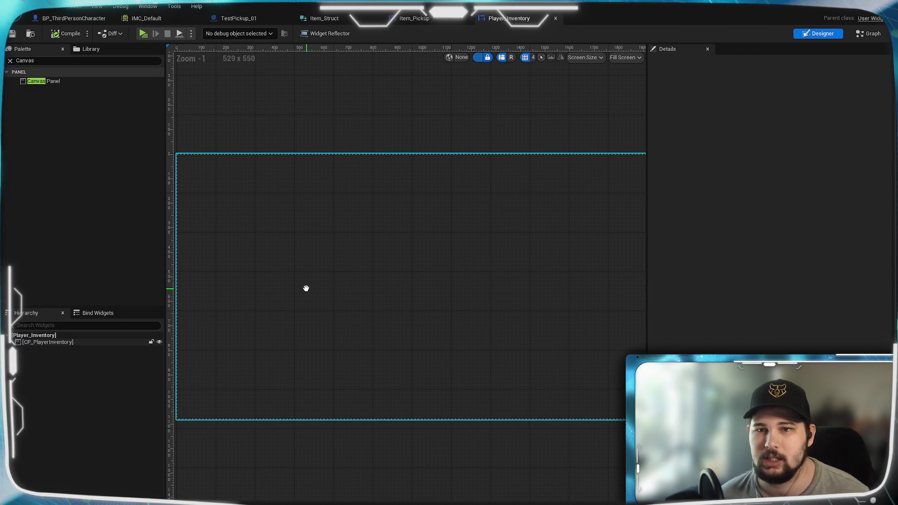
scroll(318, 299, down, 1)
scroll(356, 297, up, 1)
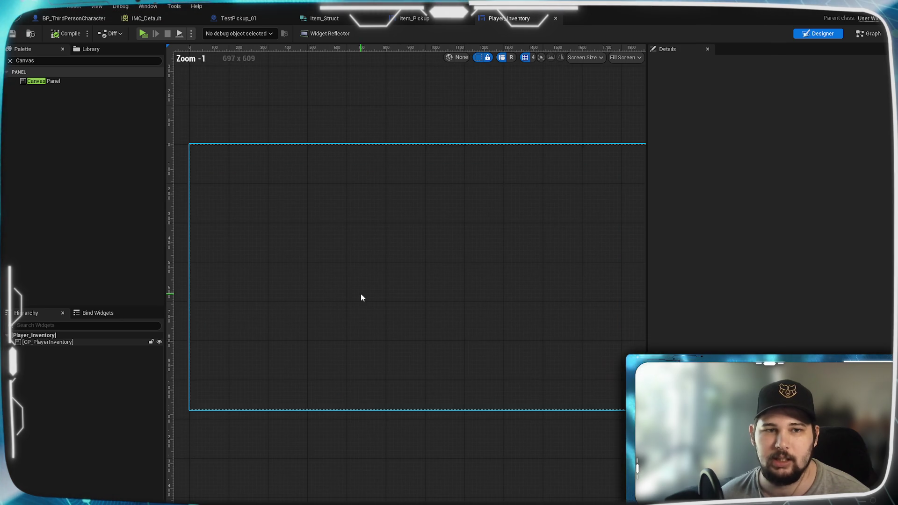
scroll(360, 297, down, 1)
drag(359, 293, 351, 274)
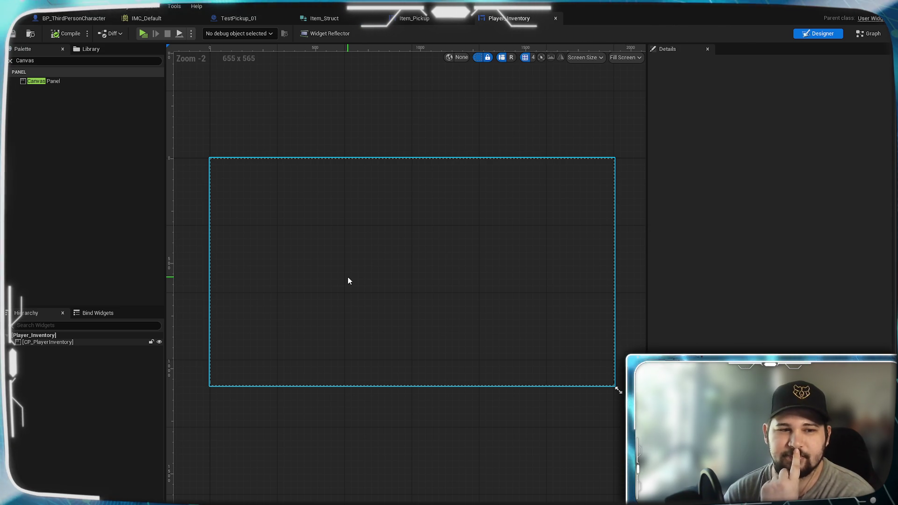
Add a Uniform Grid Panel inside the canvas, anchored to centre with position reset to 0
click(41, 62)
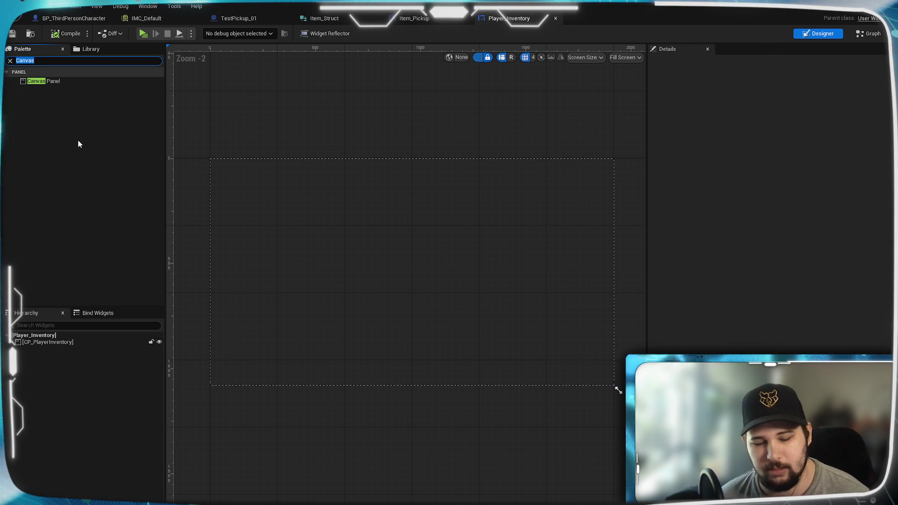
text(grid)
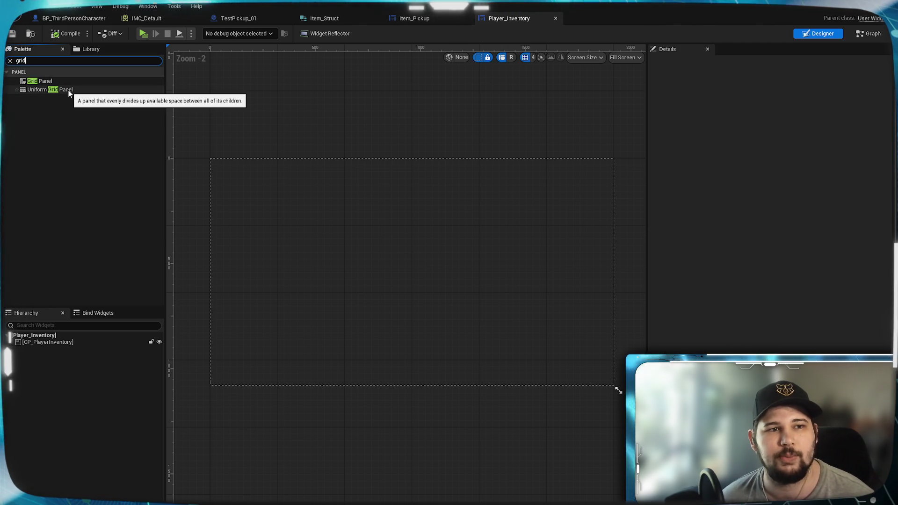
drag(72, 91, 61, 345)
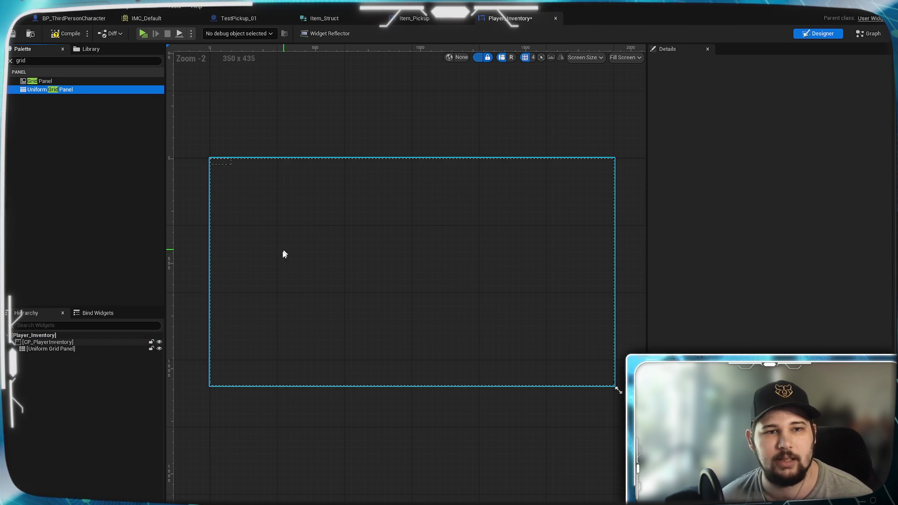
click(83, 348)
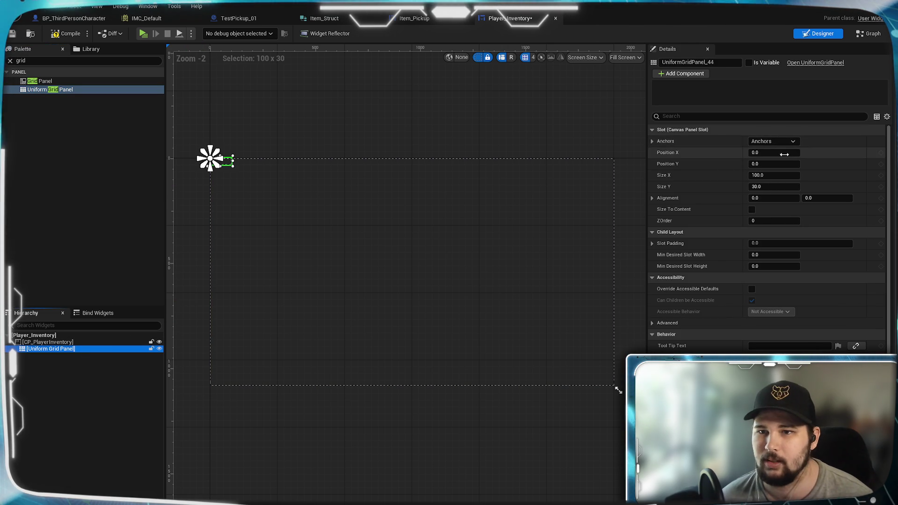
click(774, 142)
click(785, 191)
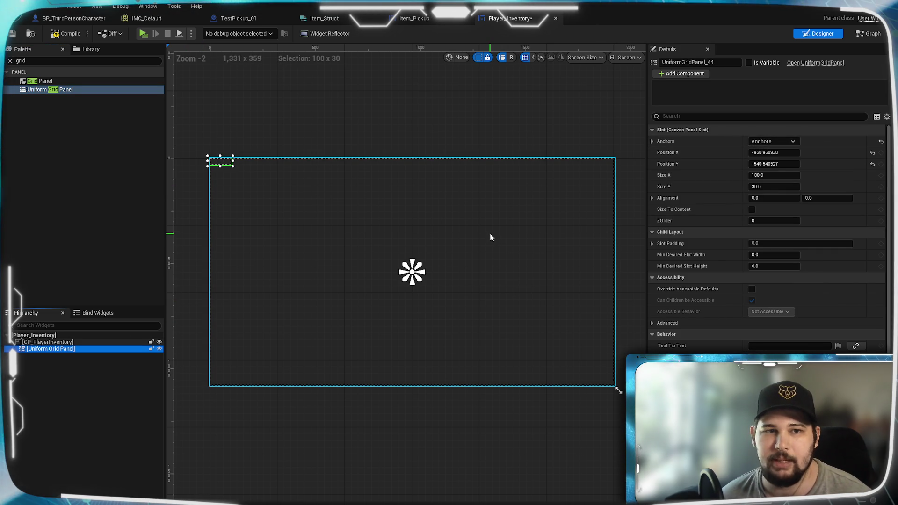
click(872, 152)
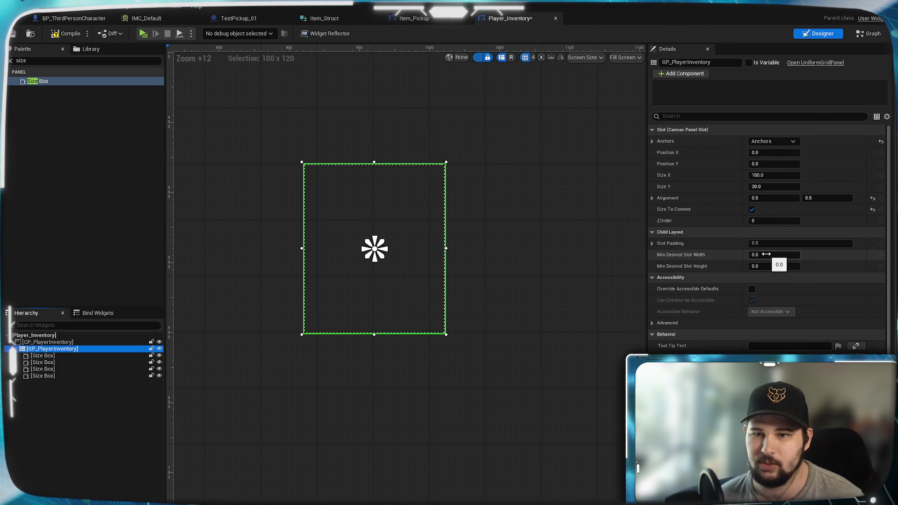
Set the grid's Minimum Desired Slot size to 100 by 120
drag(766, 254, 767, 254)
click(774, 254)
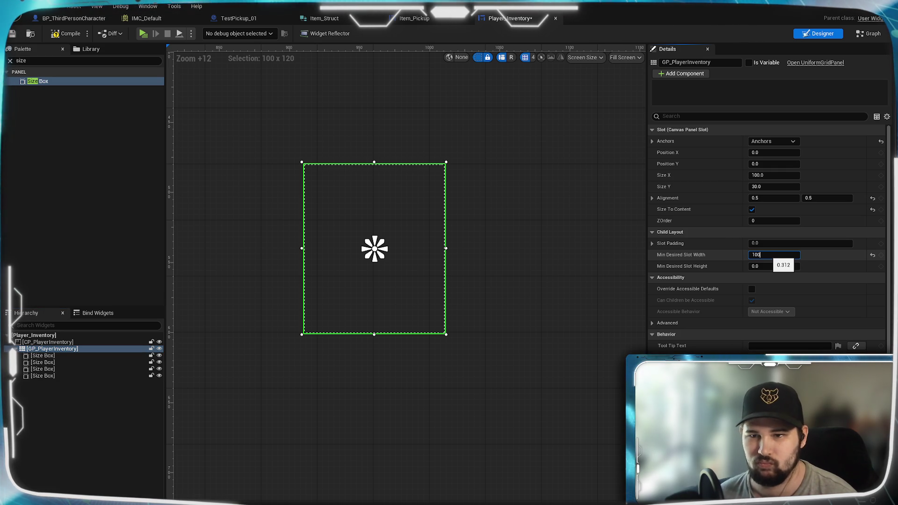
text(100)
key(Tab)
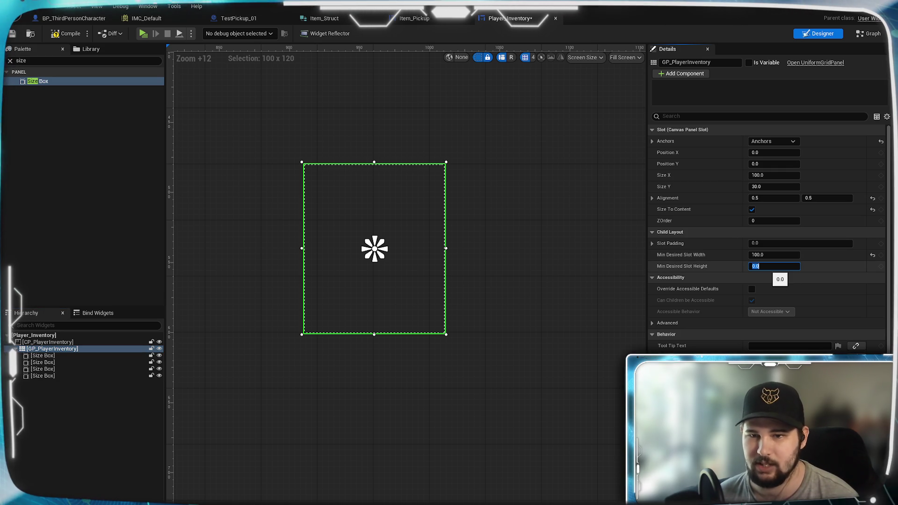
key(Return)
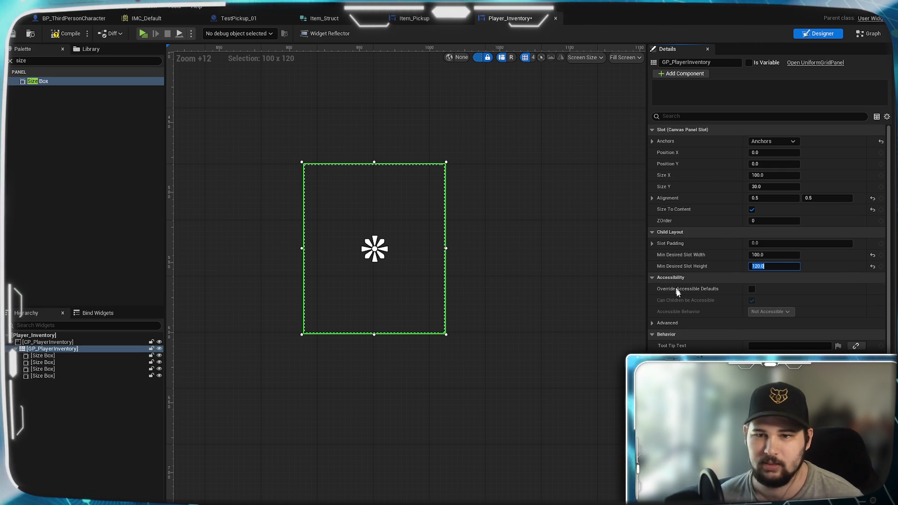
scroll(697, 317, down, 2)
scroll(695, 312, down, 1)
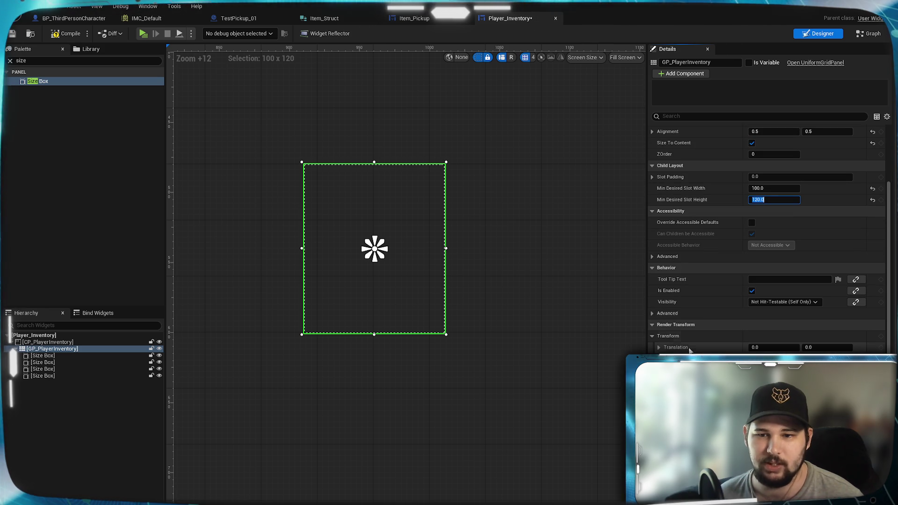
scroll(692, 327, up, 3)
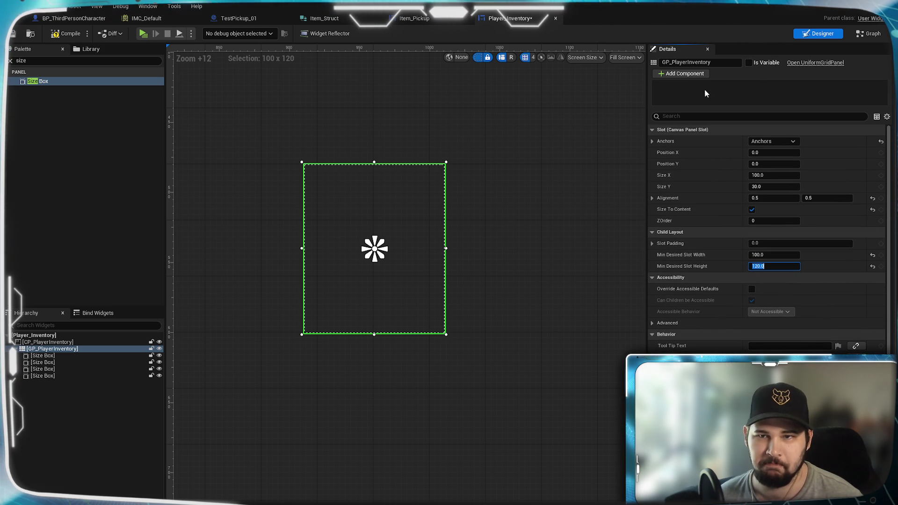
Check the Size Boxes placed in the grid panel
click(692, 75)
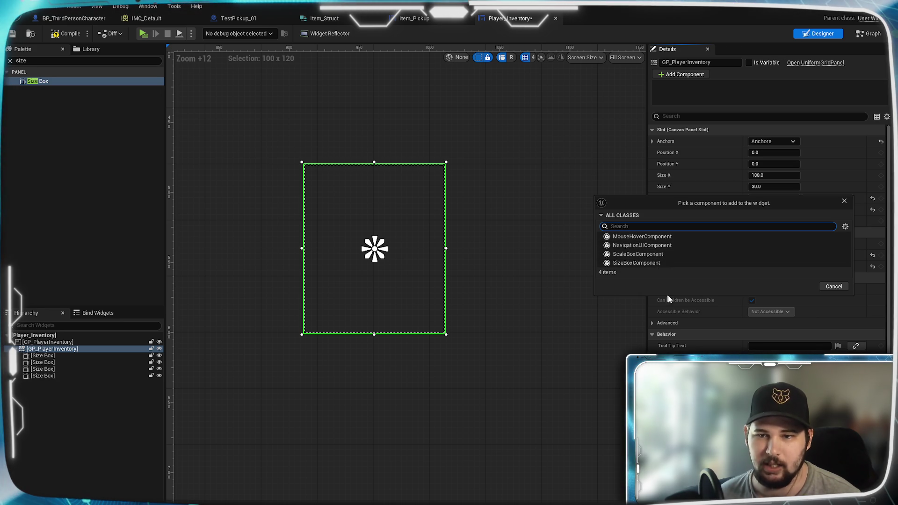
click(833, 286)
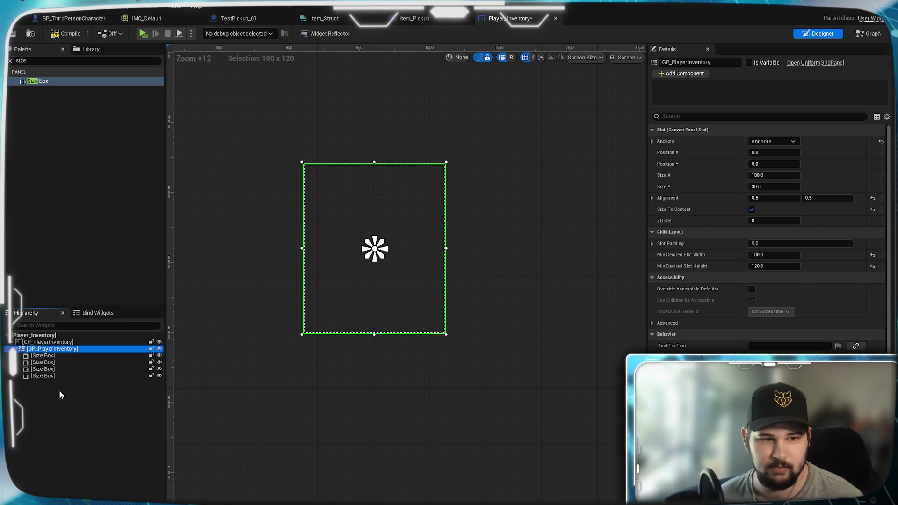
click(55, 362)
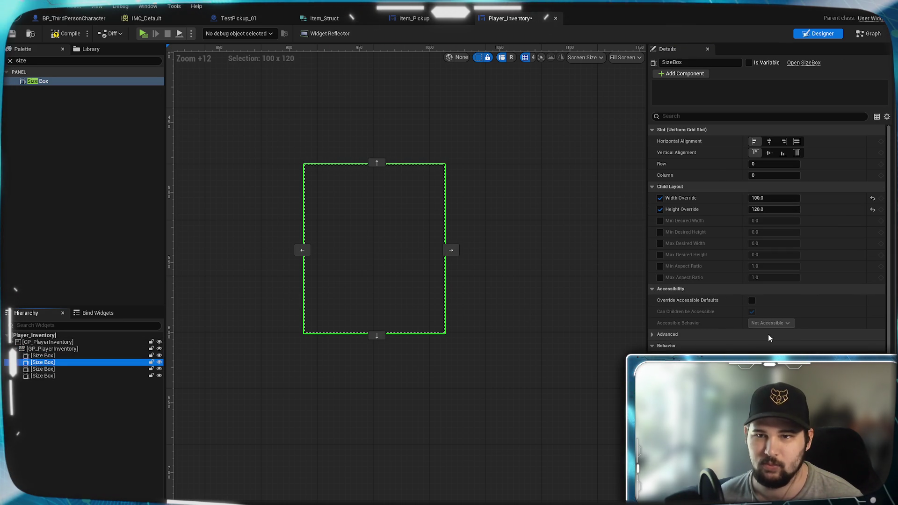
click(60, 356)
click(55, 362)
click(52, 369)
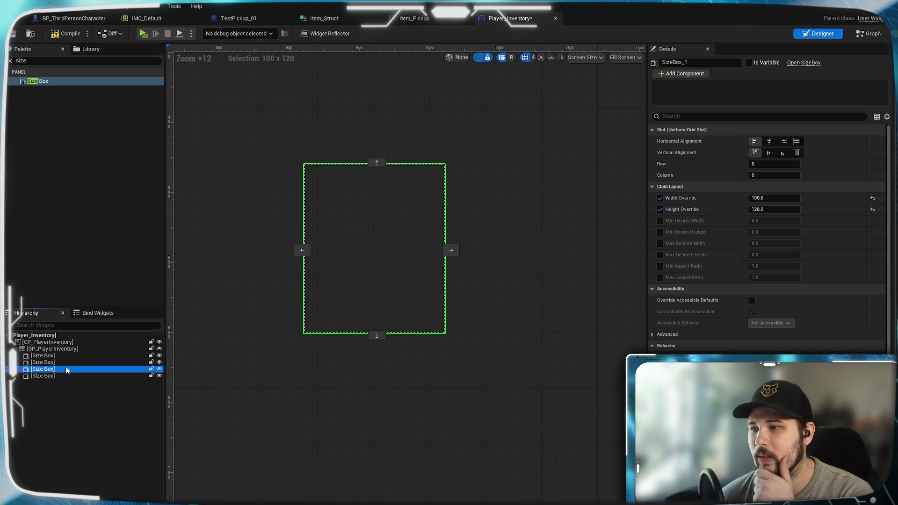
drag(325, 373, 372, 375)
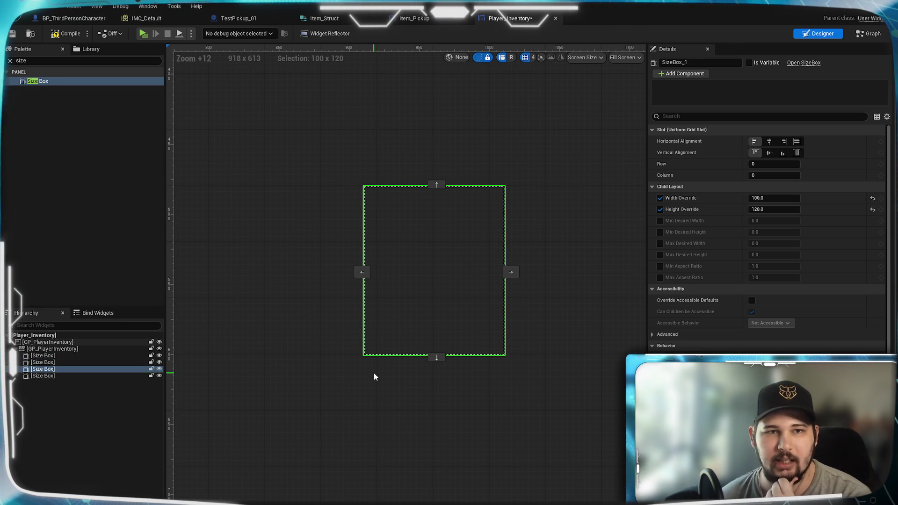
drag(281, 209, 242, 188)
Compile and save Player_Inventory, then launch a standalone game preview
click(66, 34)
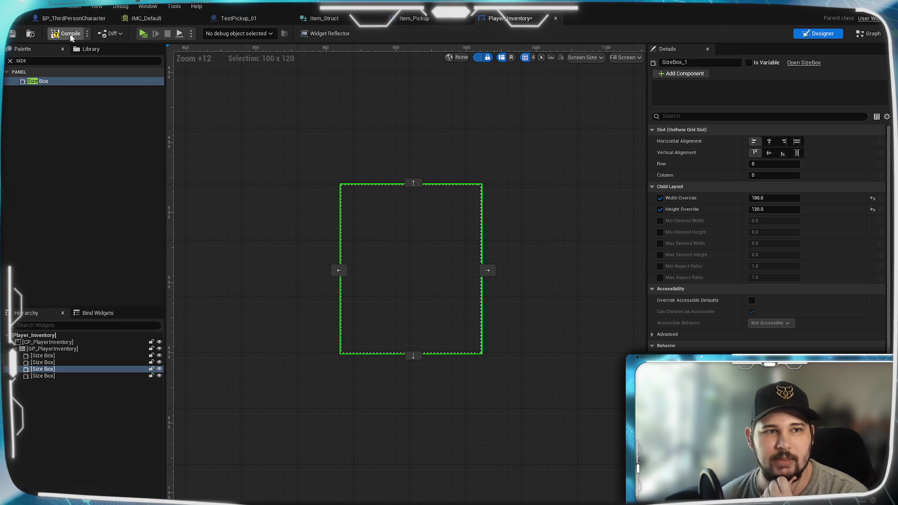
click(12, 35)
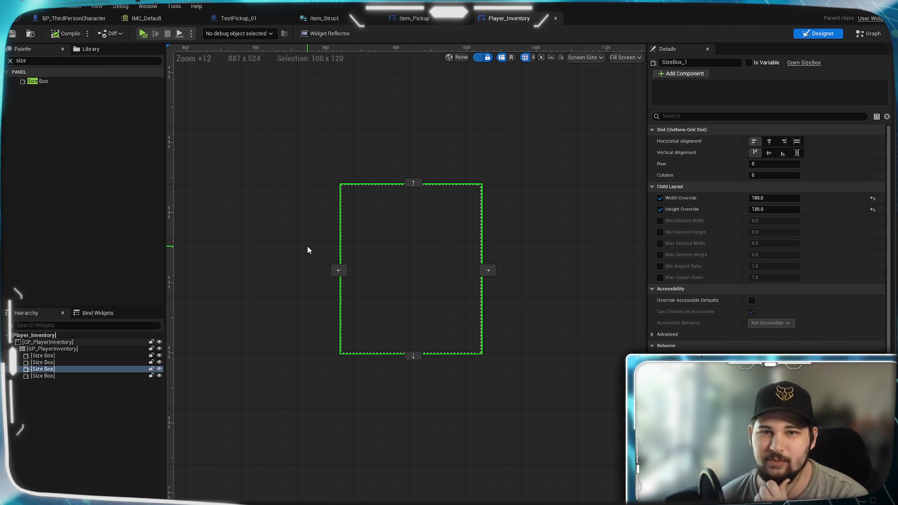
scroll(308, 260, up, 4)
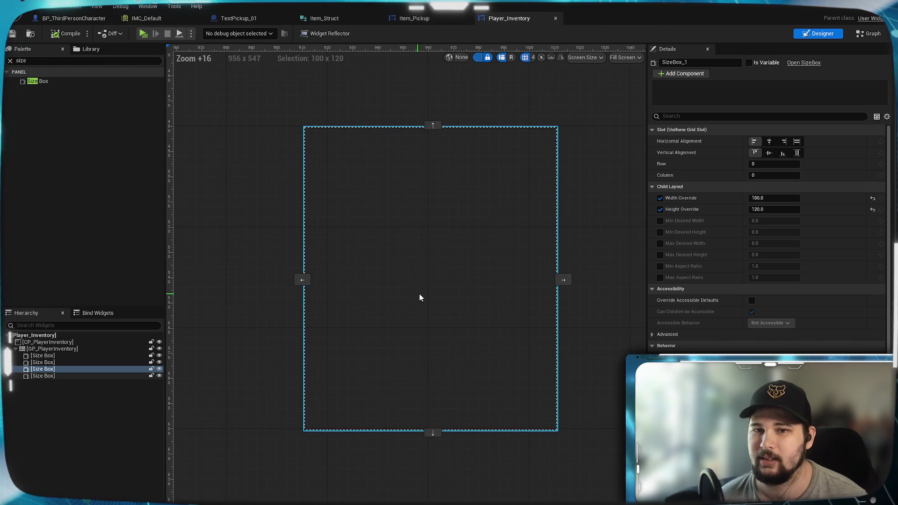
mouse_move(393, 285)
mouse_down()
mouse_move(397, 273)
mouse_move(394, 302)
mouse_up()
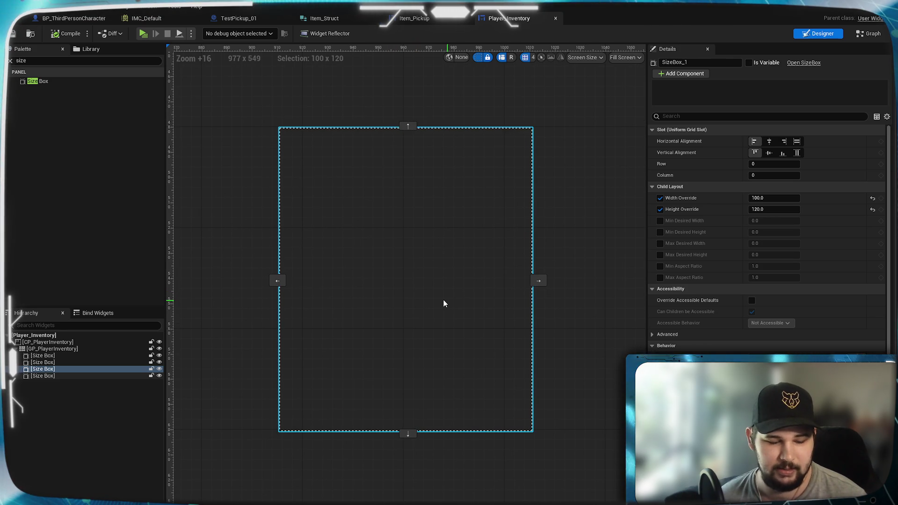
key(alt+p)
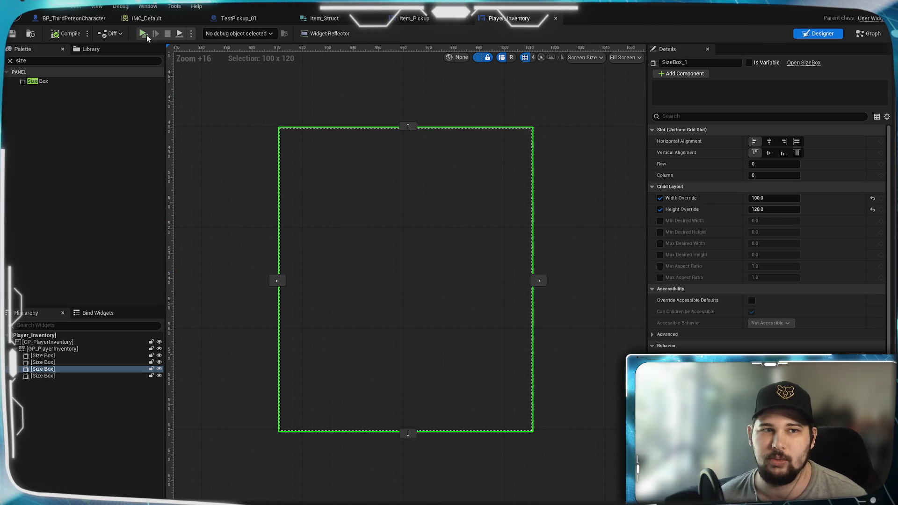
key(w)
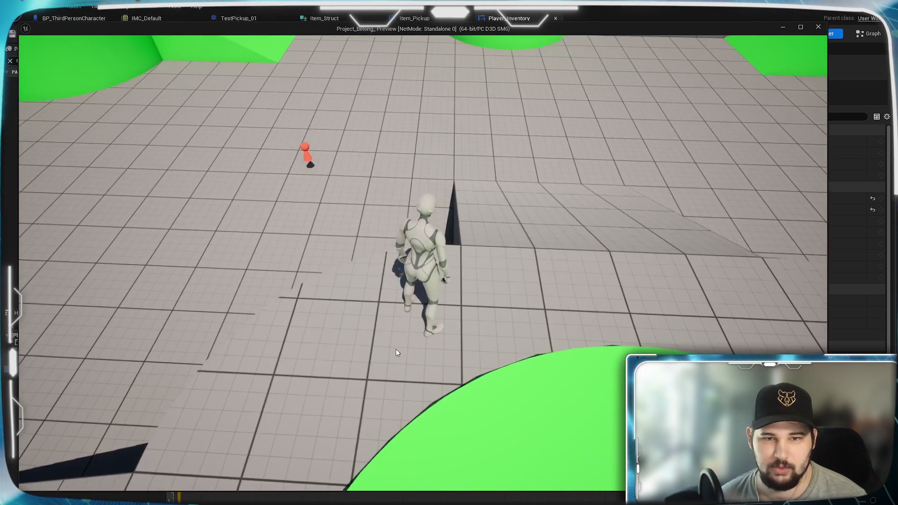
Steer the character around the arena floor while swinging the game camera
scroll(396, 349, down, 5)
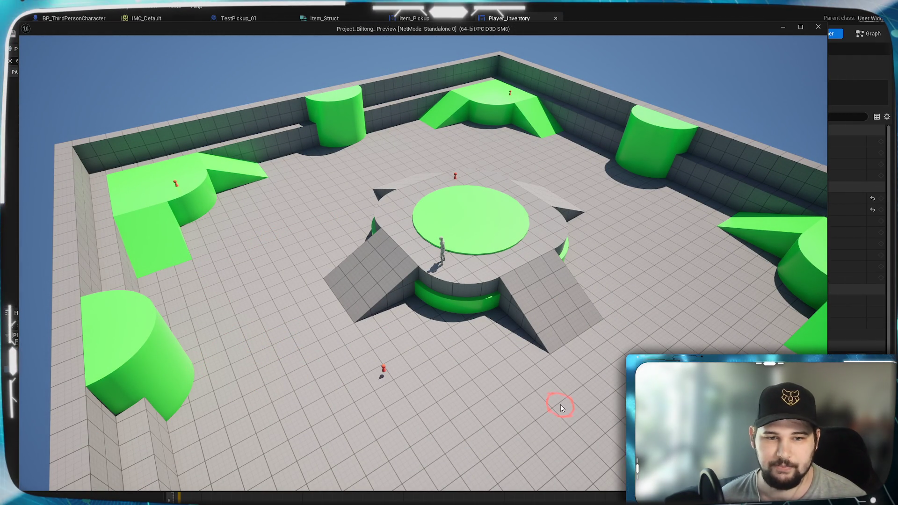
drag(537, 327, 451, 332)
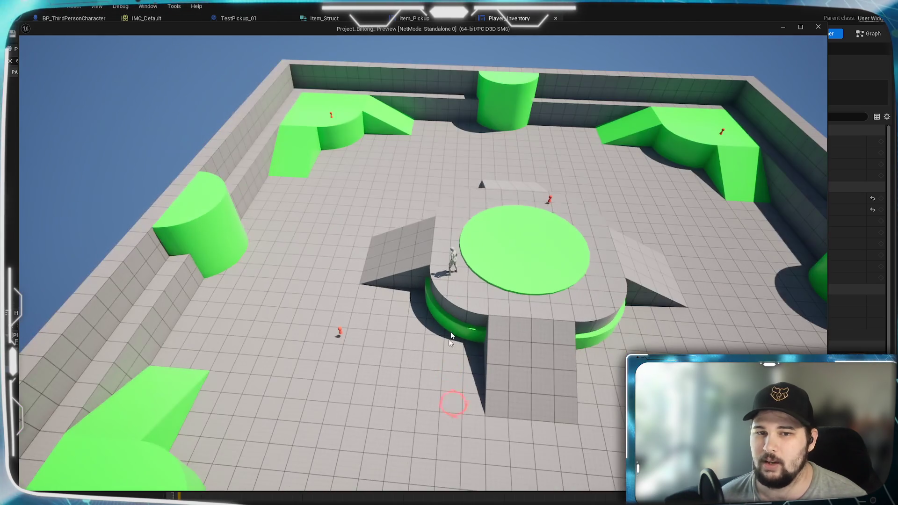
click(465, 292)
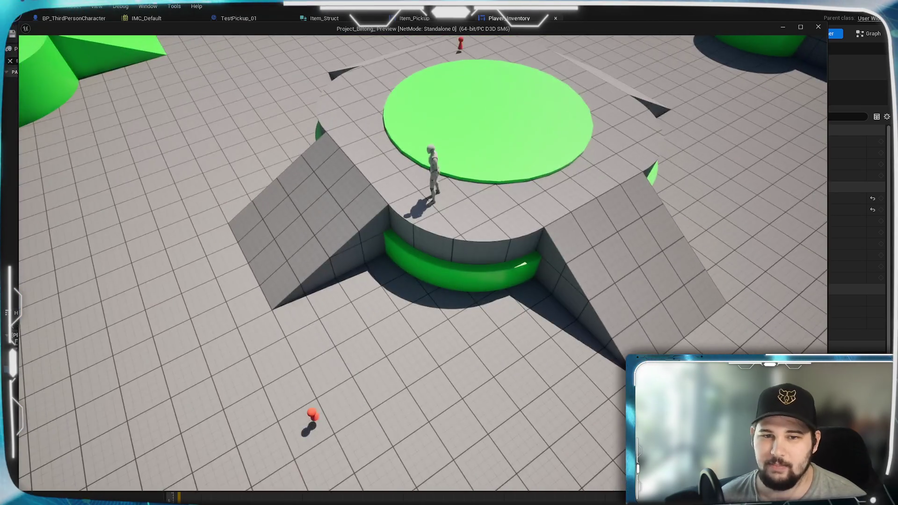
mouse_move(332, 311)
mouse_down()
mouse_move(261, 311)
mouse_move(260, 321)
mouse_up()
click(260, 321)
click(355, 286)
click(317, 283)
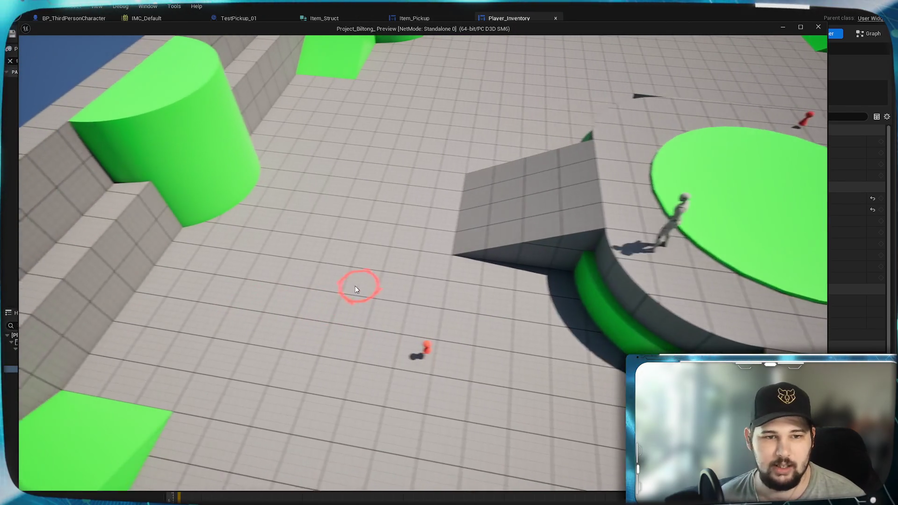
drag(316, 282, 629, 265)
click(618, 268)
click(406, 352)
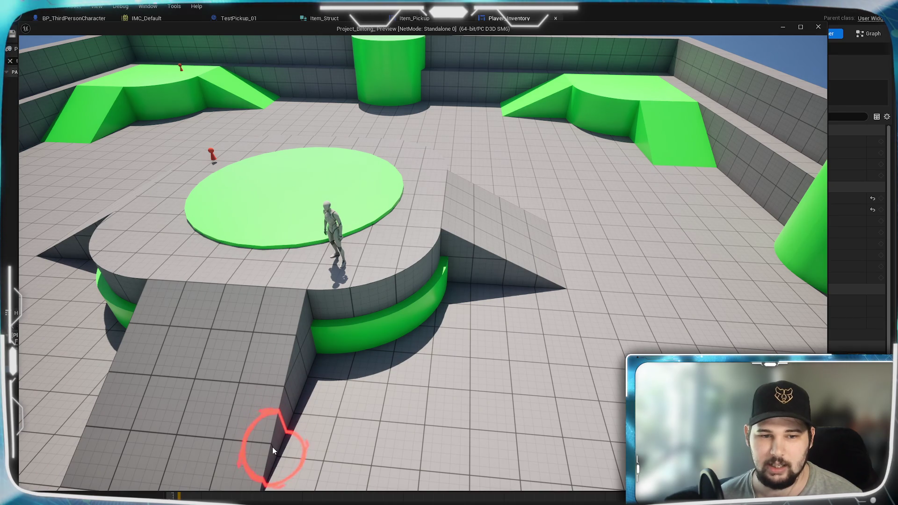
click(259, 323)
mouse_move(257, 320)
mouse_down()
mouse_move(398, 318)
mouse_move(304, 317)
mouse_up()
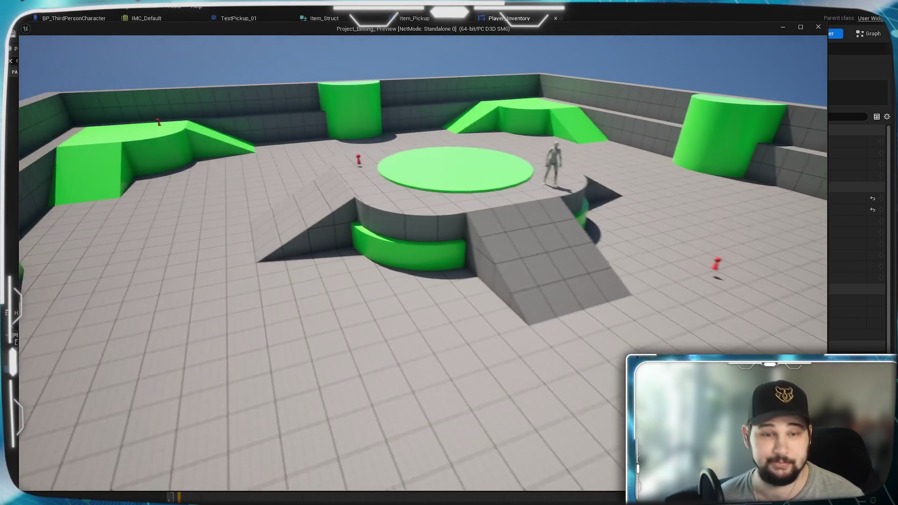
click(365, 337)
Run ahead, jump, and head up the ramp toward a red pickup
scroll(426, 262, up, 5)
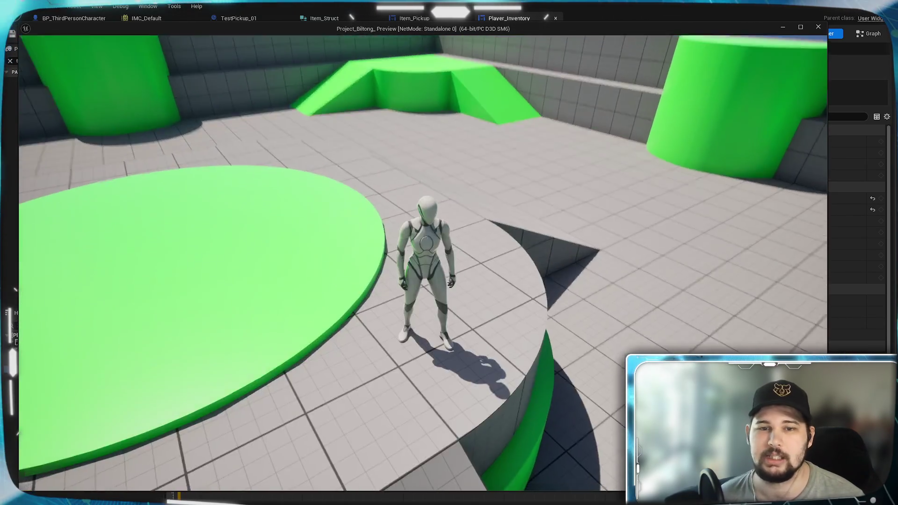
click(445, 127)
click(419, 146)
key(space)
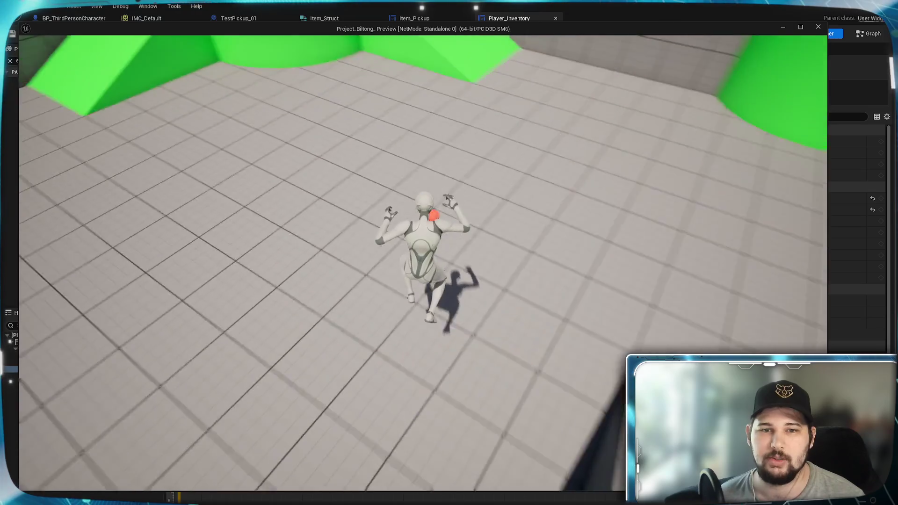
key(w)
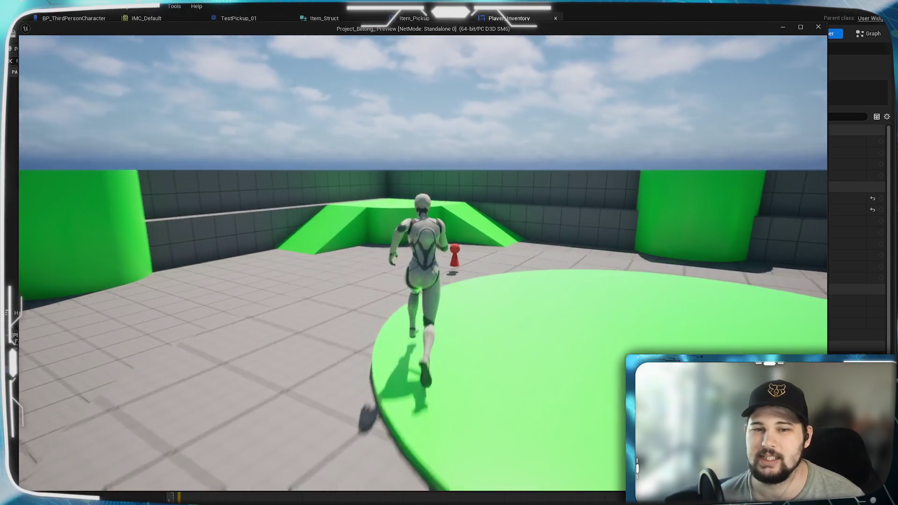
key(s)
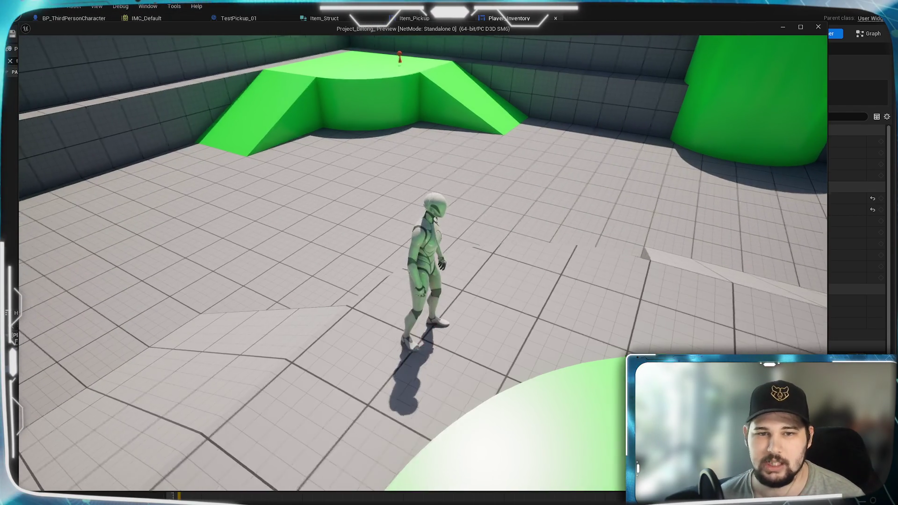
Collect the red Test_Item pickups with E, then stop the game with Escape
mouse_move(449, 252)
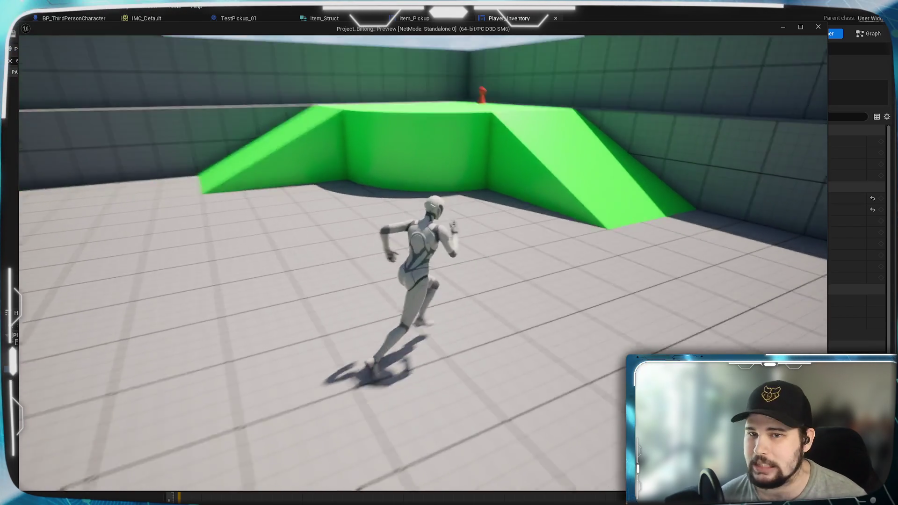
key(w)
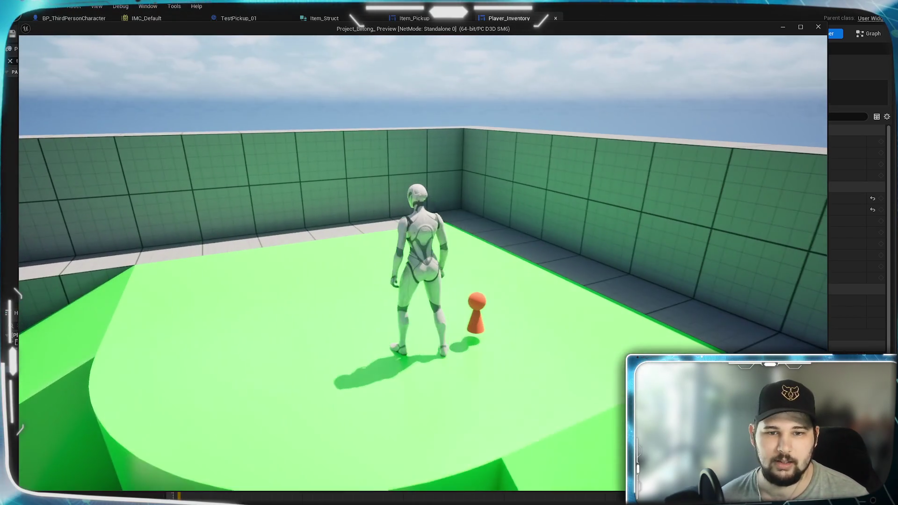
key(e)
key(w)
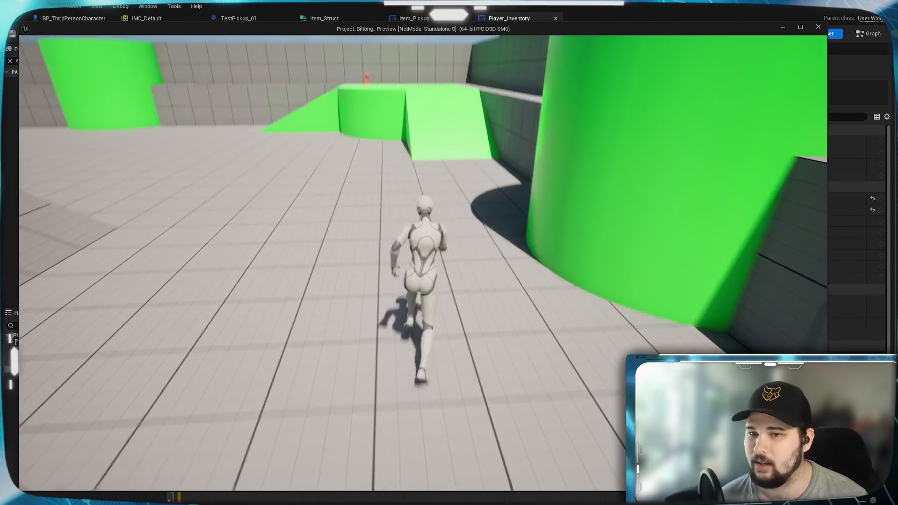
key(w)
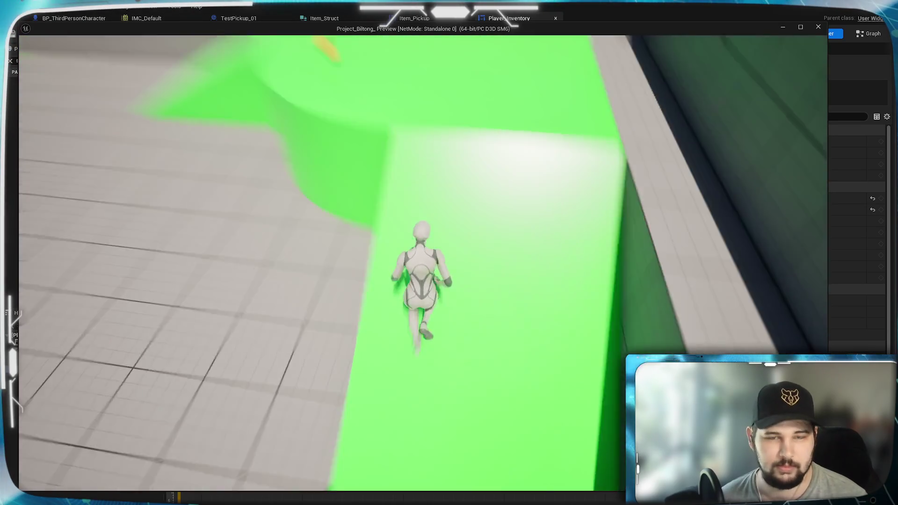
key(e)
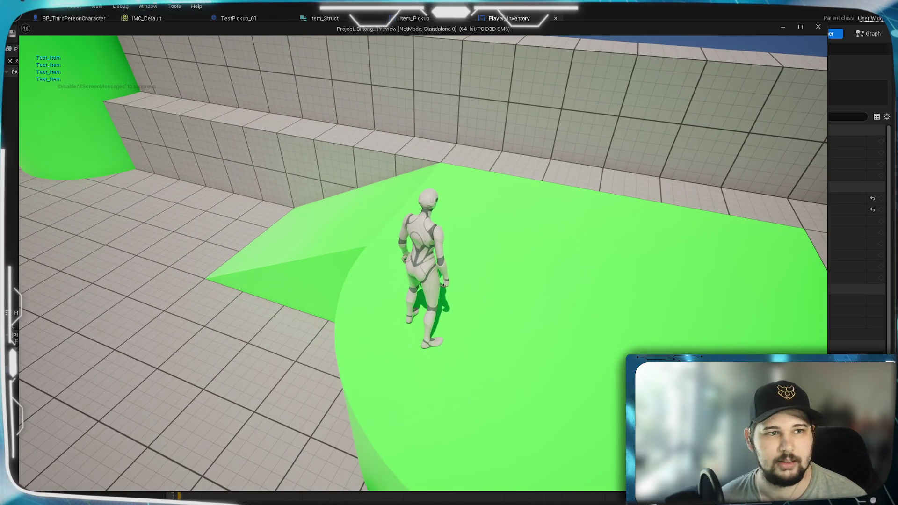
key(w)
key(w)
key(i)
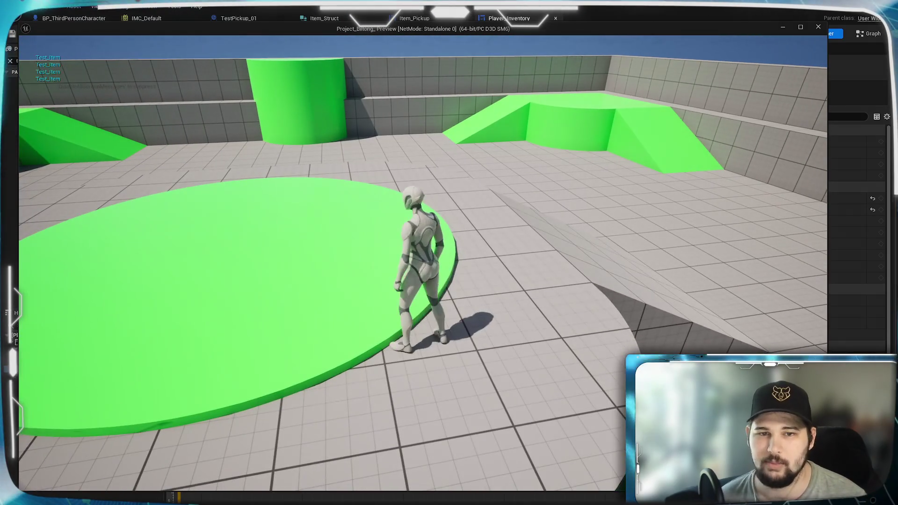
key(Escape)
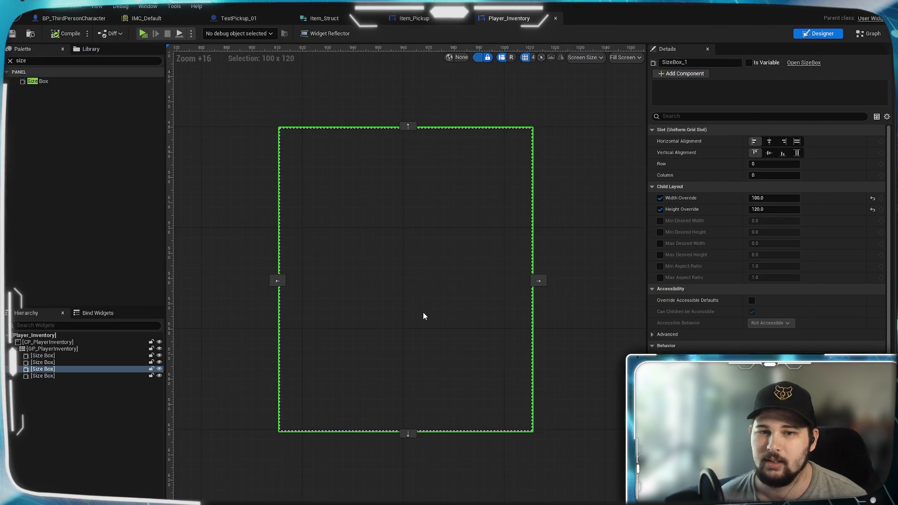
Enable Size To Content on the GP_PlayerInventory grid panel
scroll(424, 316, down, 10)
scroll(425, 315, up, 12)
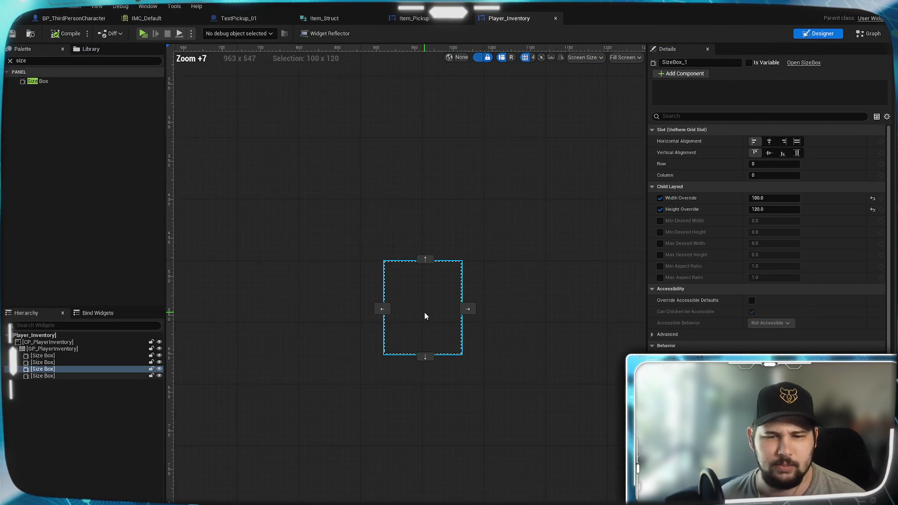
click(55, 350)
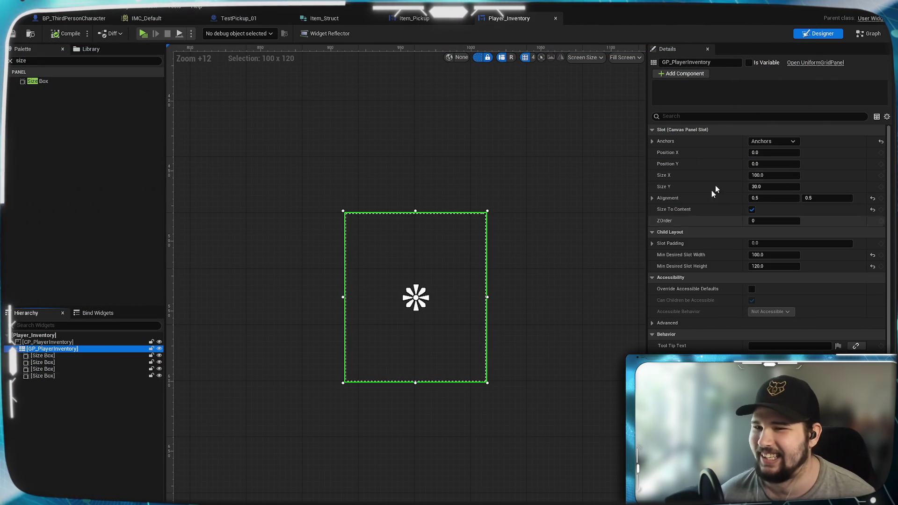
scroll(711, 266, down, 2)
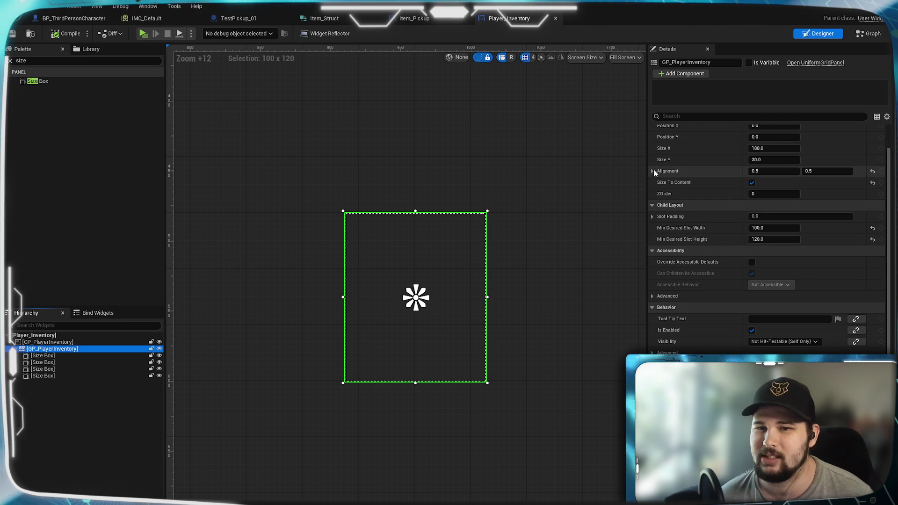
click(751, 183)
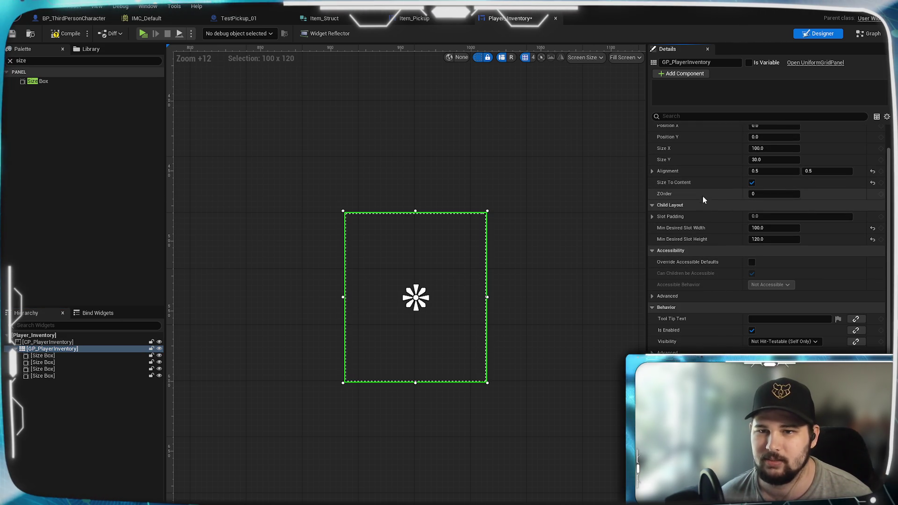
Set a size-box slot to Fill both ways, then reset its alignment to Left and Top
click(42, 355)
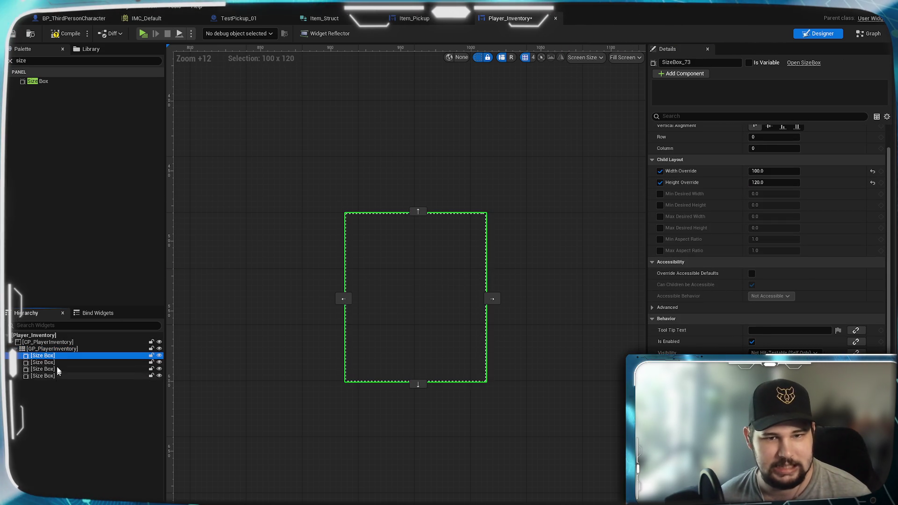
click(53, 369)
click(51, 376)
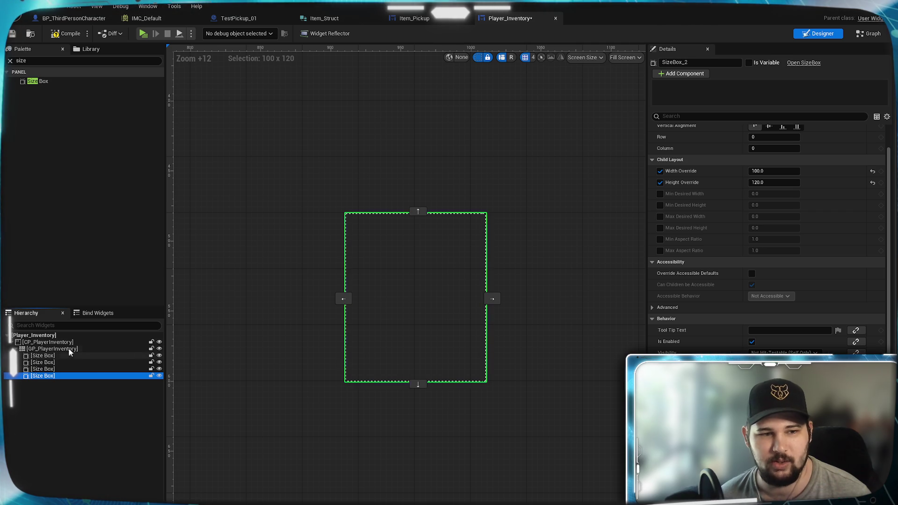
scroll(509, 313, up, 3)
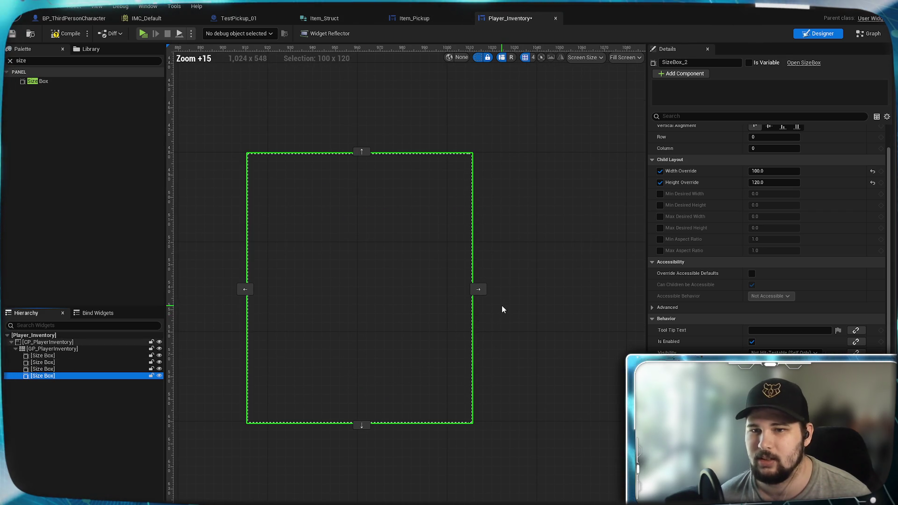
drag(421, 273, 434, 299)
scroll(747, 252, up, 2)
click(797, 141)
click(797, 153)
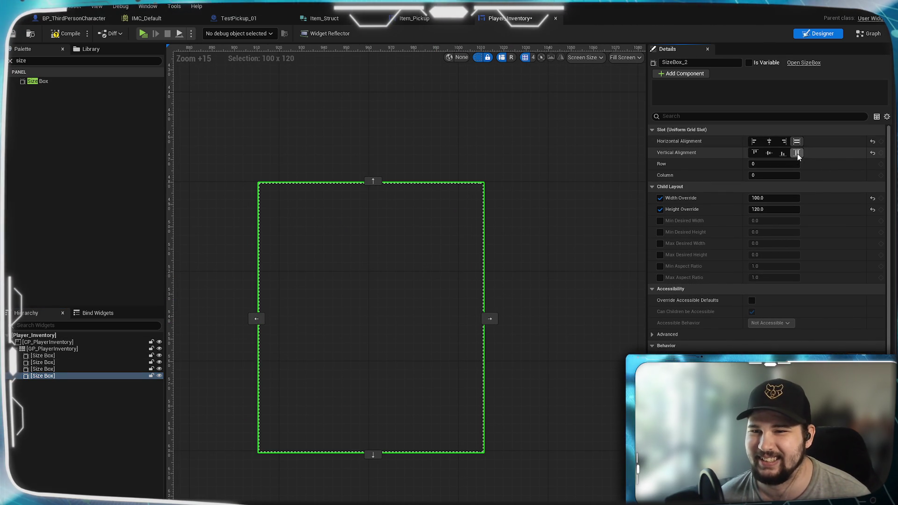
click(754, 141)
click(755, 152)
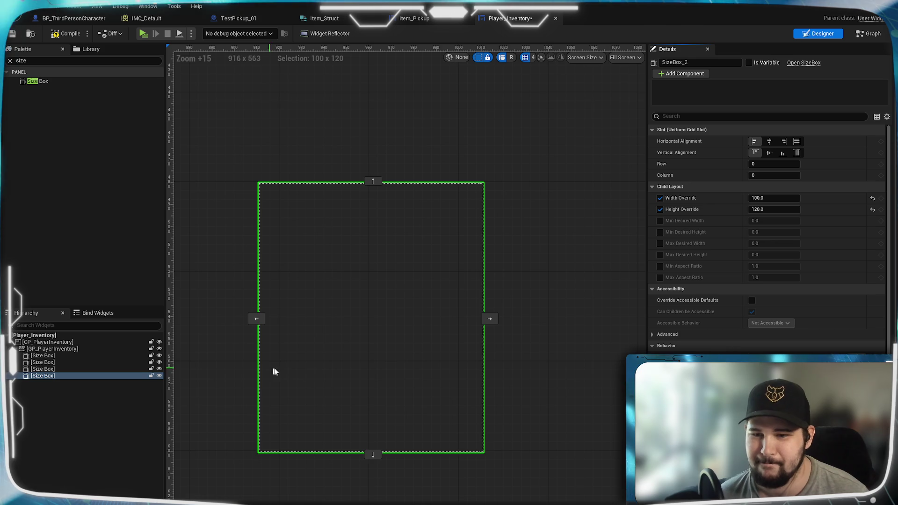
Reselect GP_PlayerInventory to check its centred, sized-to-content 100×120 settings
drag(343, 362, 373, 325)
scroll(767, 234, down, 2)
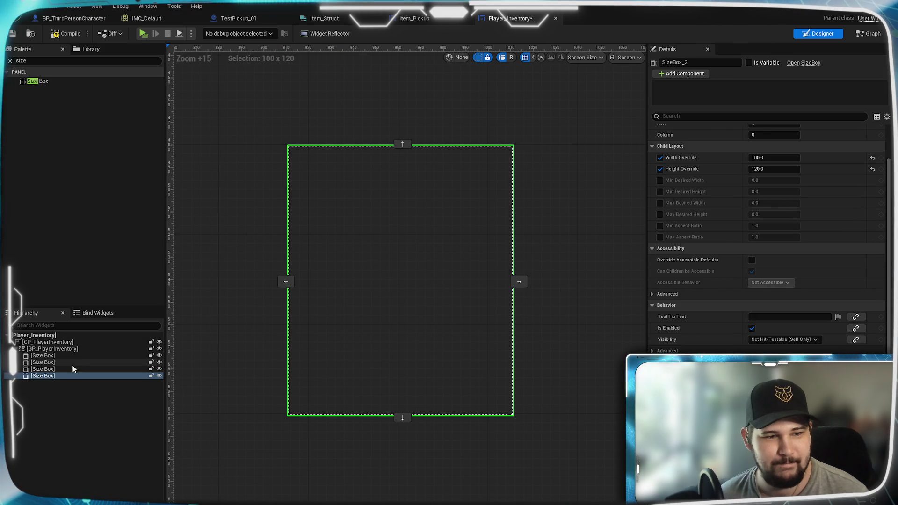
click(58, 348)
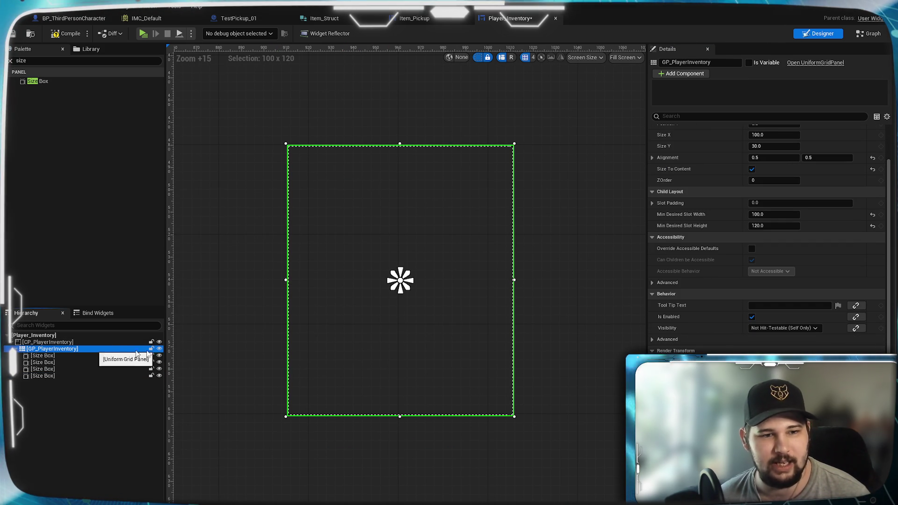
scroll(697, 278, down, 1)
scroll(686, 308, up, 3)
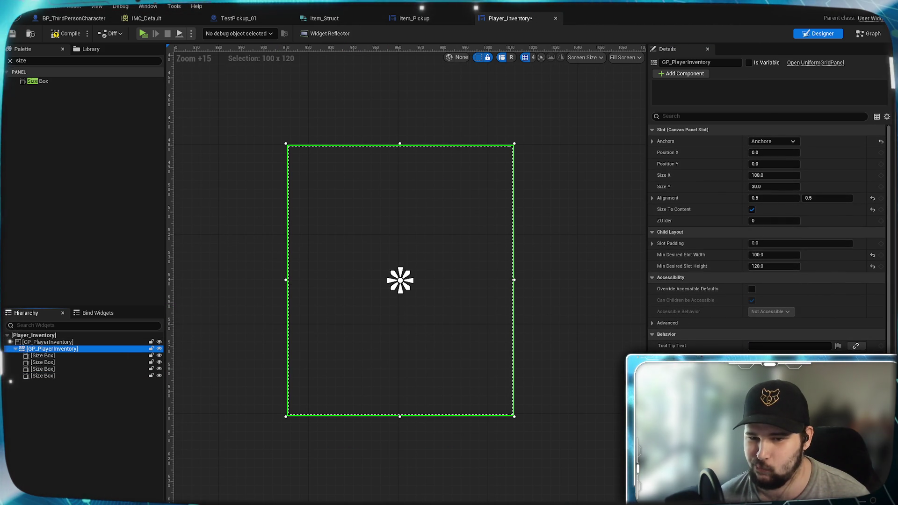
Set the inventory grid's slot padding to 10
click(652, 243)
click(652, 244)
click(767, 243)
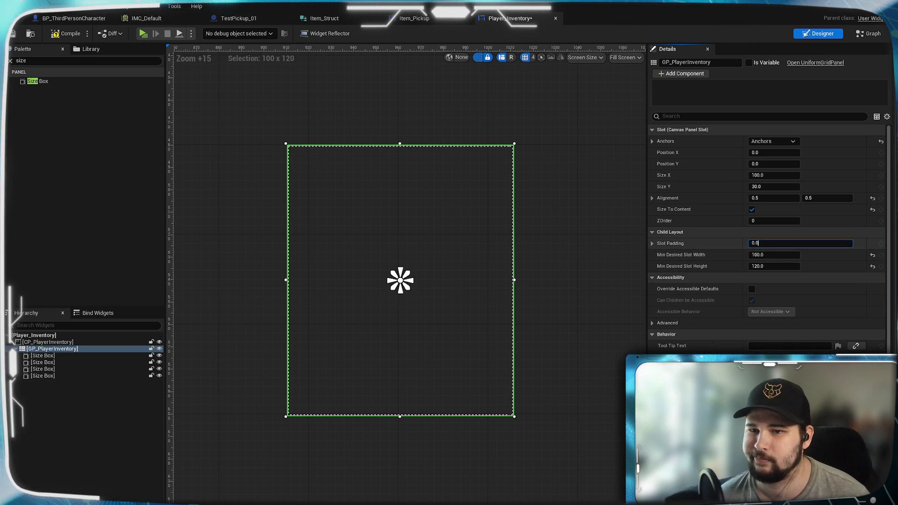
text(10)
key(Return)
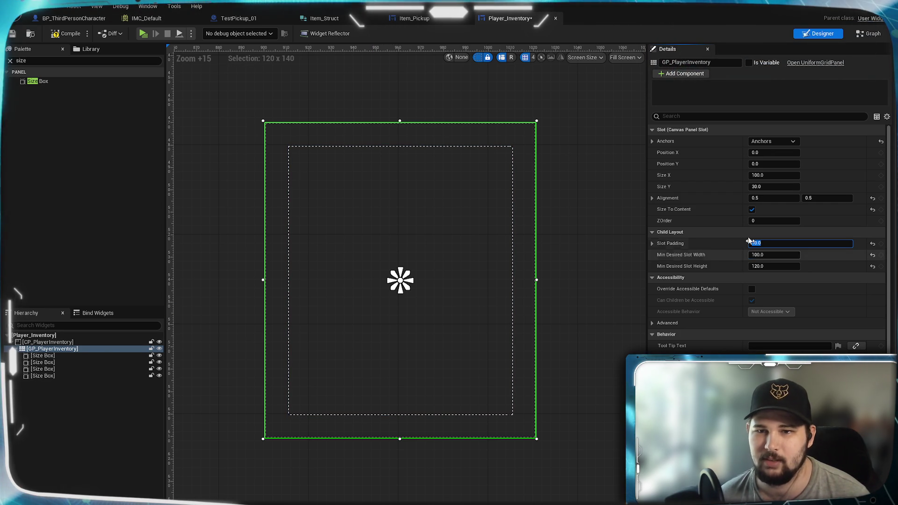
Put the second size box in row 1 and the third in row 1, column 1
click(38, 358)
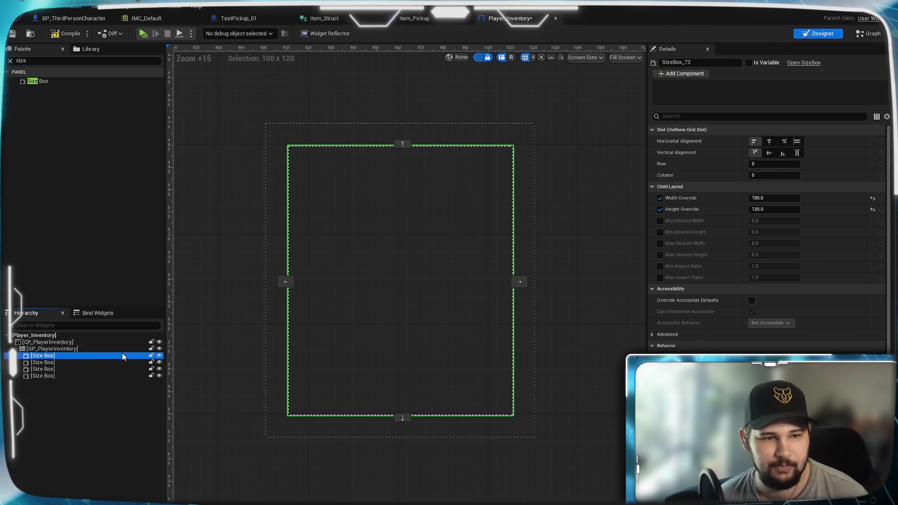
click(43, 362)
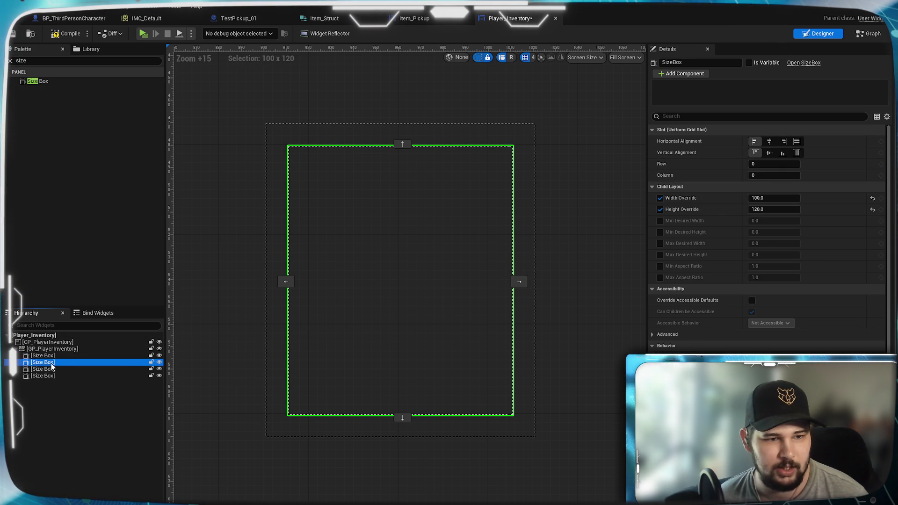
click(774, 166)
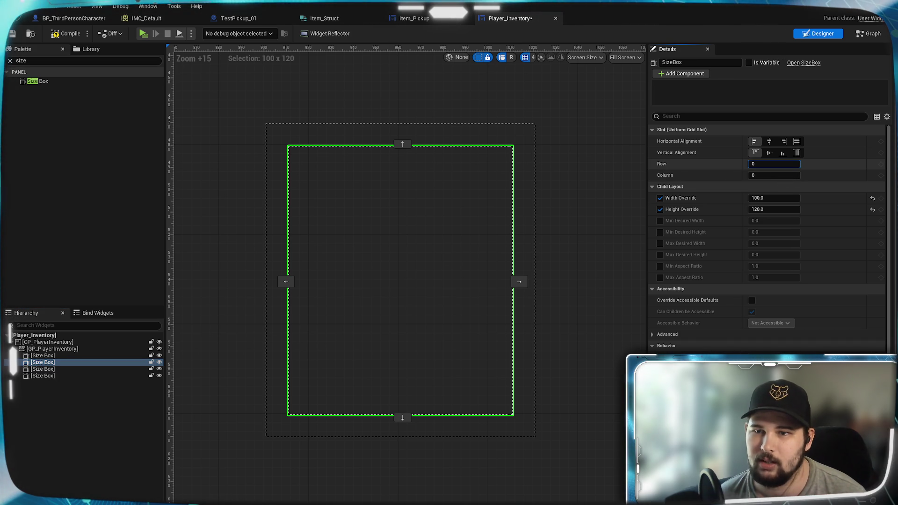
text(1)
key(Return)
click(43, 369)
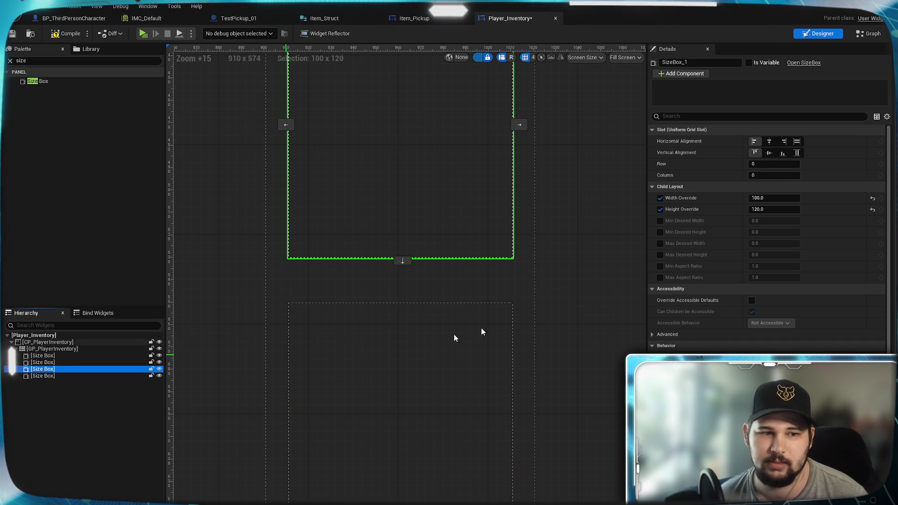
text(1)
key(Return)
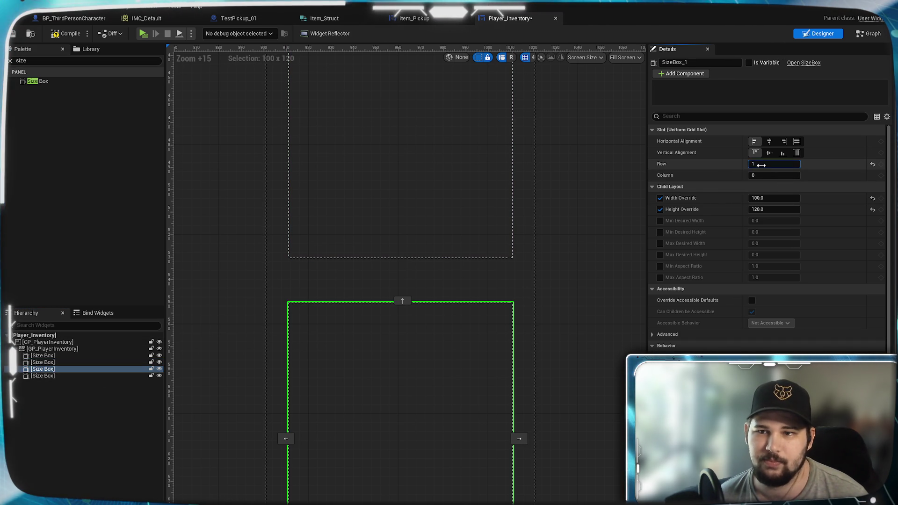
click(774, 175)
text(1)
key(Return)
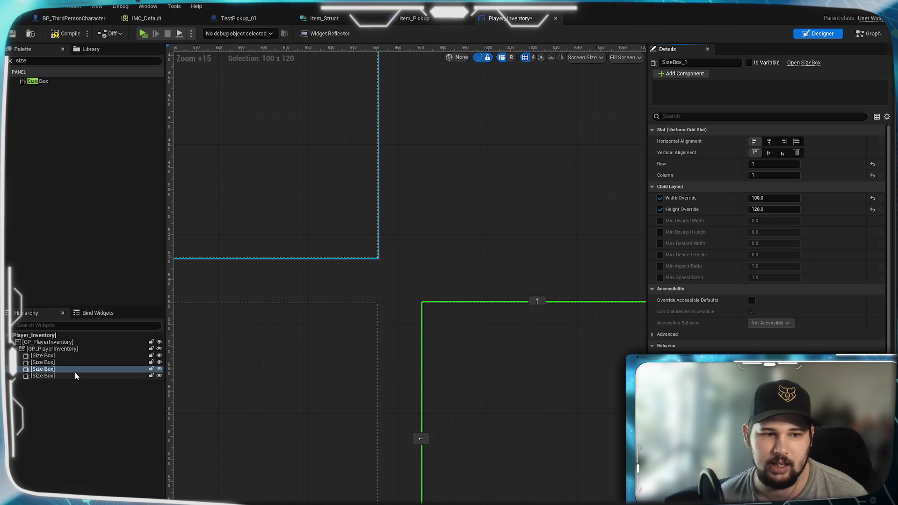
Put the fourth size box in column 1, then select the GP_PlayerInventory grid panel
click(356, 225)
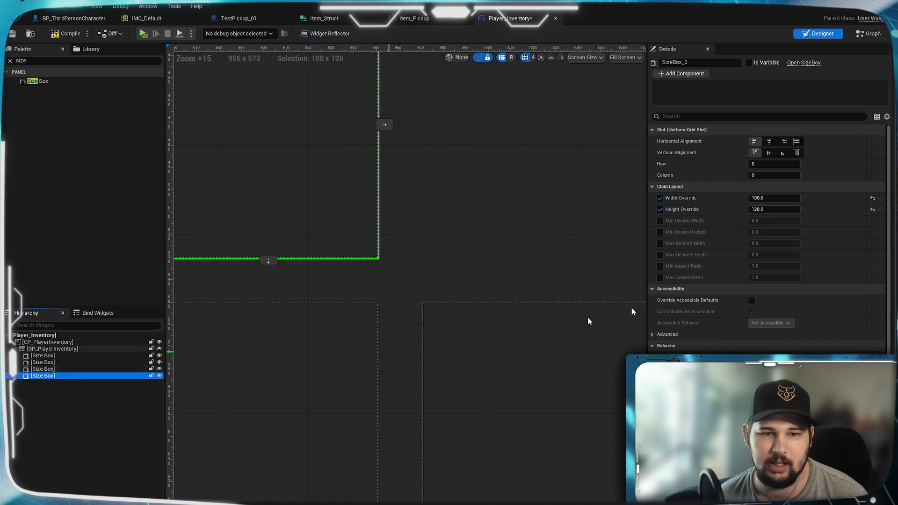
click(765, 175)
text(1)
key(Return)
scroll(477, 299, down, 17)
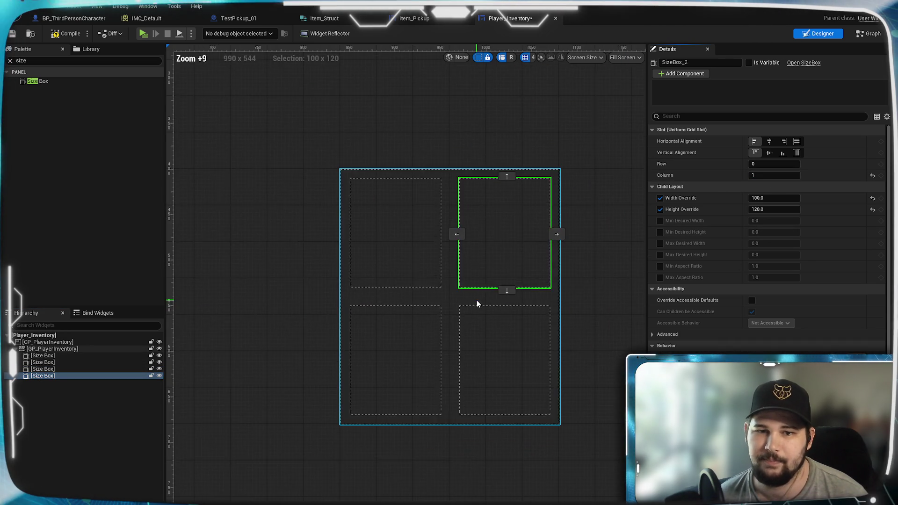
scroll(477, 303, up, 12)
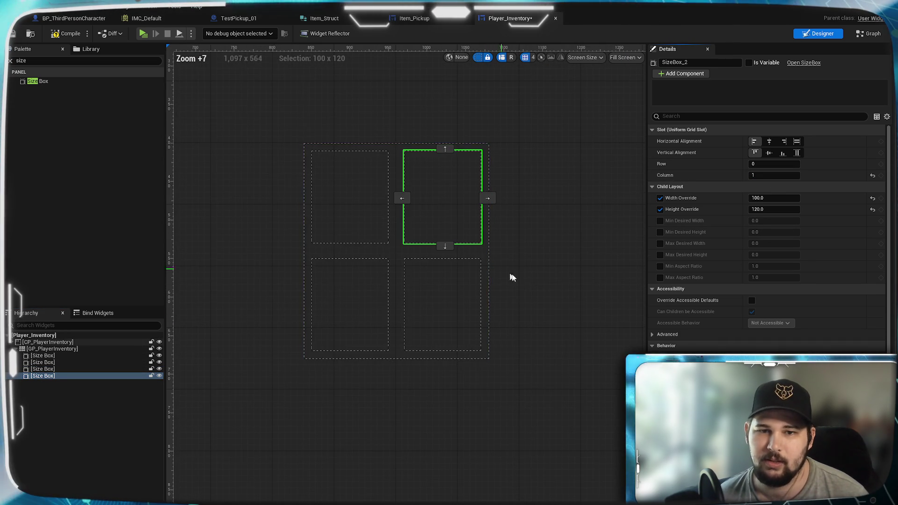
scroll(412, 307, up, 6)
scroll(390, 321, down, 5)
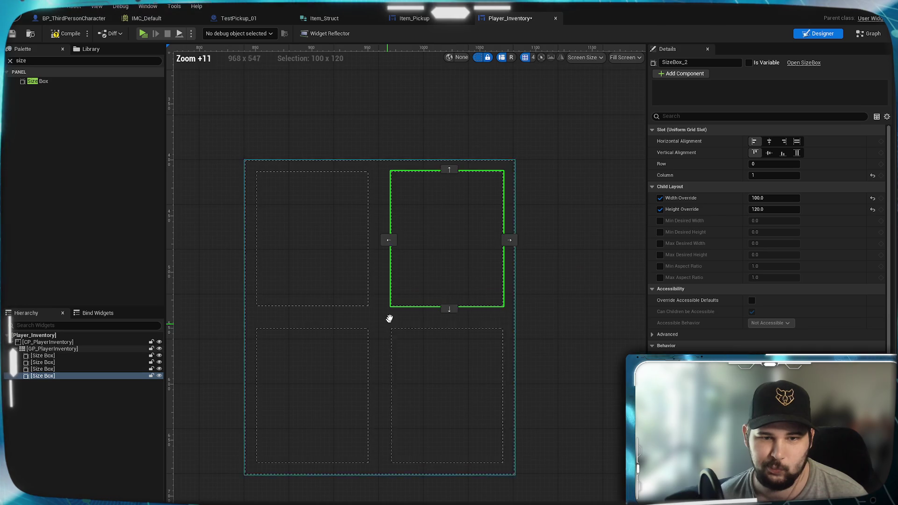
click(54, 348)
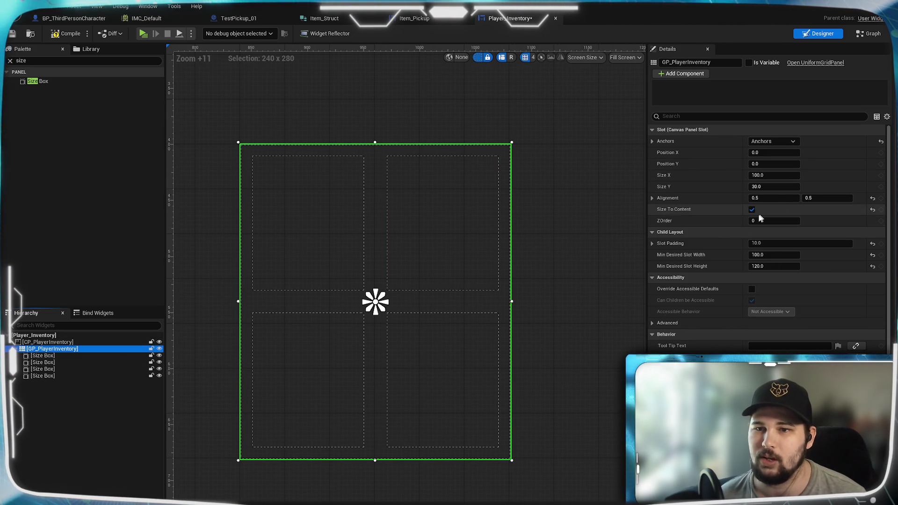
Reduce the GP_PlayerInventory slot padding to 4
click(767, 243)
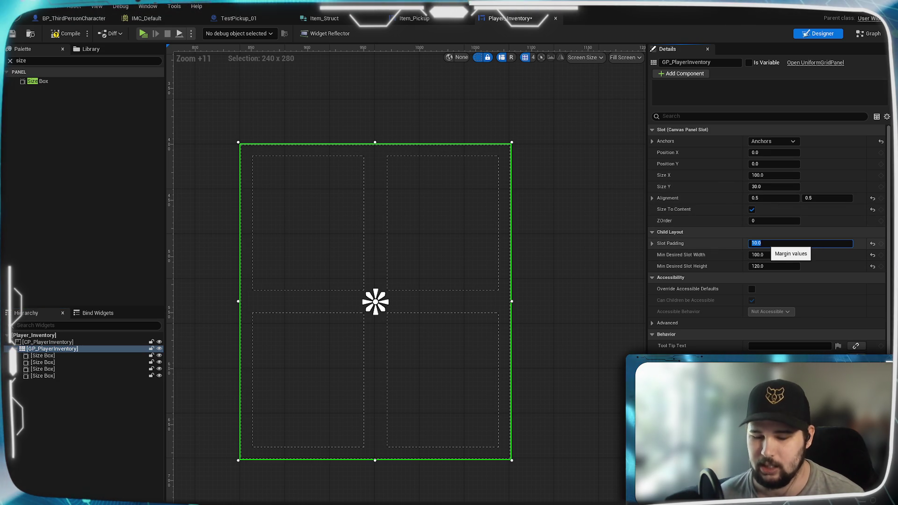
text(4)
key(Return)
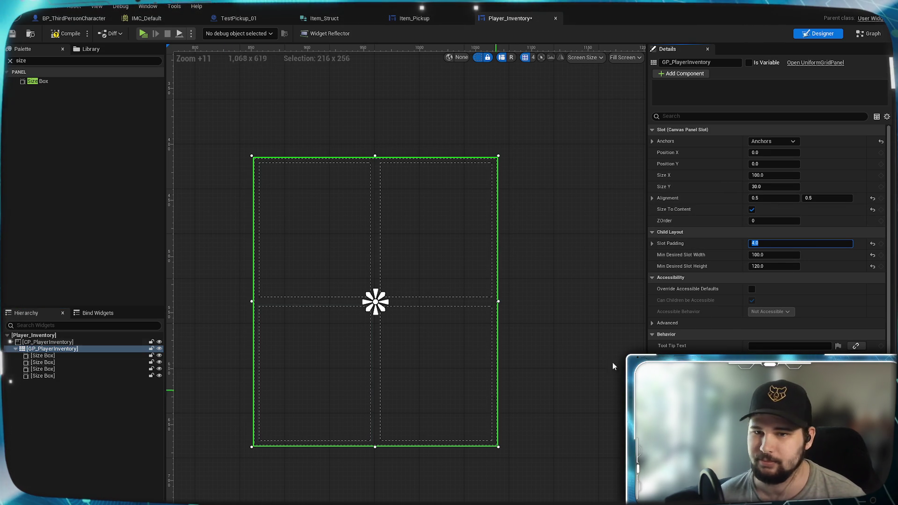
scroll(434, 346, down, 15)
scroll(434, 346, up, 7)
scroll(448, 303, up, 8)
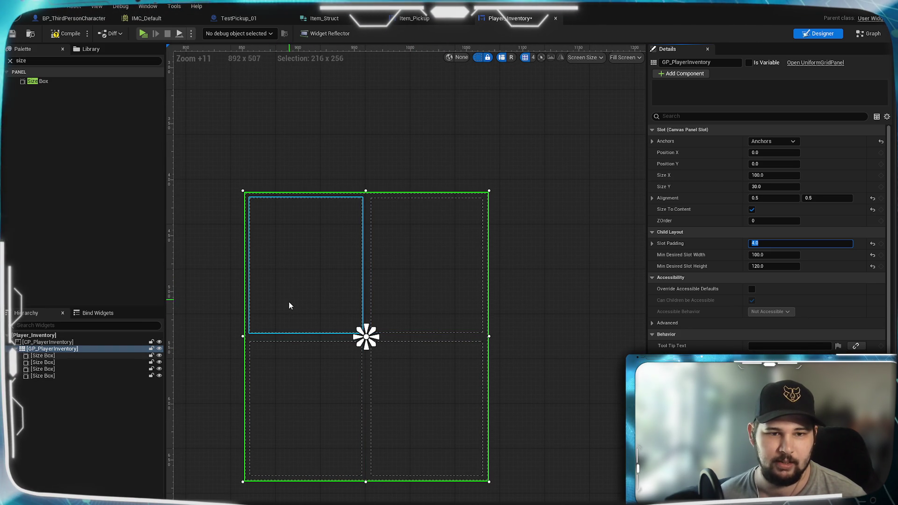
Save the Player_Inventory widget with Ctrl+S
click(42, 355)
click(40, 401)
key(ctrl+s)
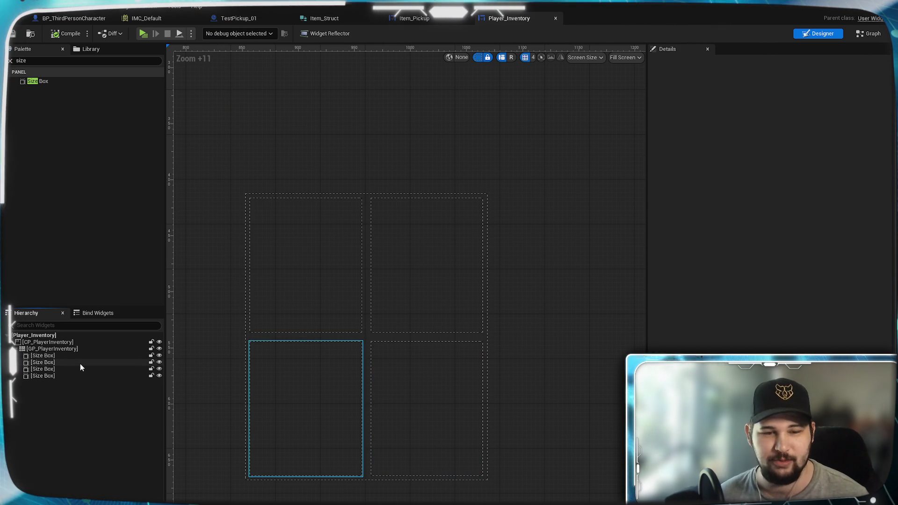
Check the top size boxes, then bring up the Content Browser on UserInterface
click(49, 355)
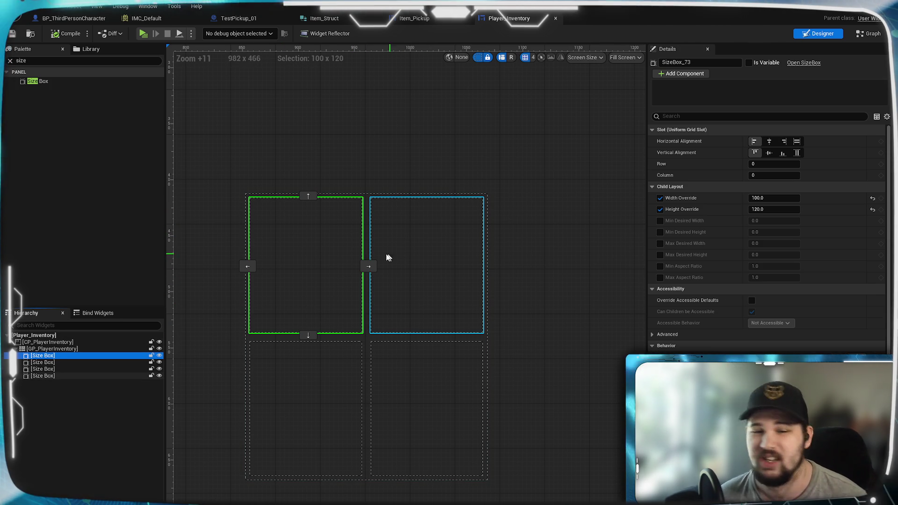
click(396, 281)
click(344, 260)
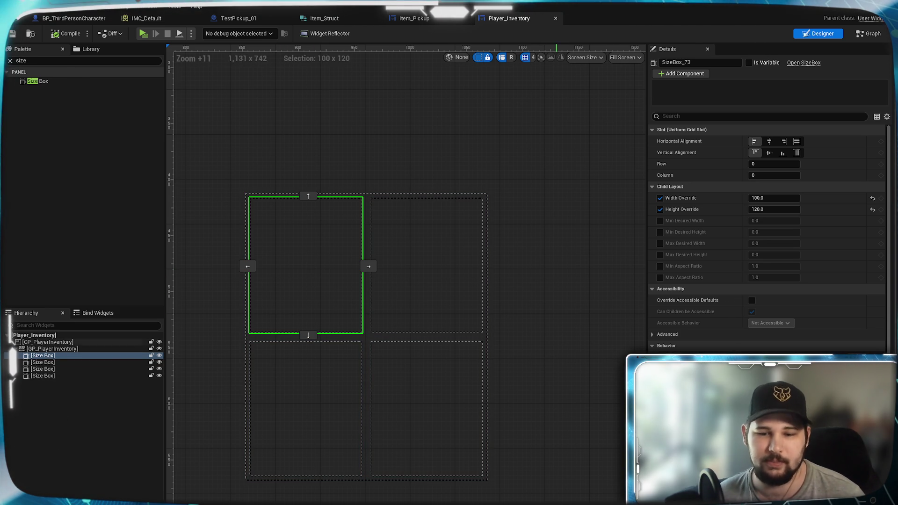
key(ctrl+space)
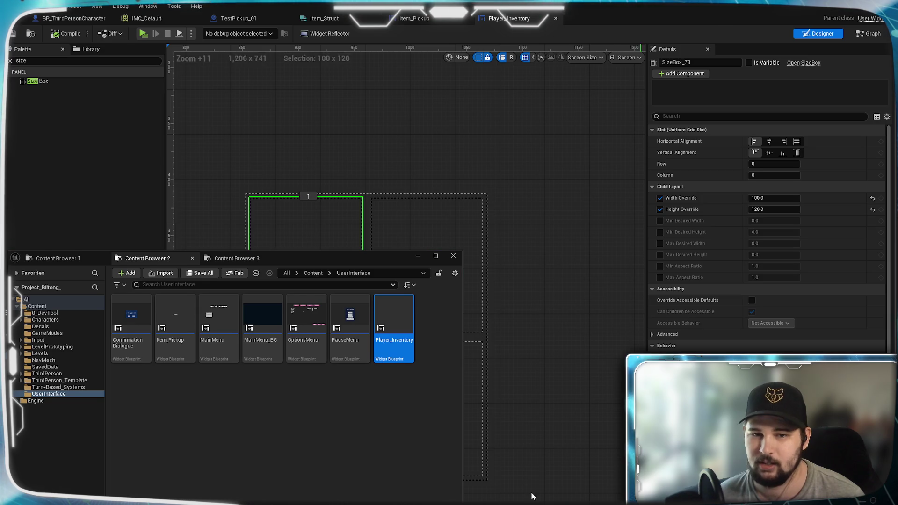
Create a folder named Modules in UserInterface and open it
right_click(186, 414)
mouse_move(211, 397)
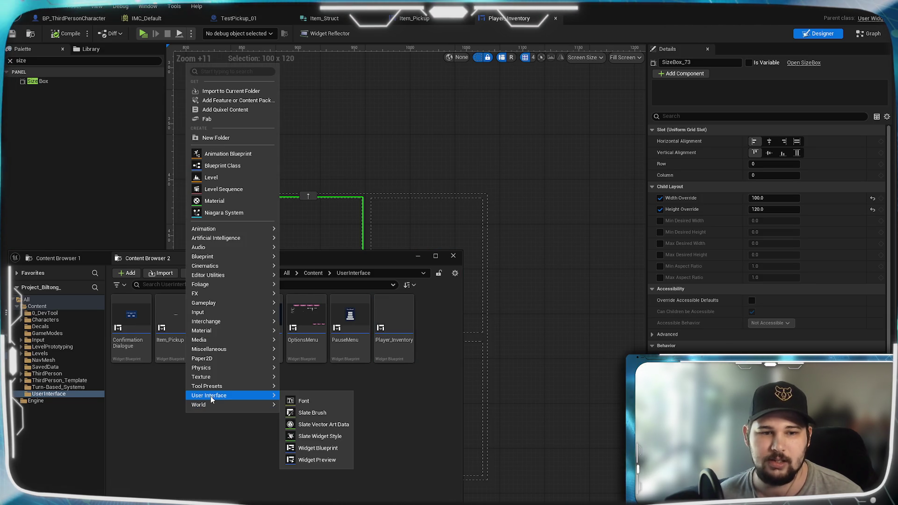
click(207, 142)
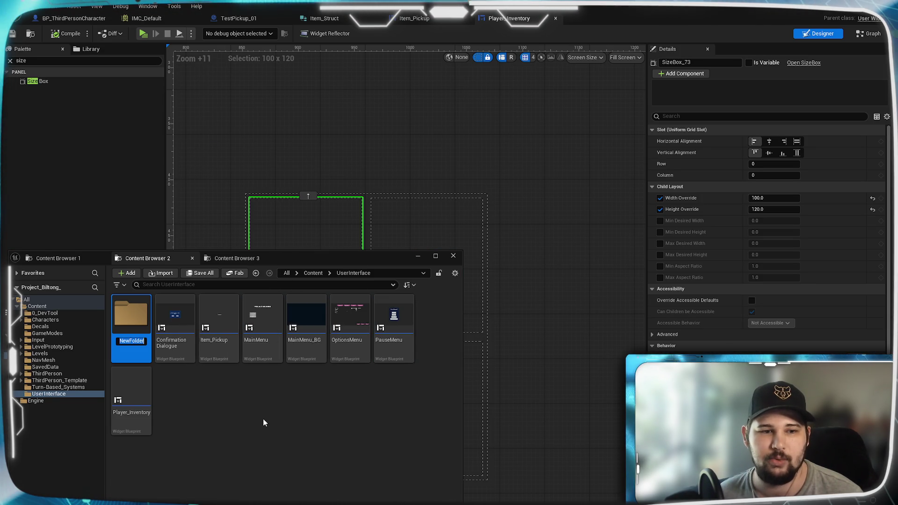
text(Modules)
key(Return)
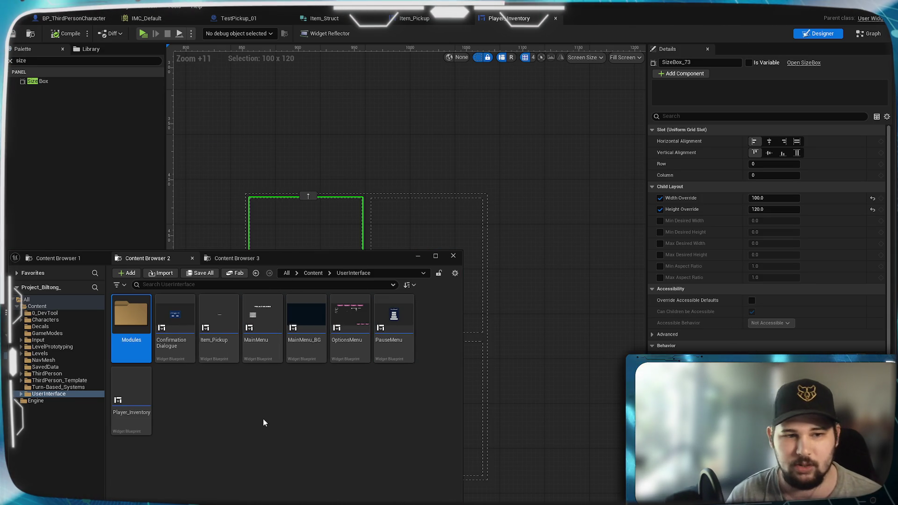
key(Return)
Create a User Widget blueprint named Item_Display in Modules and open it
right_click(252, 381)
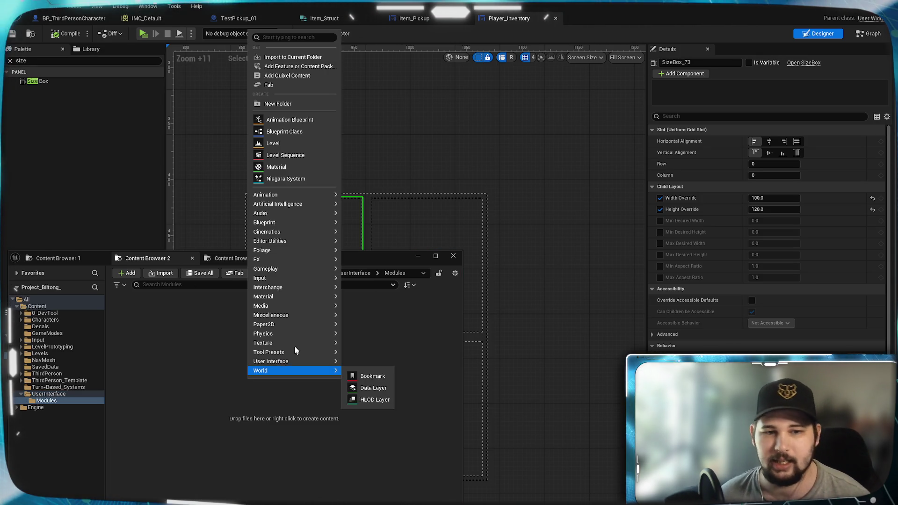
mouse_move(299, 361)
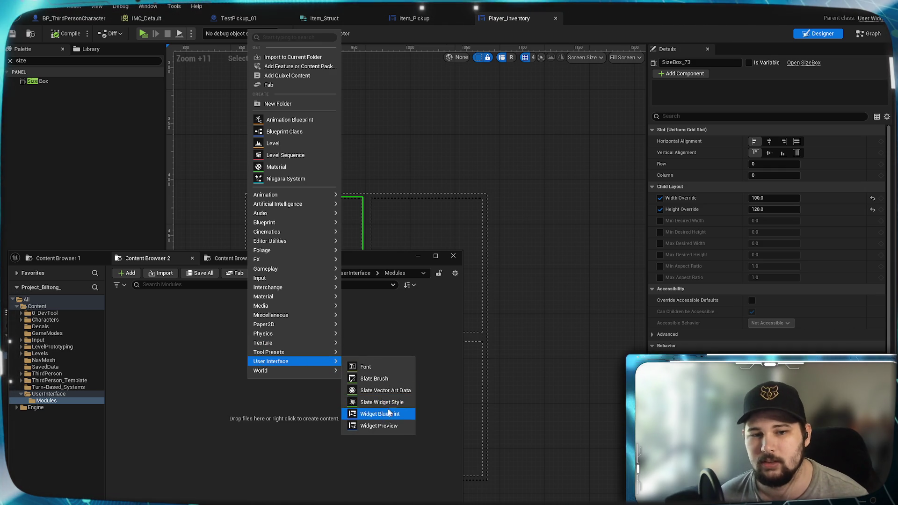
click(389, 412)
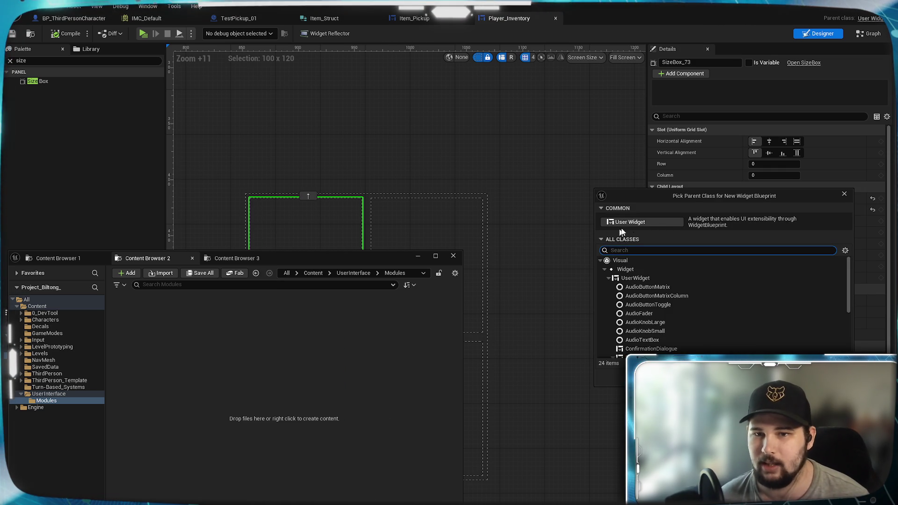
click(622, 221)
key(BackSpace)
text(Item_)
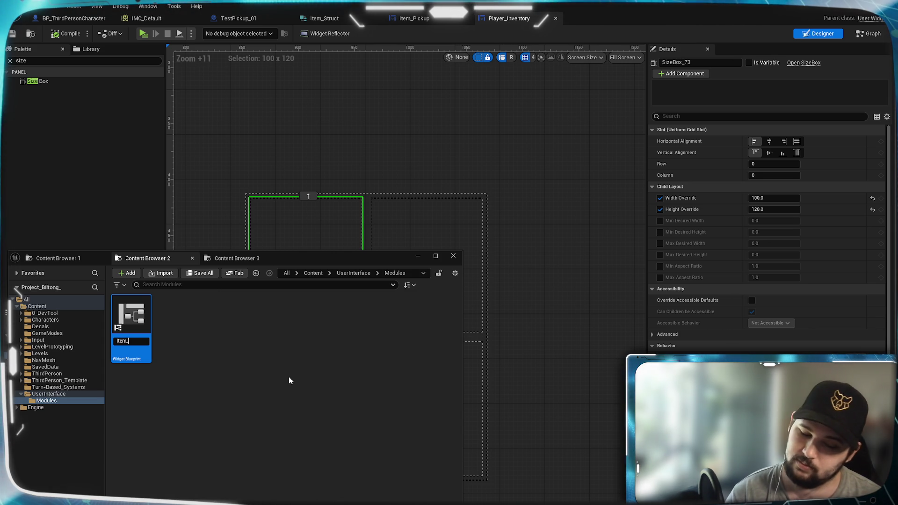
text(Display)
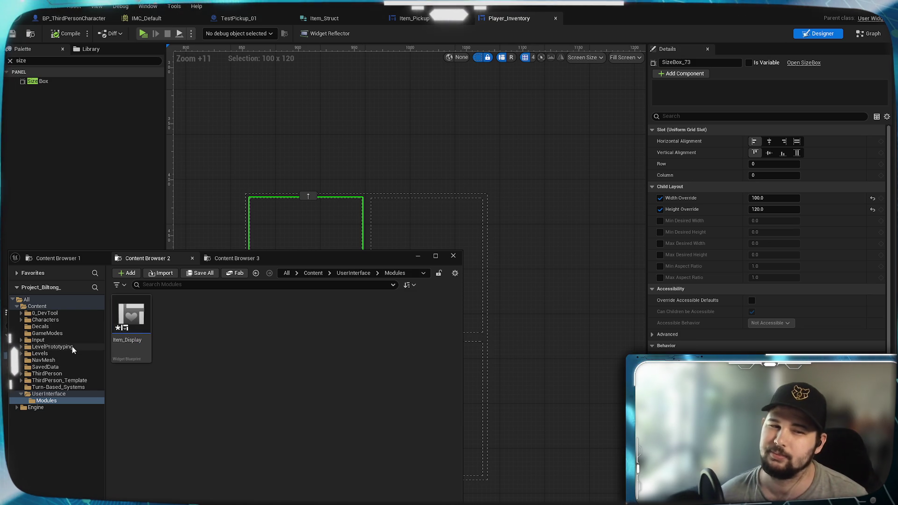
click(261, 333)
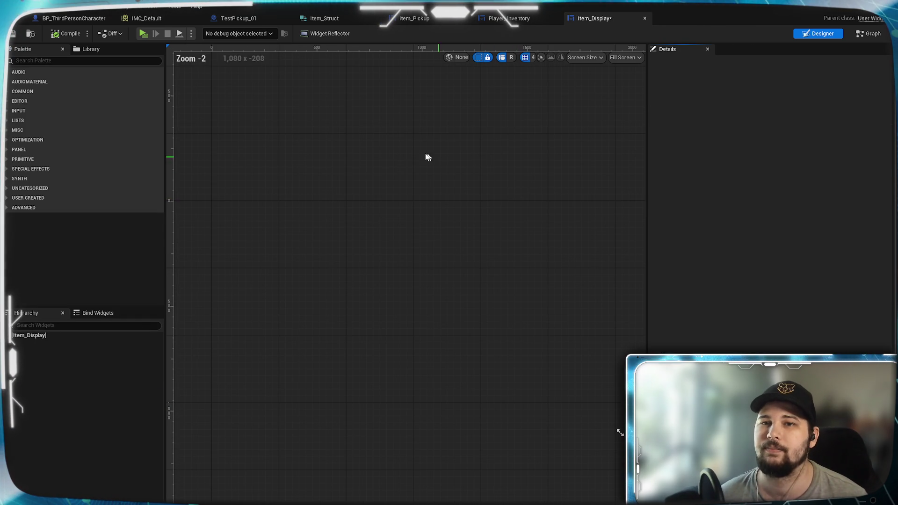
Add a Canvas Panel to the Item_Display widget
click(514, 19)
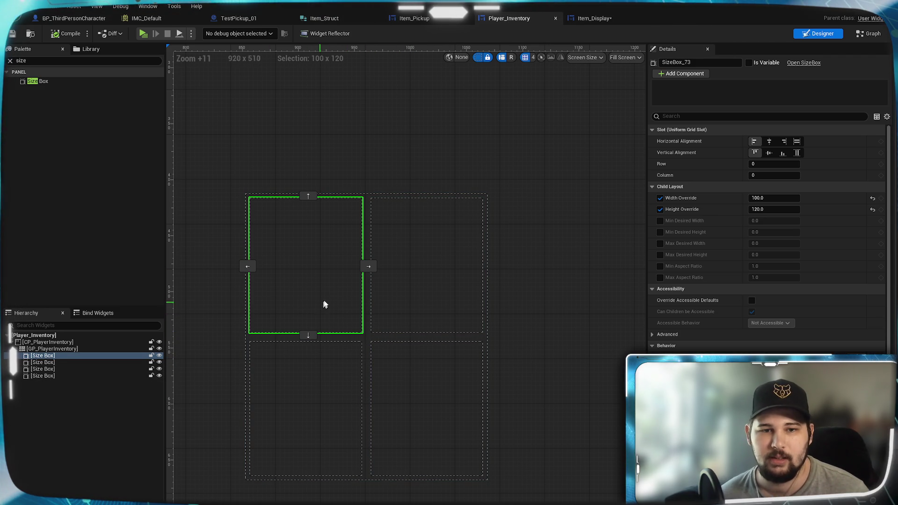
click(613, 19)
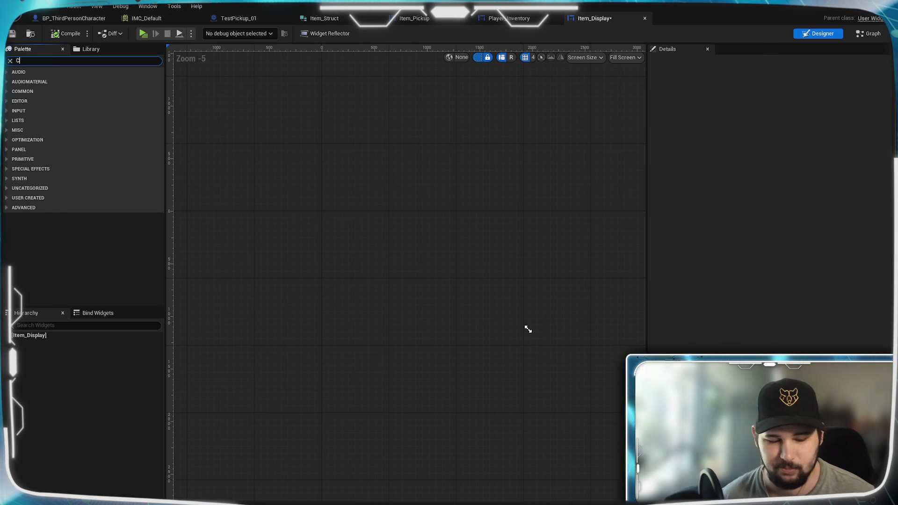
text(Canvas)
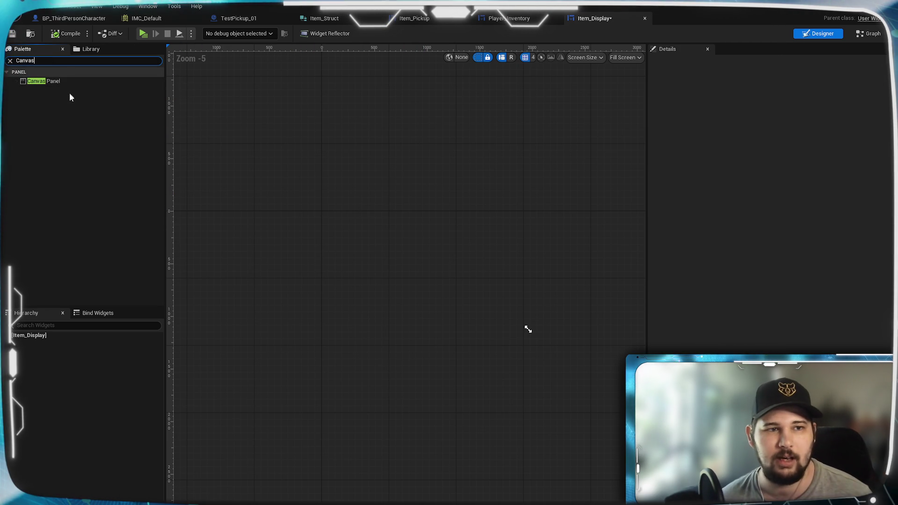
drag(47, 333, 47, 334)
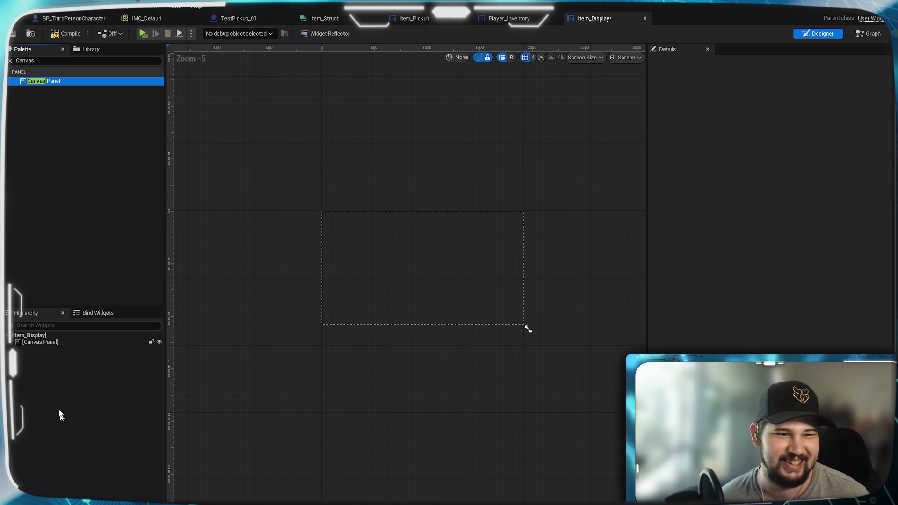
click(46, 342)
Rename the canvas panel to CP_ItemDisplay and save Item_Display
click(683, 62)
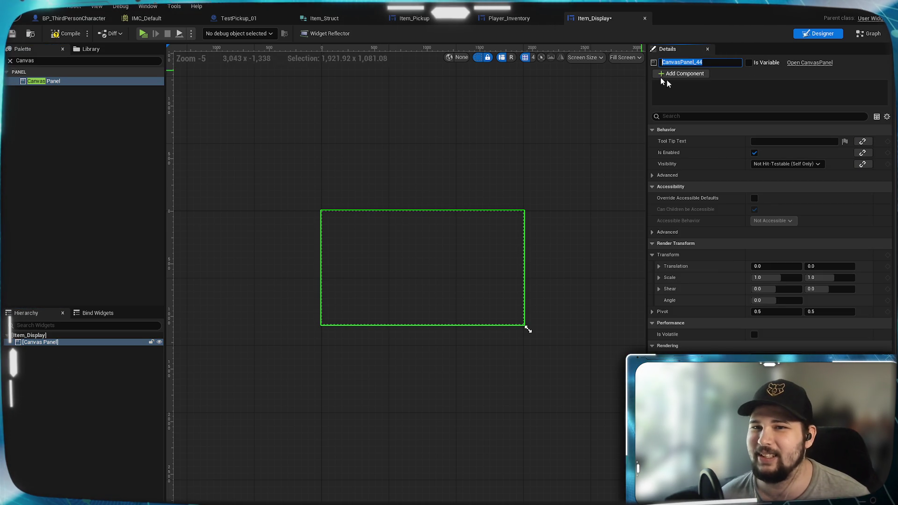
text(CP_)
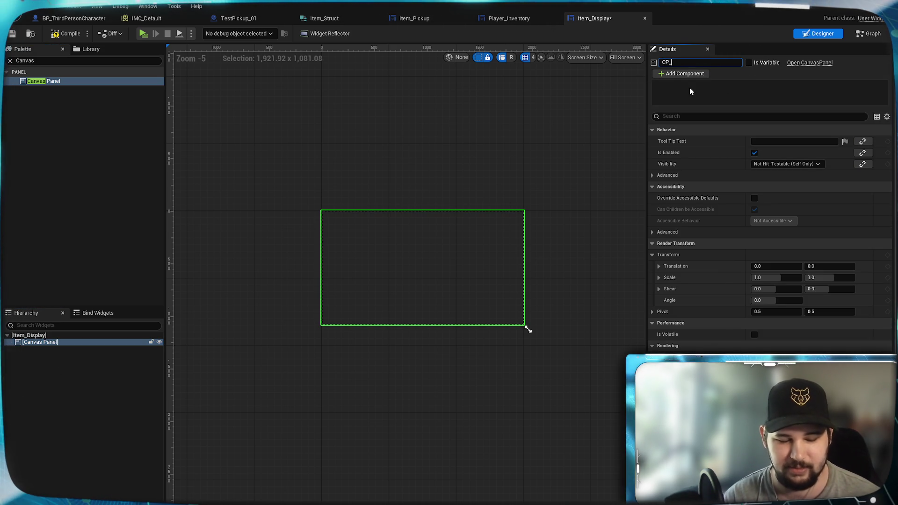
text(ItemDisapl)
key(BackSpace)
key(BackSpace)
key(BackSpace)
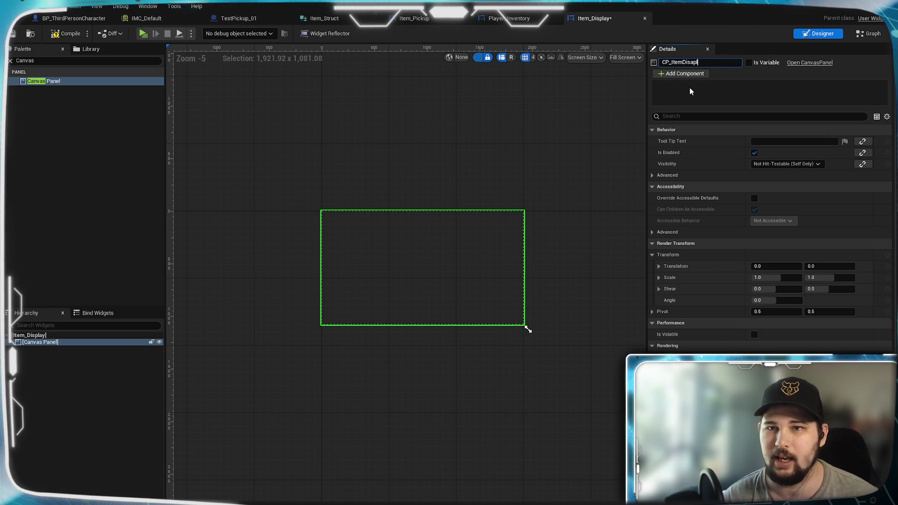
text(play)
key(Return)
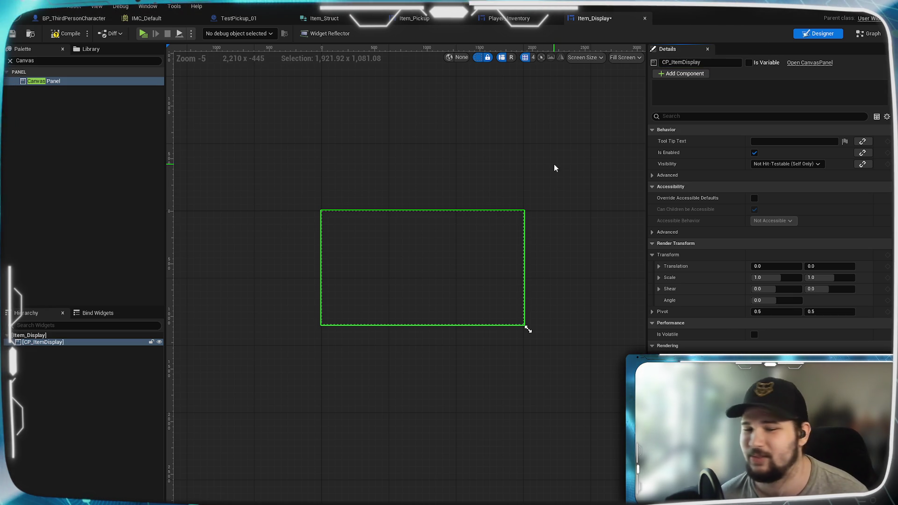
scroll(407, 272, up, 3)
mouse_move(397, 266)
mouse_down()
mouse_move(394, 253)
mouse_move(367, 233)
mouse_up()
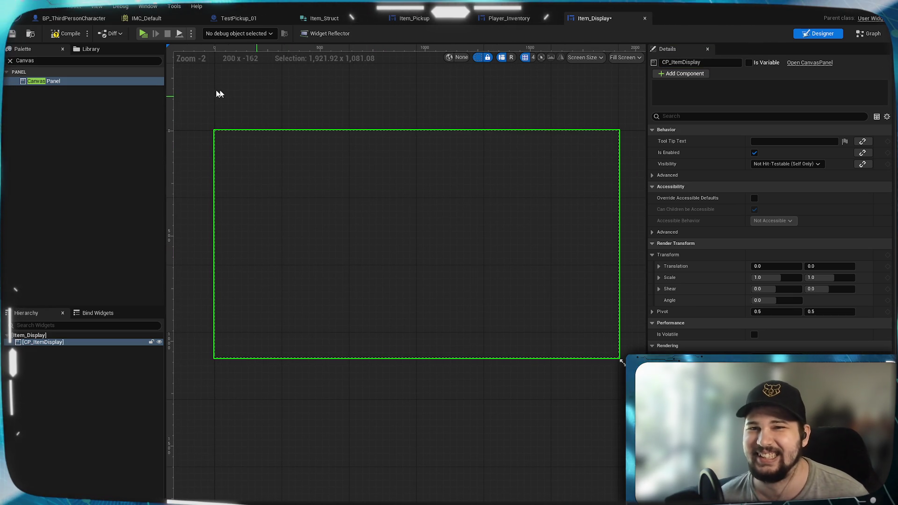
click(343, 222)
key(ctrl+s)
mouse_move(354, 218)
mouse_down()
mouse_move(339, 209)
mouse_move(384, 251)
mouse_up()
scroll(385, 251, up, 14)
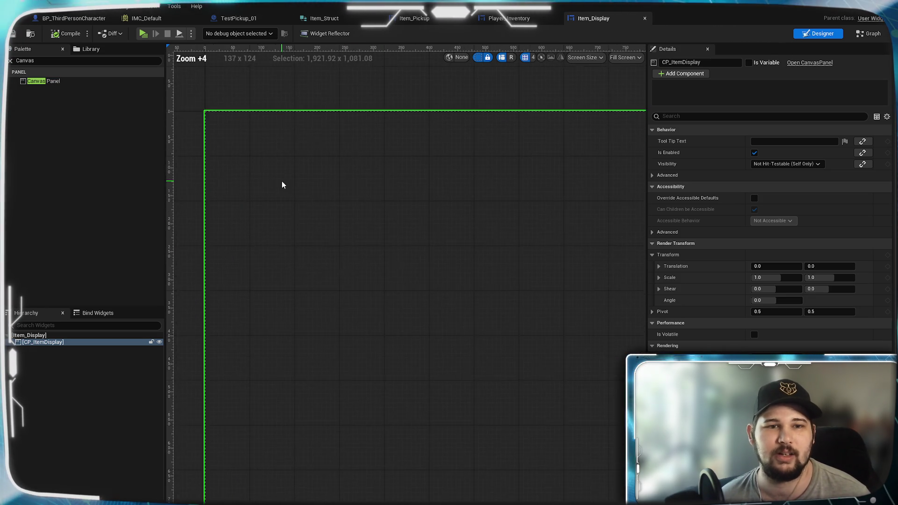
Add a Size Box inside CP_ItemDisplay and name it SB_ItemDisplay
double_click(25, 60)
text(Size)
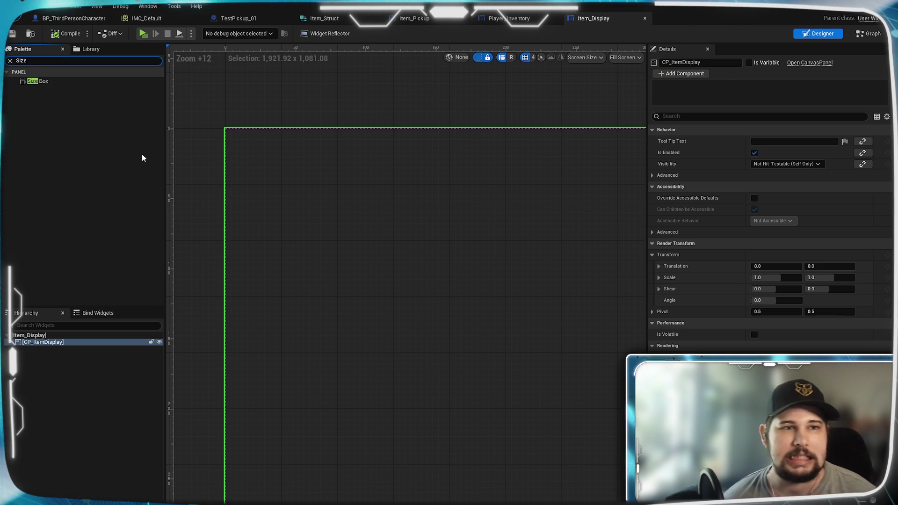
mouse_move(70, 81)
mouse_down()
mouse_move(57, 354)
mouse_move(46, 342)
mouse_up()
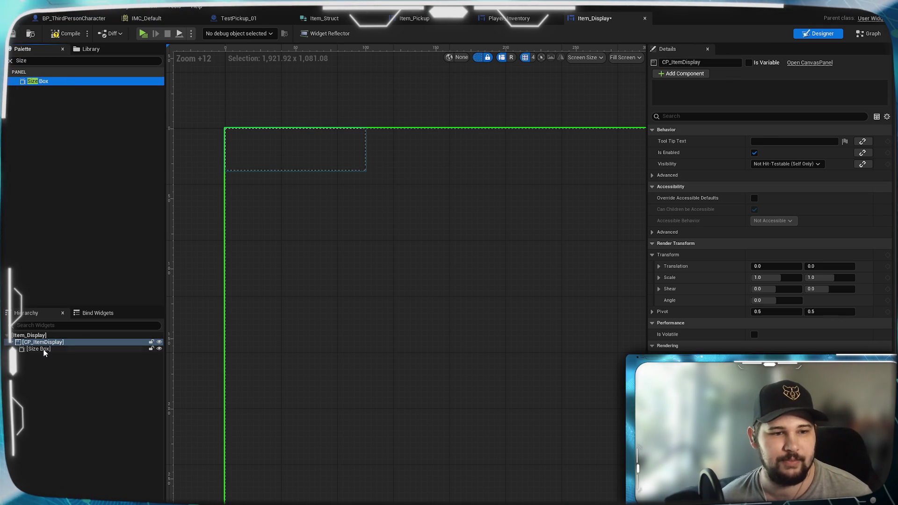
click(675, 62)
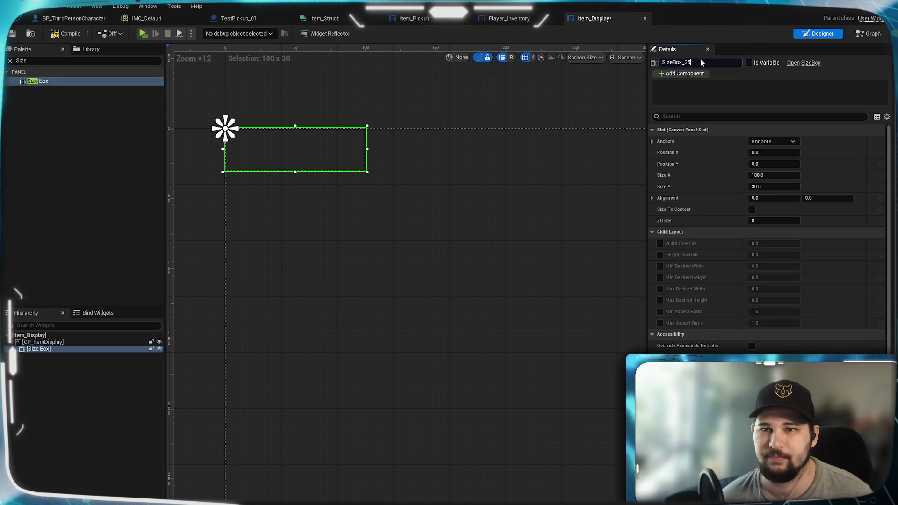
text(SB_)
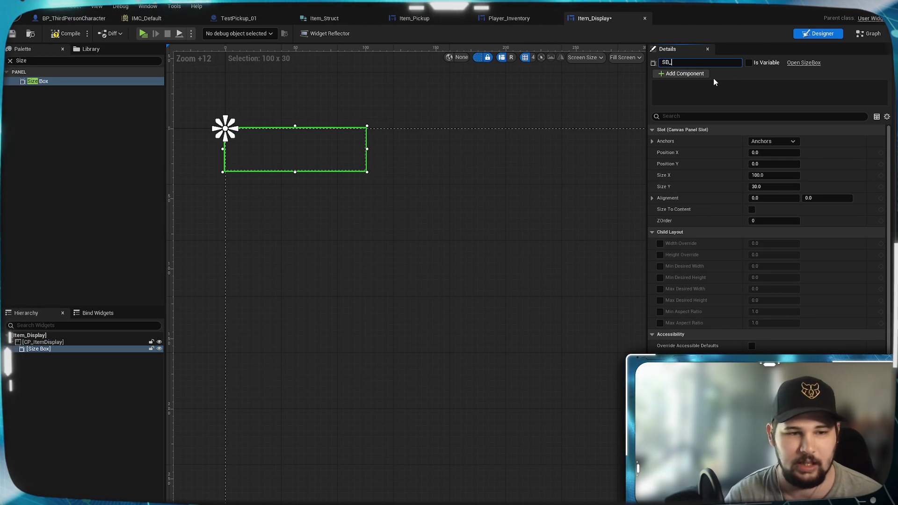
text(ItemDisplay)
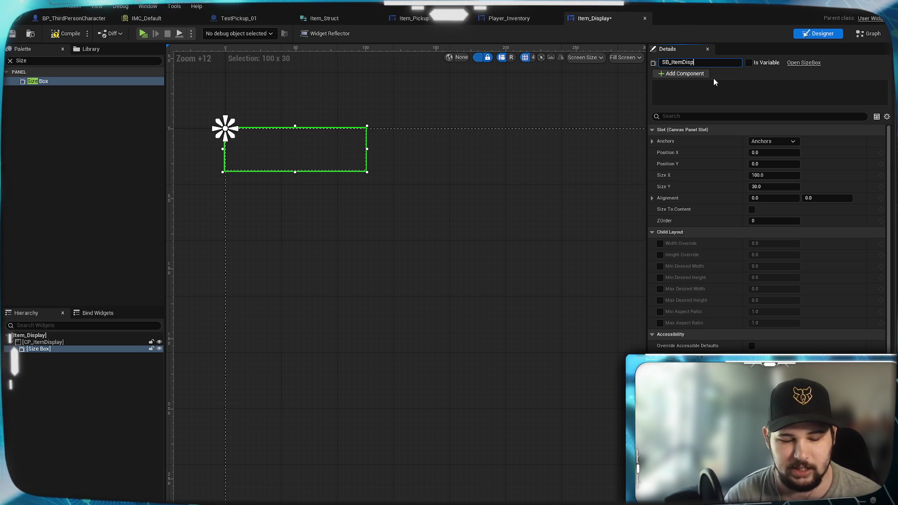
key(Return)
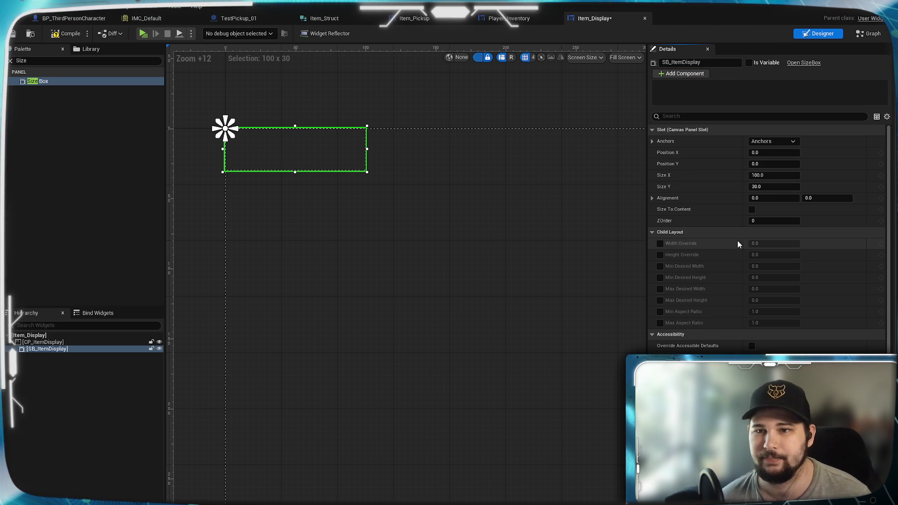
Override the size box's width to 100 and height to 120
click(659, 244)
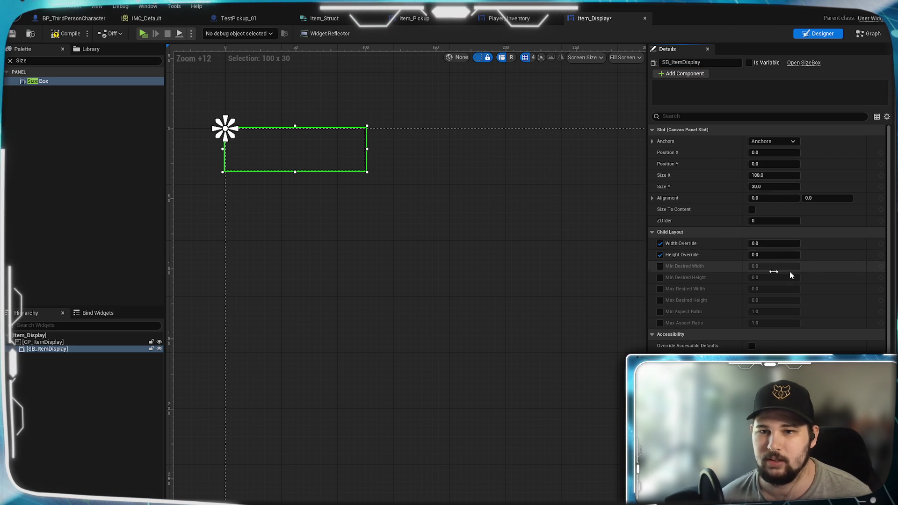
click(660, 255)
click(769, 244)
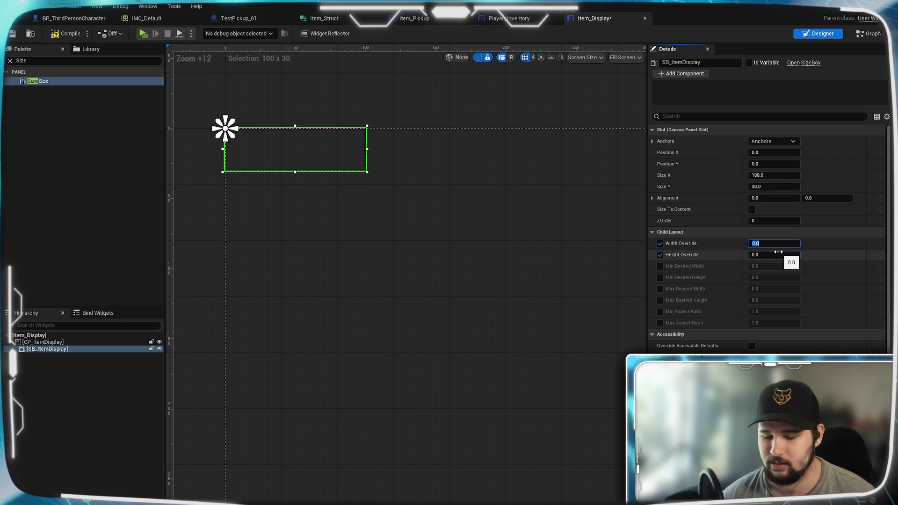
text(12)
key(BackSpace)
text(0)
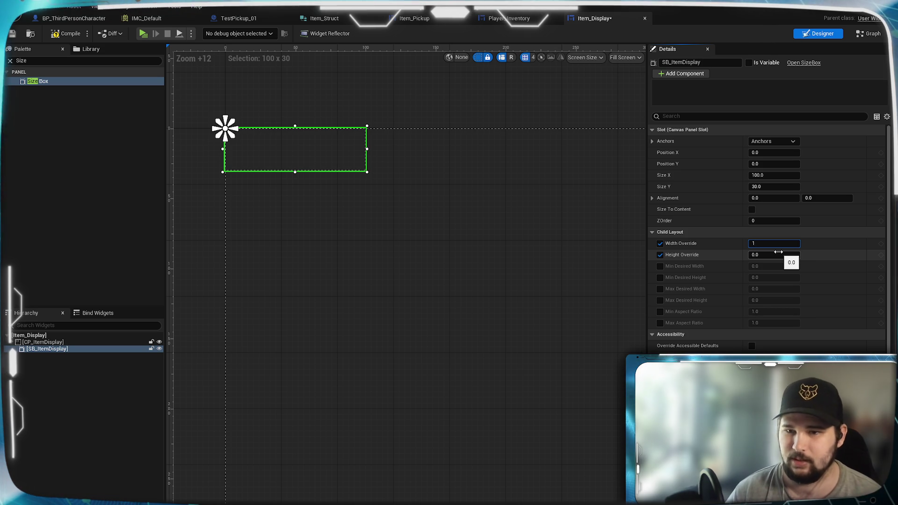
click(778, 254)
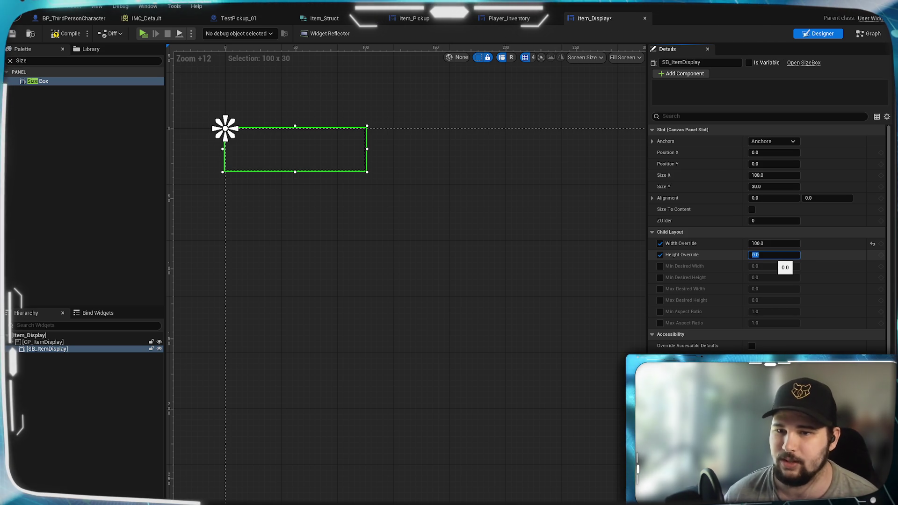
text(120)
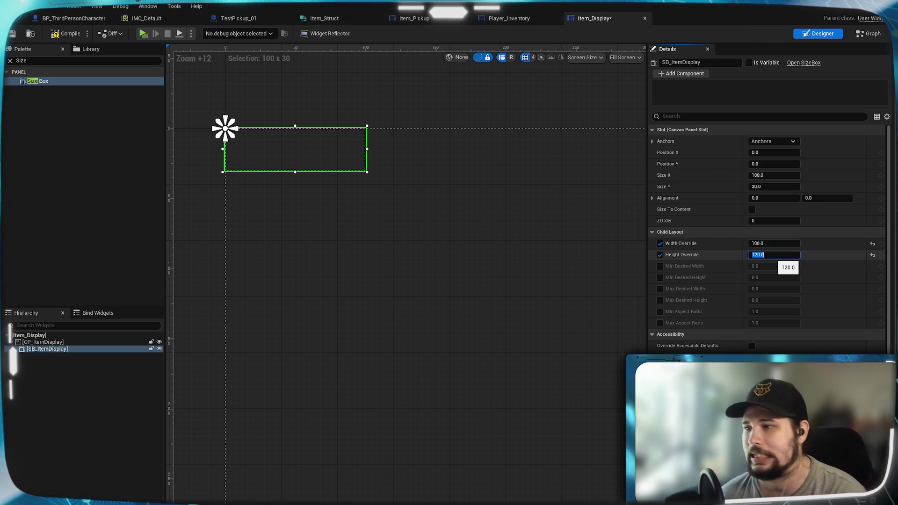
key(Return)
Set the size box slot's Size Y to 120, compile, and reselect SB_ItemDisplay
click(69, 431)
click(270, 161)
click(774, 175)
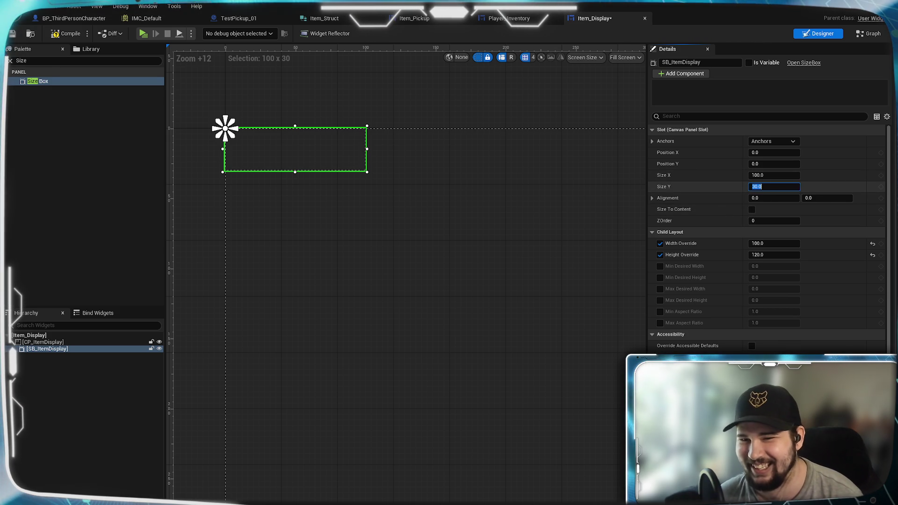
text(120)
key(Return)
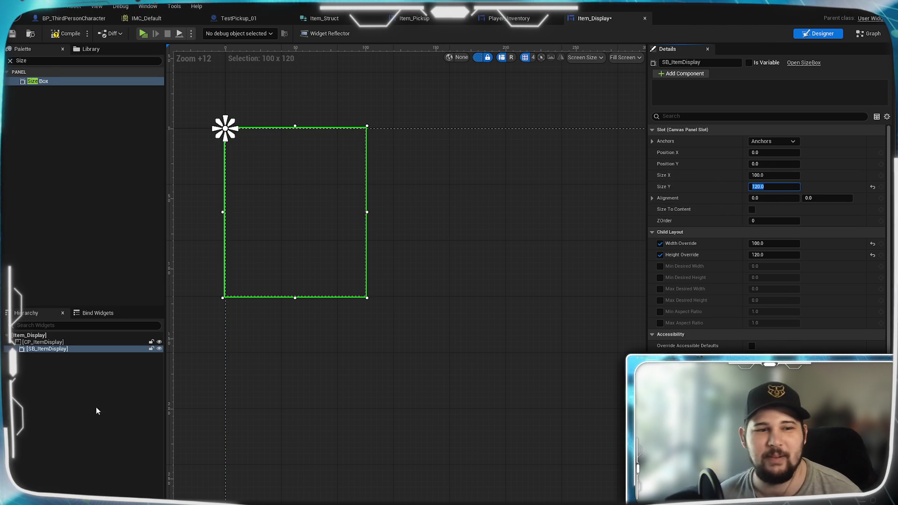
click(96, 405)
click(64, 33)
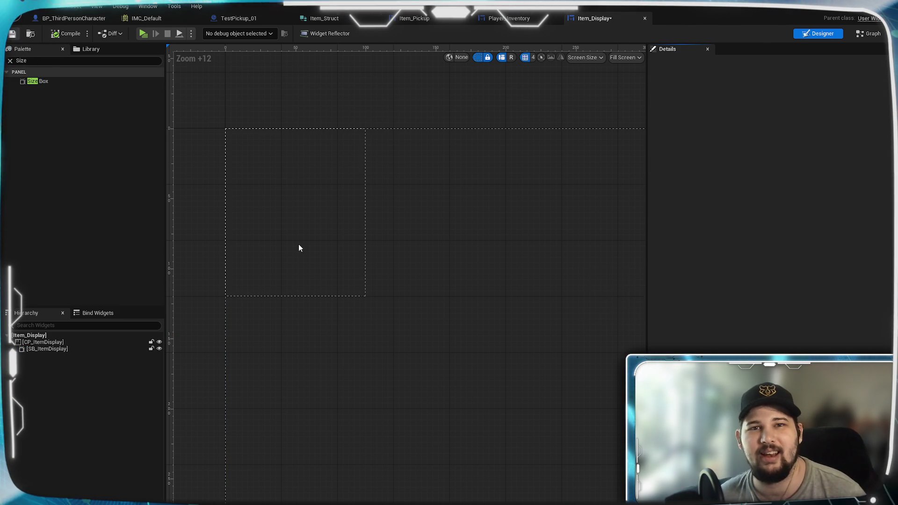
mouse_move(296, 272)
mouse_down()
mouse_move(433, 373)
mouse_move(433, 338)
mouse_up()
scroll(430, 327, up, 4)
scroll(388, 307, down, 2)
drag(385, 281, 405, 305)
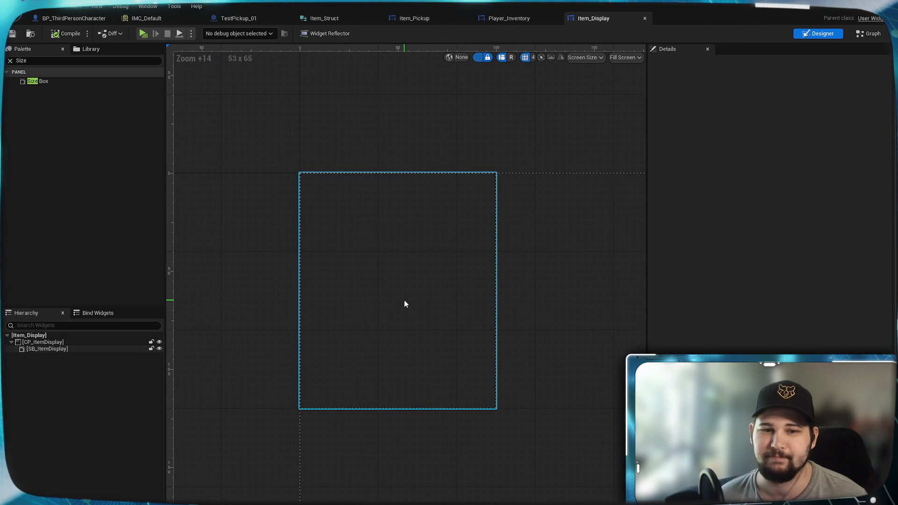
scroll(391, 263, up, 2)
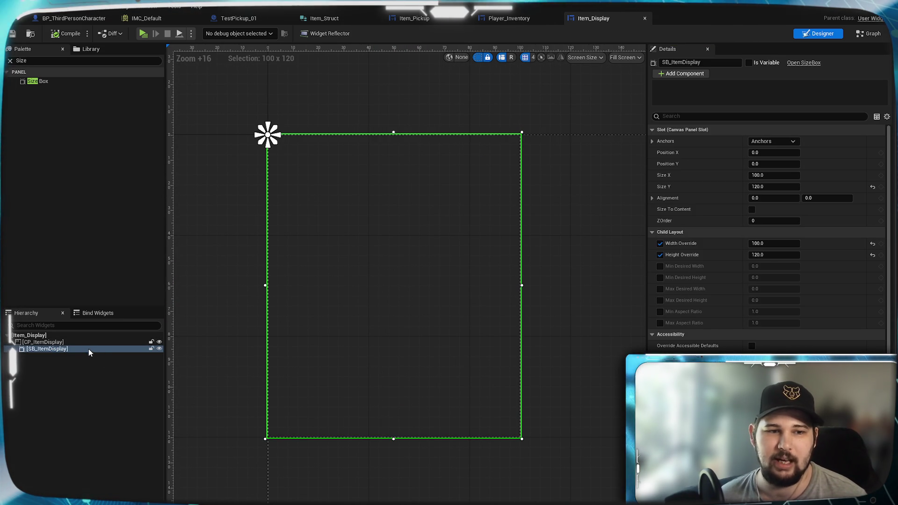
click(459, 219)
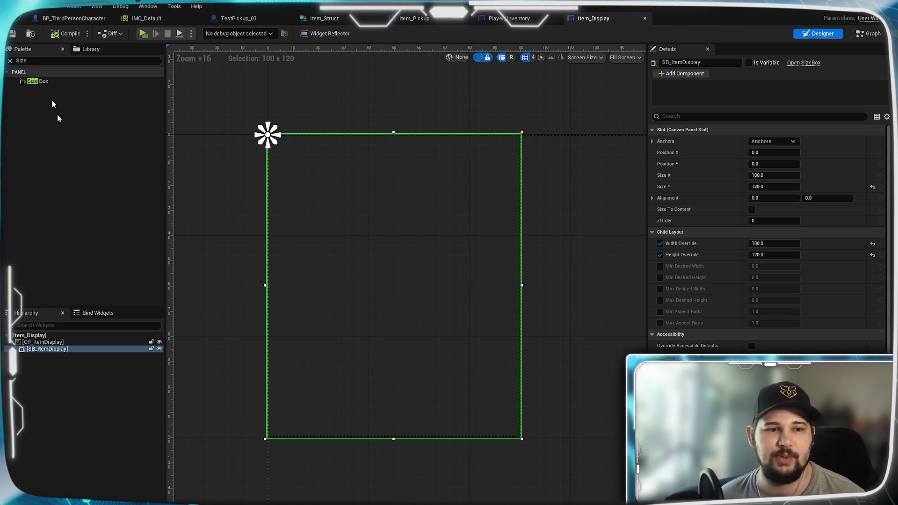
click(28, 60)
Add a Border inside SB_ItemDisplay
text(B)
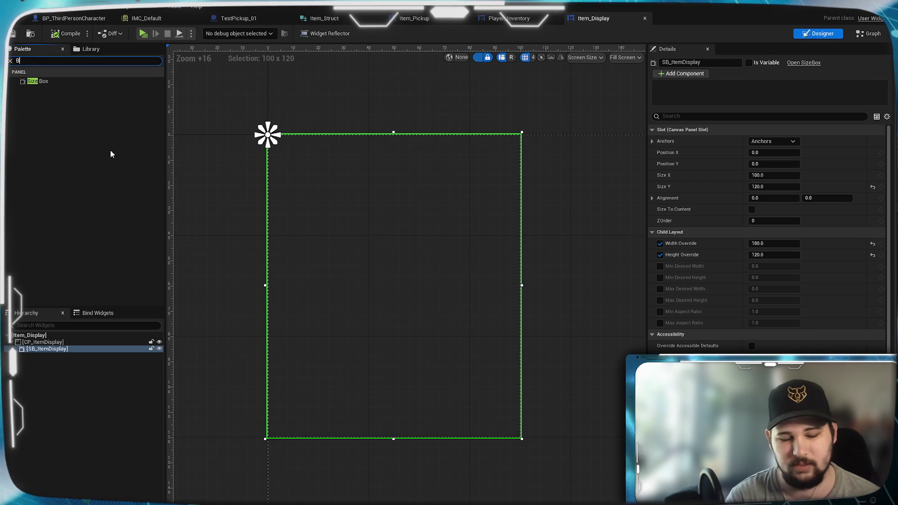
text(order)
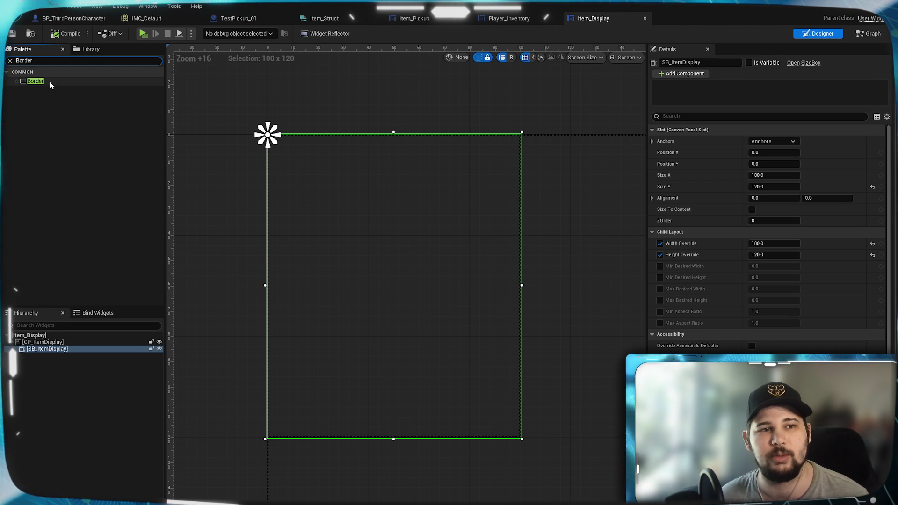
mouse_move(50, 81)
mouse_down()
mouse_move(56, 346)
mouse_move(46, 352)
mouse_up()
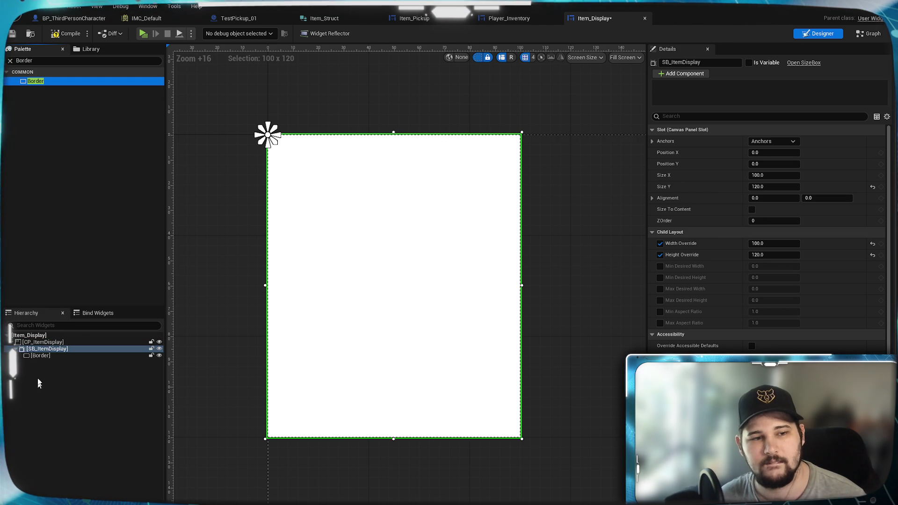
click(36, 352)
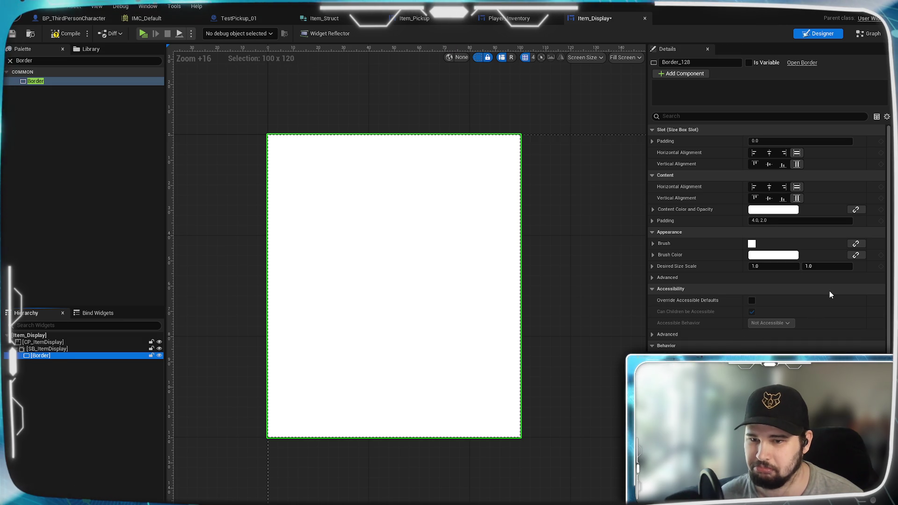
scroll(695, 341, down, 5)
scroll(695, 341, up, 5)
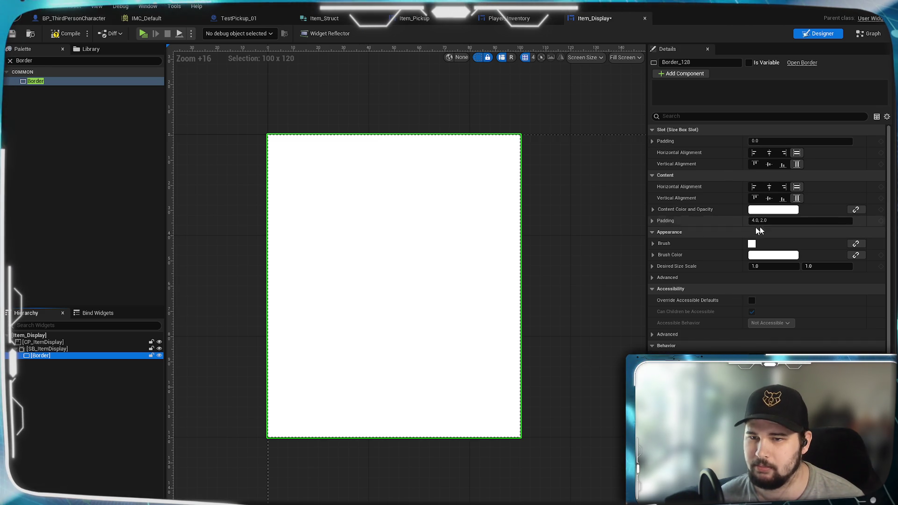
Try the Border brush's Rounded Box draw mode, then revert it to Image
click(655, 209)
click(654, 209)
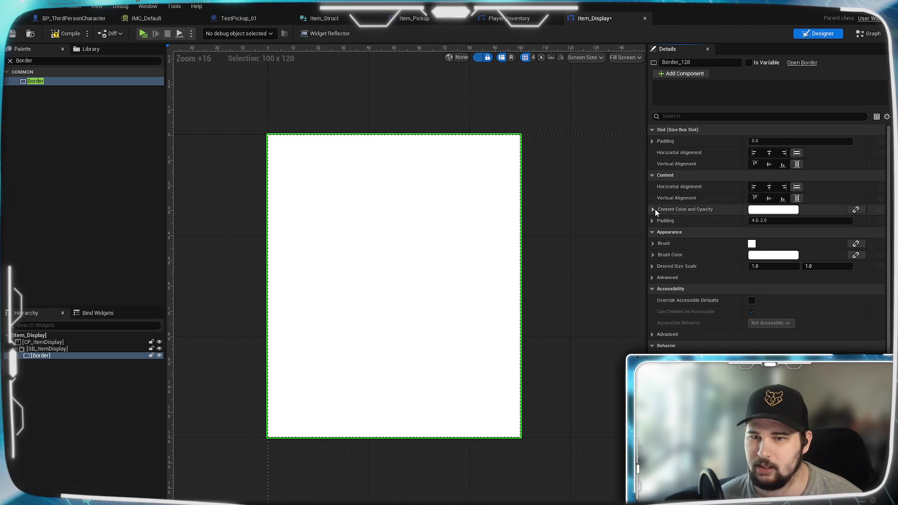
click(652, 243)
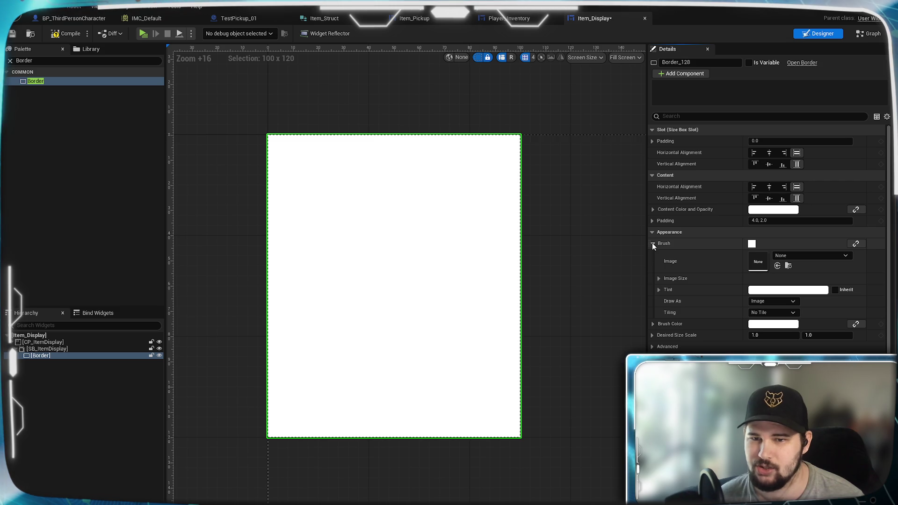
click(781, 306)
click(776, 343)
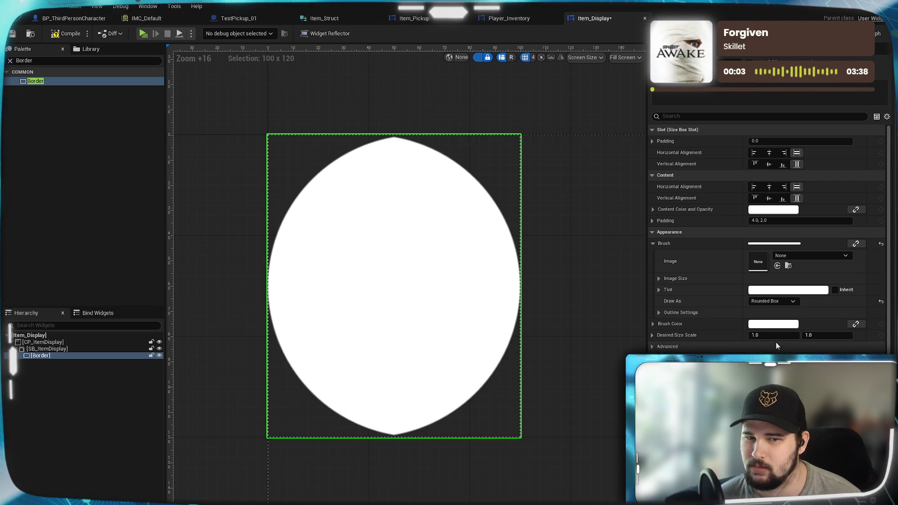
click(769, 301)
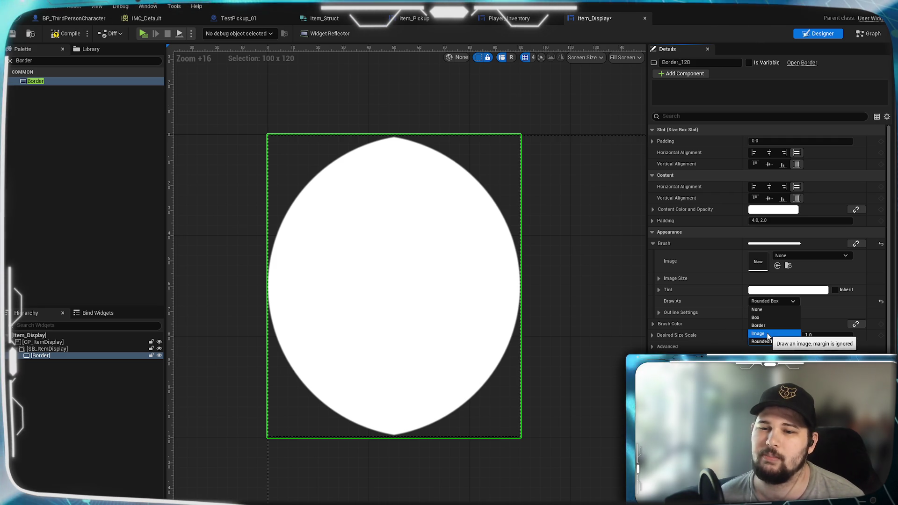
click(767, 333)
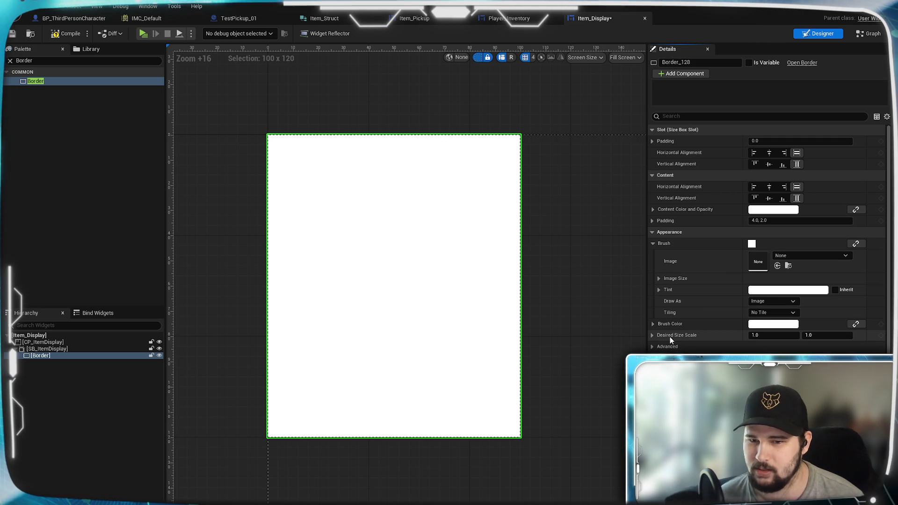
mouse_move(689, 335)
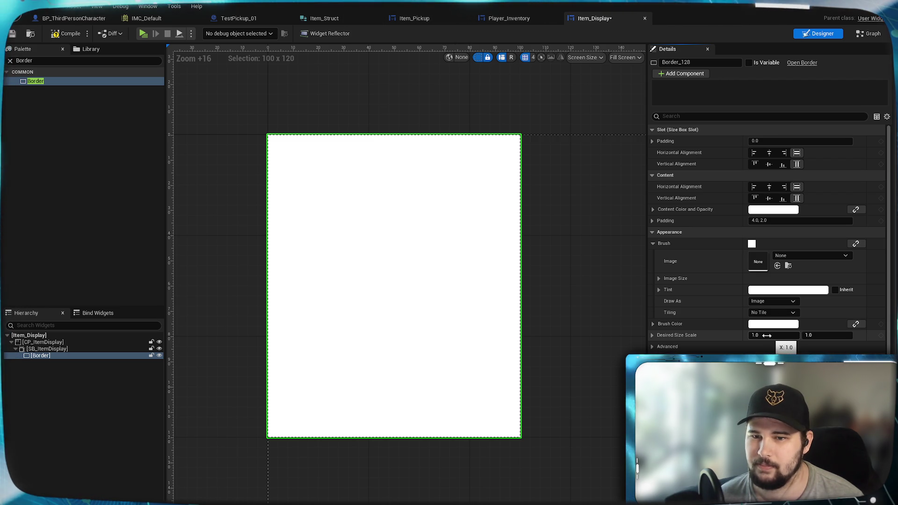
Test centre alignment on the Border, restore fill, then delete the Border
click(659, 278)
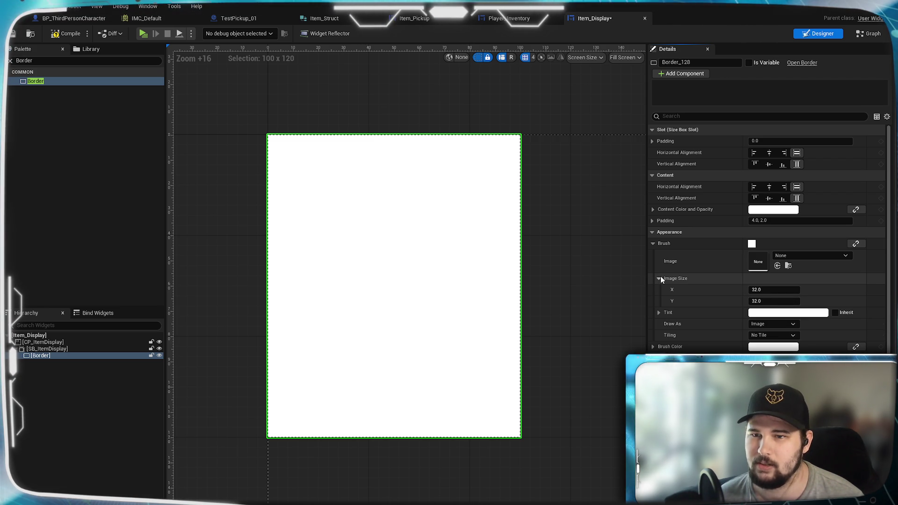
click(659, 278)
click(768, 153)
click(770, 164)
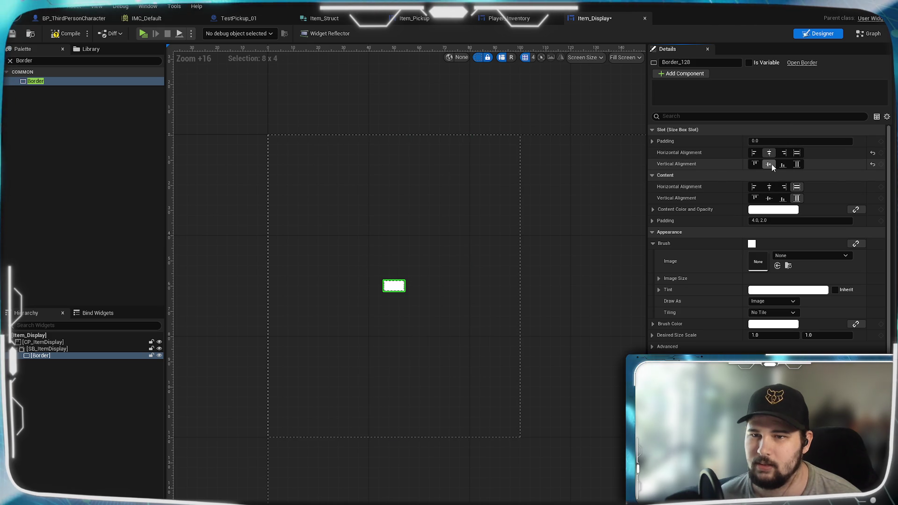
click(797, 163)
click(795, 153)
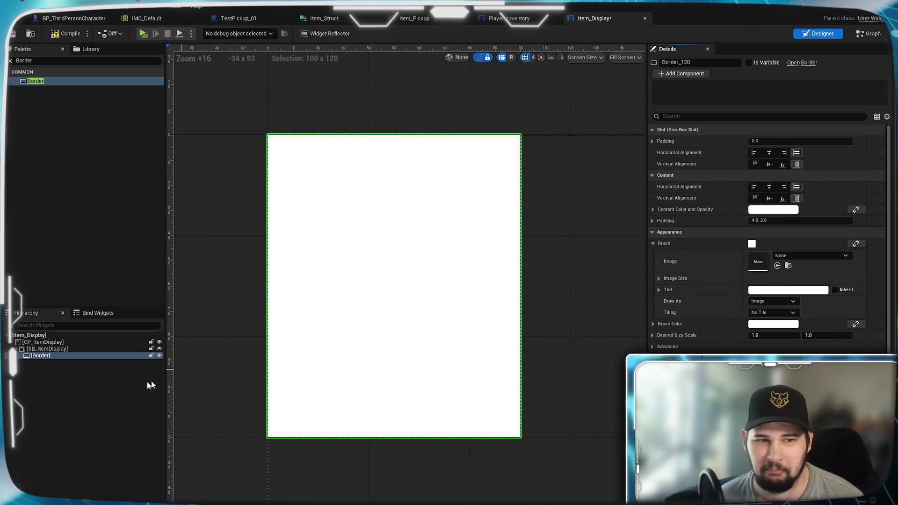
click(63, 363)
click(62, 365)
key(Delete)
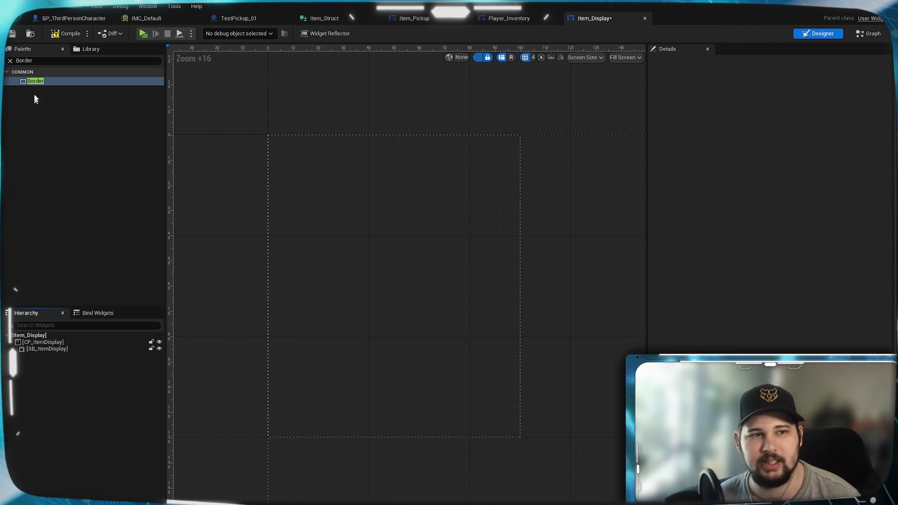
Place a Vertical Box named VB_ItemDisplay inside SB_ItemDisplay with 4.0 padding
click(37, 60)
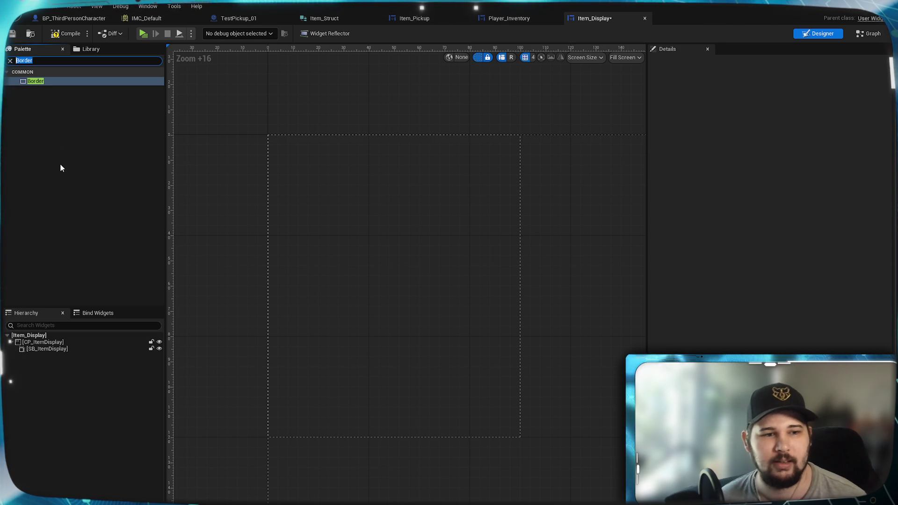
text(vertical)
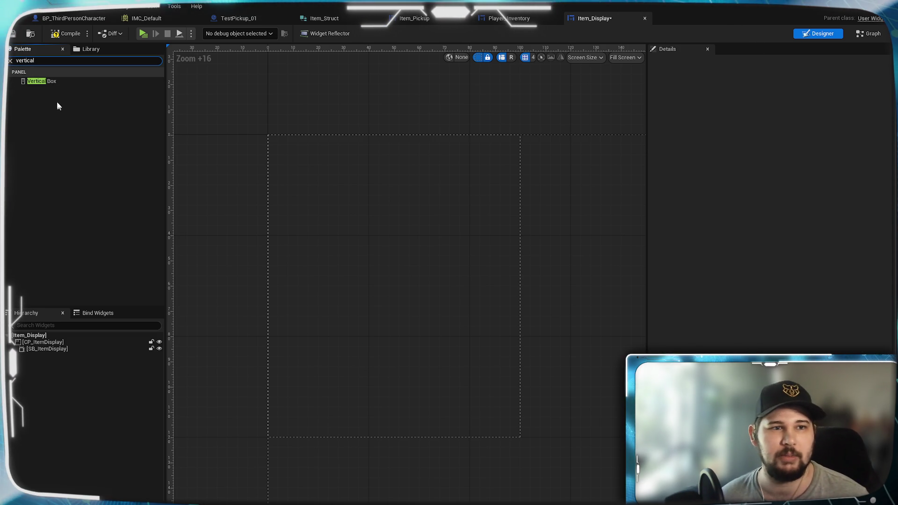
mouse_move(50, 81)
mouse_down()
mouse_move(85, 165)
mouse_move(70, 354)
mouse_move(57, 355)
mouse_up()
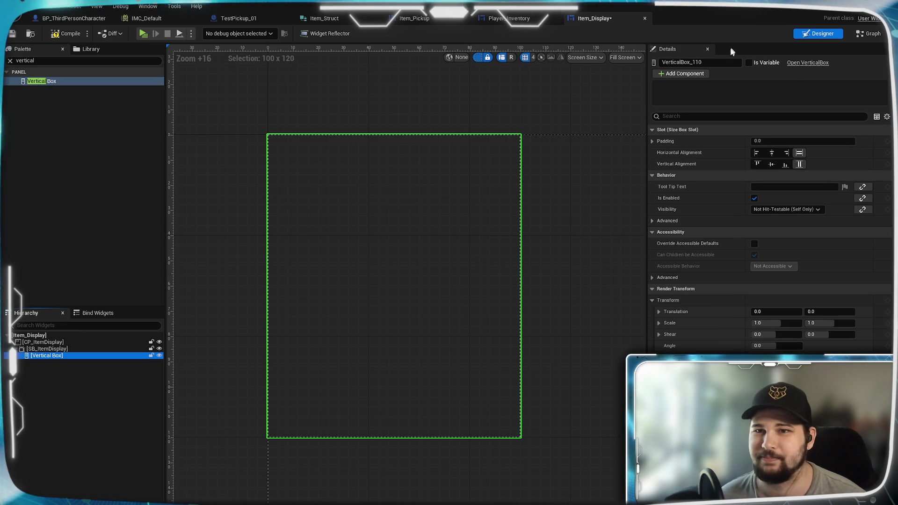
click(708, 65)
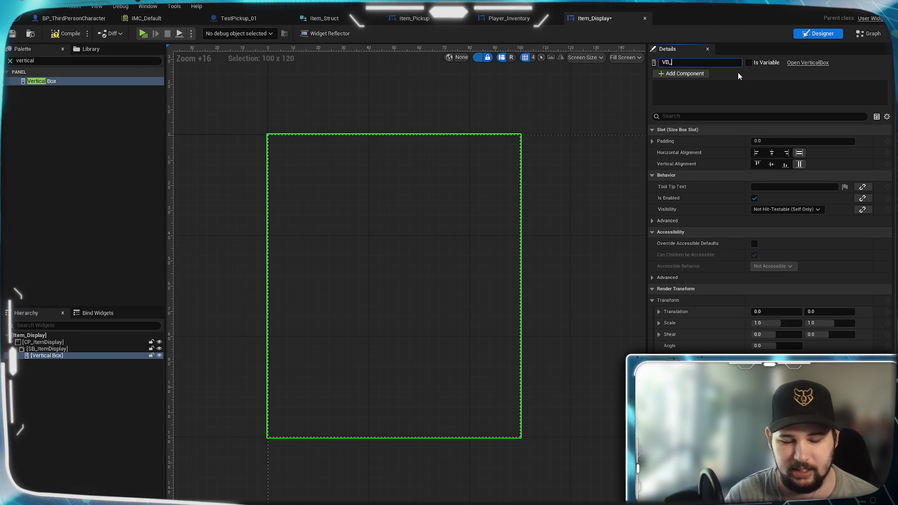
text(ItemDisplay)
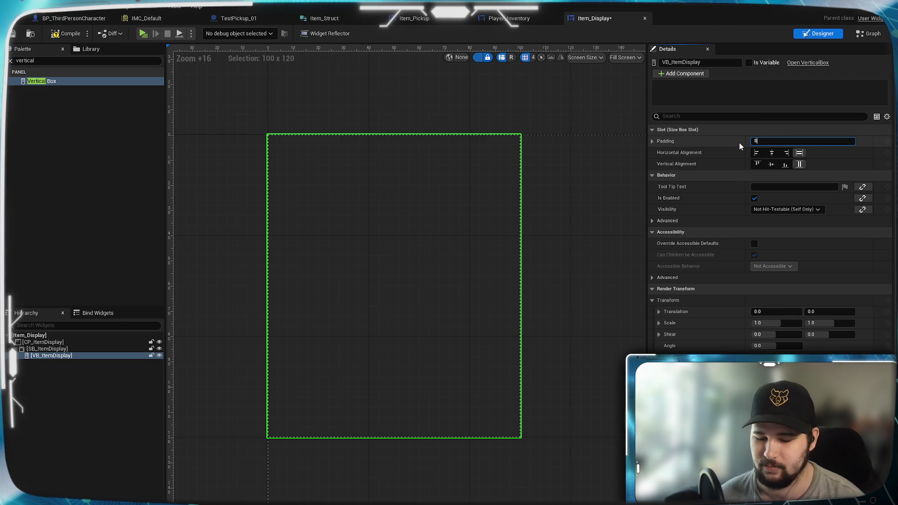
text(8)
key(Return)
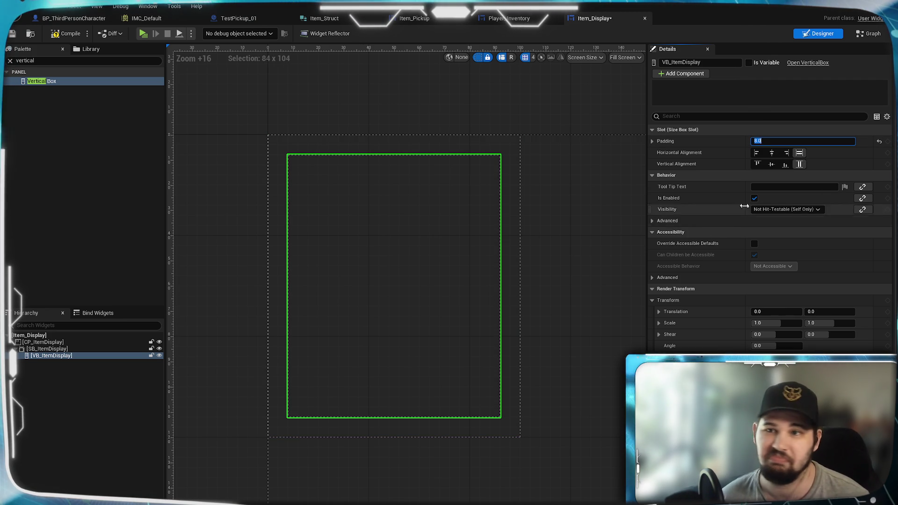
key(Return)
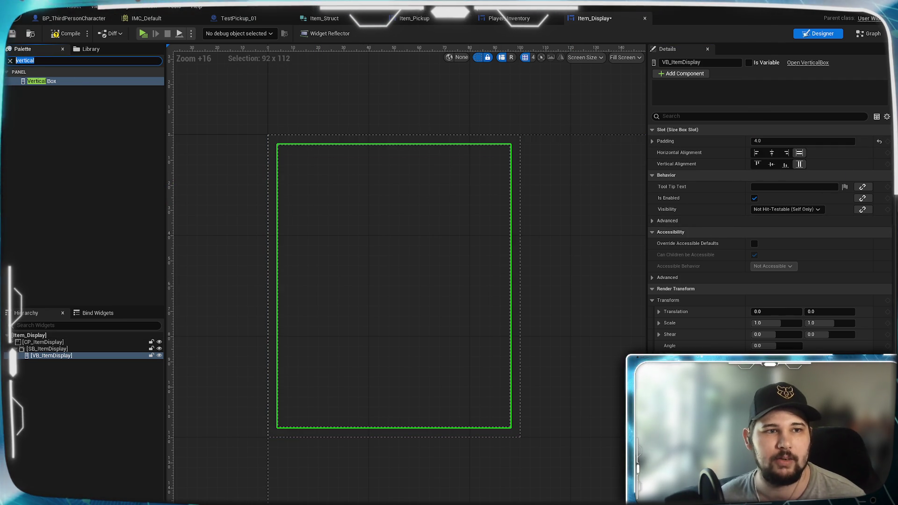
Add an Image to VB_ItemDisplay, set it to Fill, and tint it translucent green
text(image)
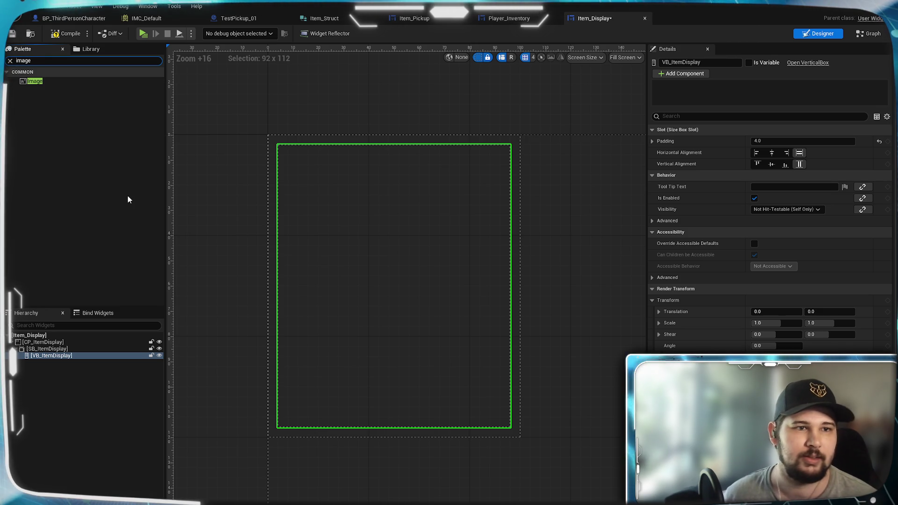
mouse_move(57, 82)
mouse_down()
mouse_move(116, 361)
mouse_move(83, 355)
mouse_up()
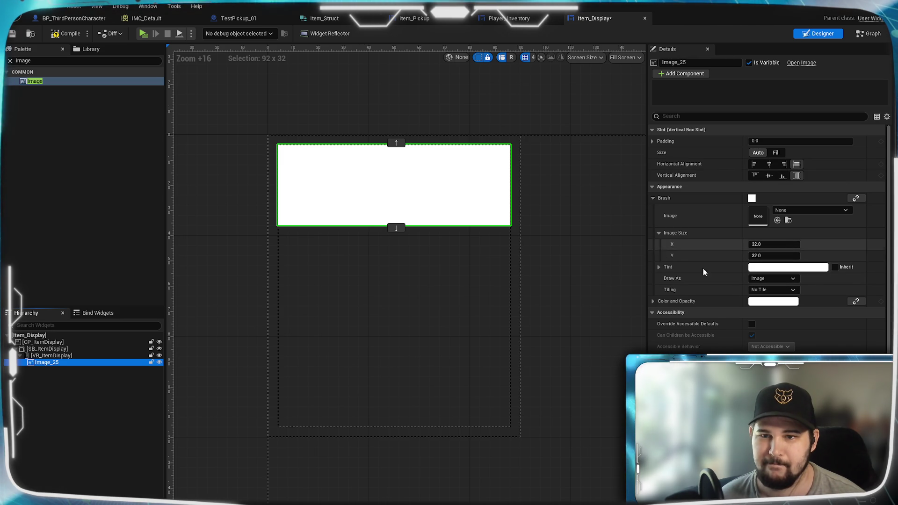
click(776, 153)
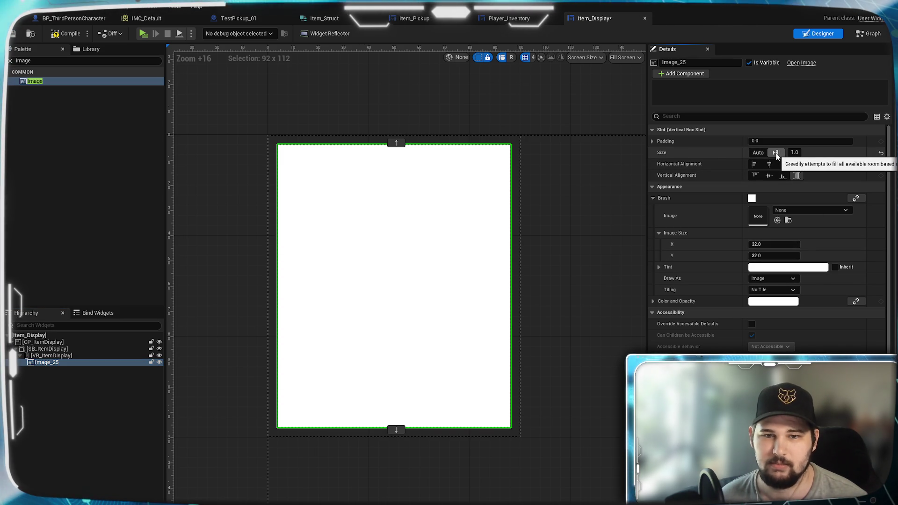
click(773, 301)
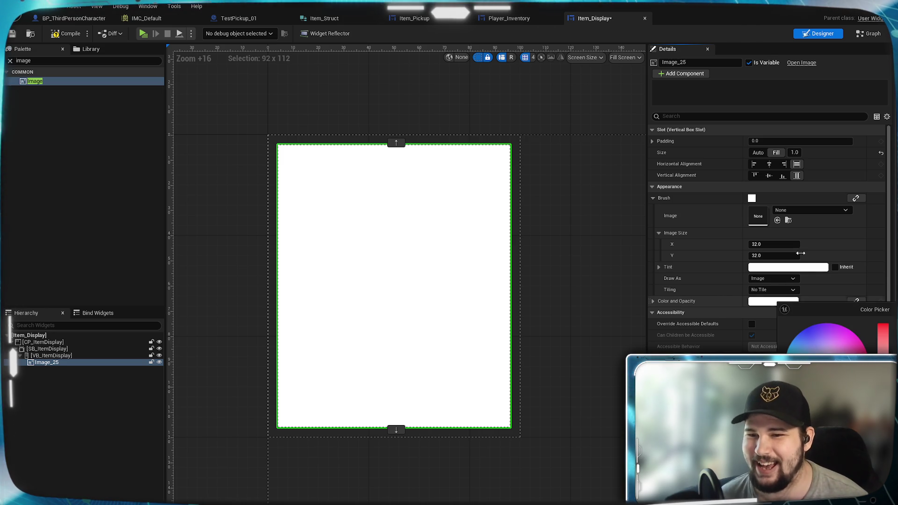
drag(842, 412, 795, 411)
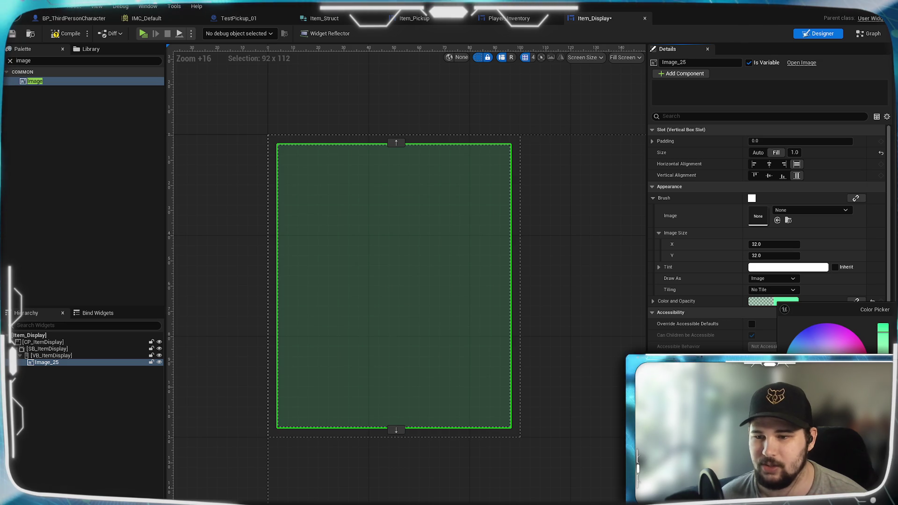
click(44, 411)
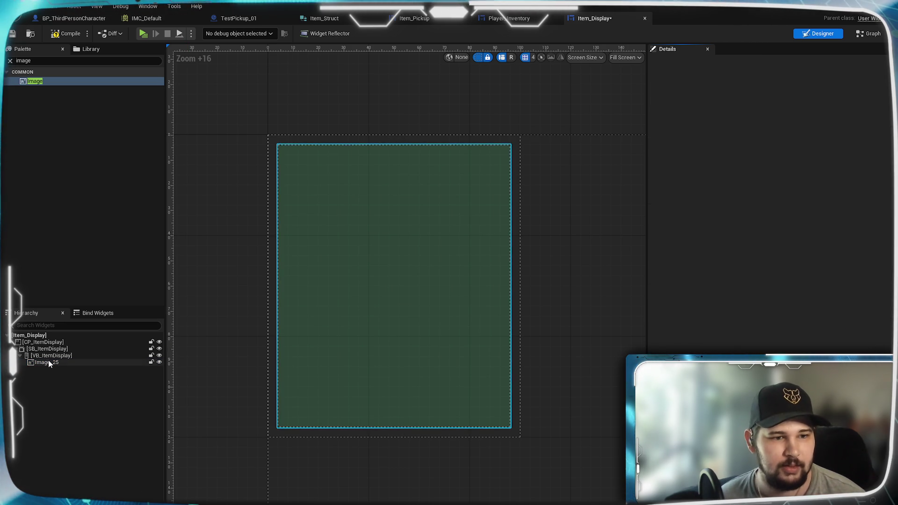
click(46, 60)
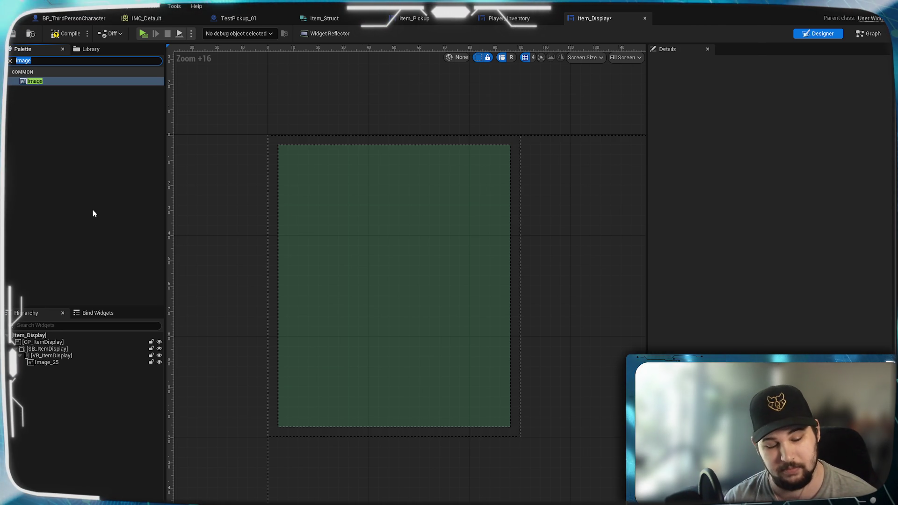
Add a Text Block under the green image in VB_ItemDisplay
text(it)
key(BackSpace)
key(BackSpace)
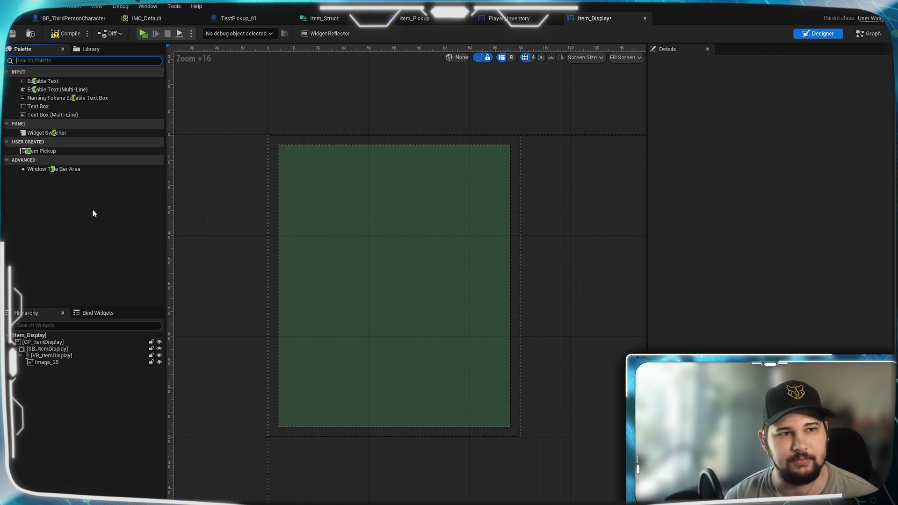
text(Text)
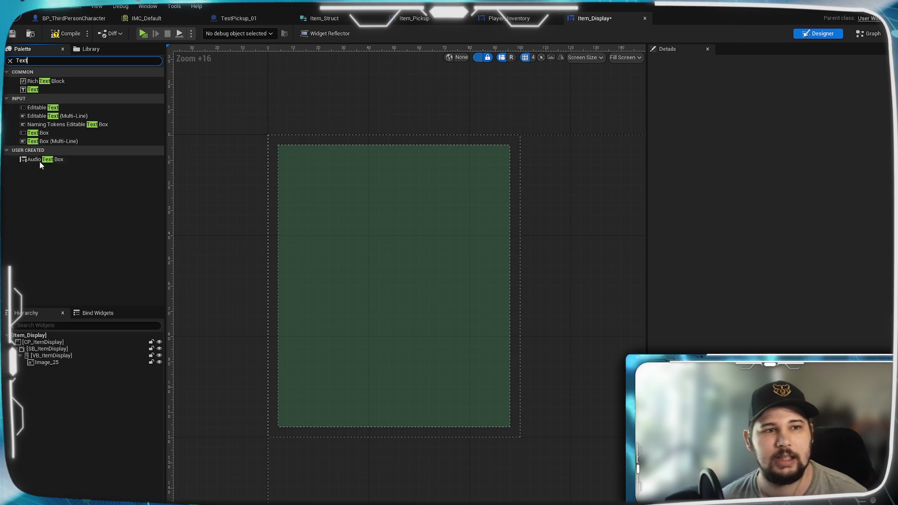
drag(43, 89, 64, 388)
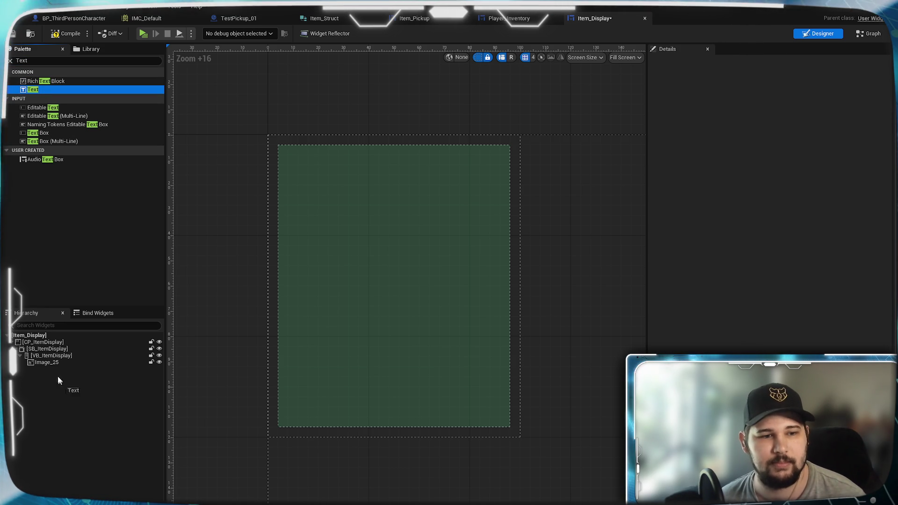
drag(47, 355, 47, 355)
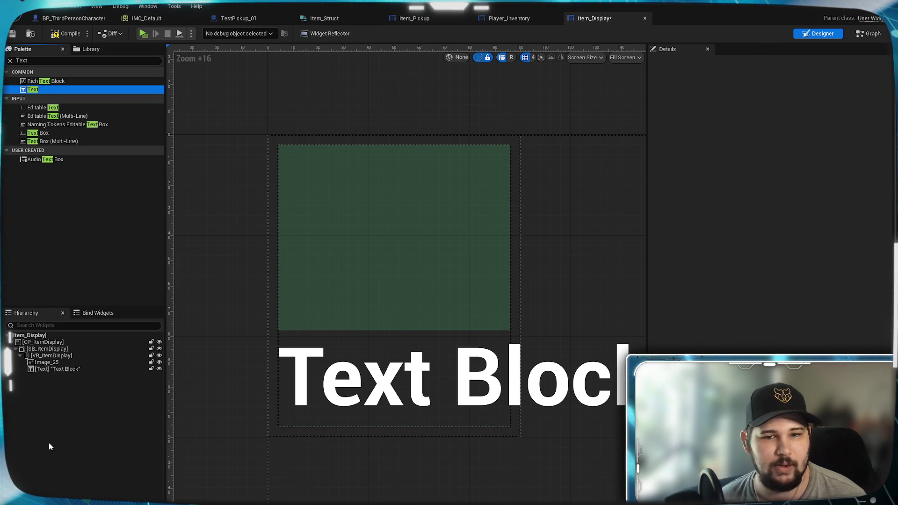
Center the Text Block horizontally and vertically and set its font size to 12
click(54, 369)
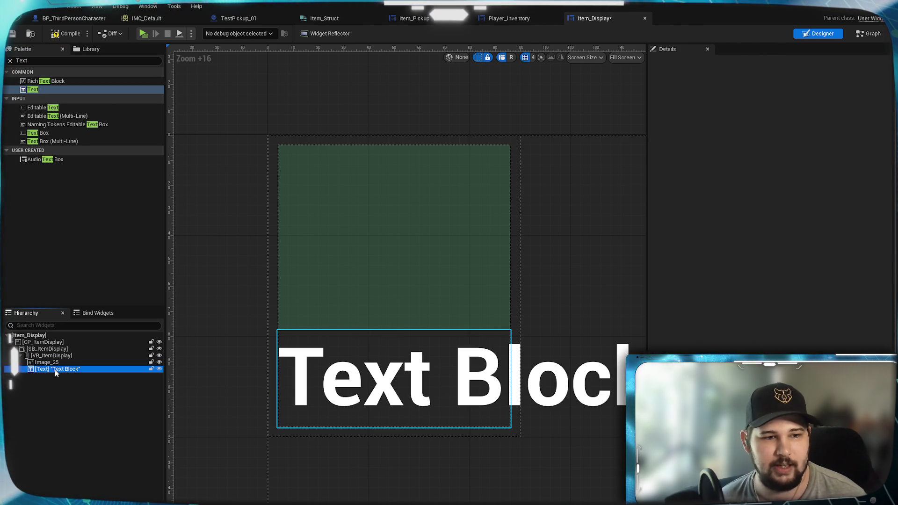
click(768, 164)
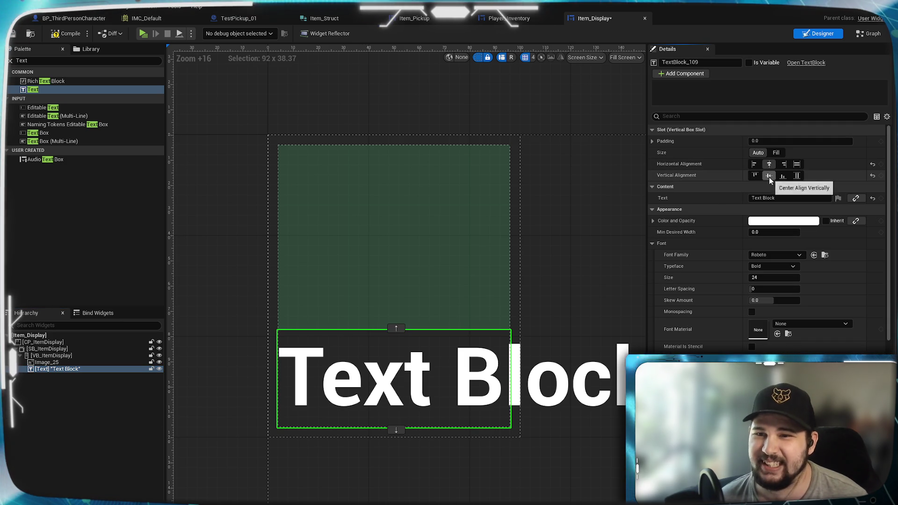
click(783, 176)
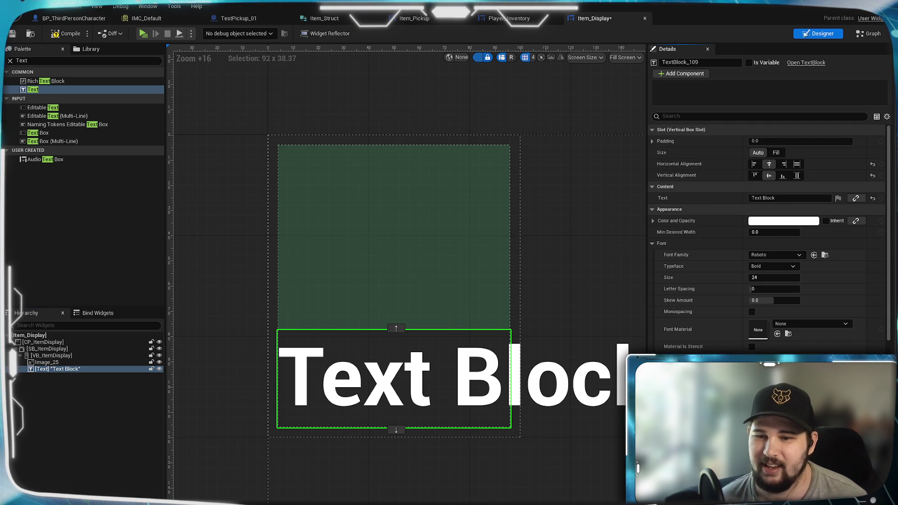
scroll(767, 262, down, 2)
scroll(767, 196, down, 2)
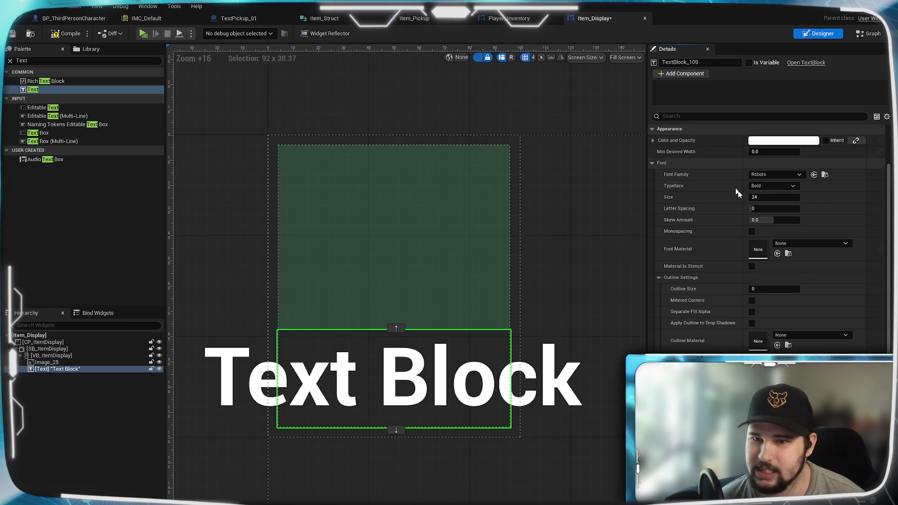
text(16)
key(Return)
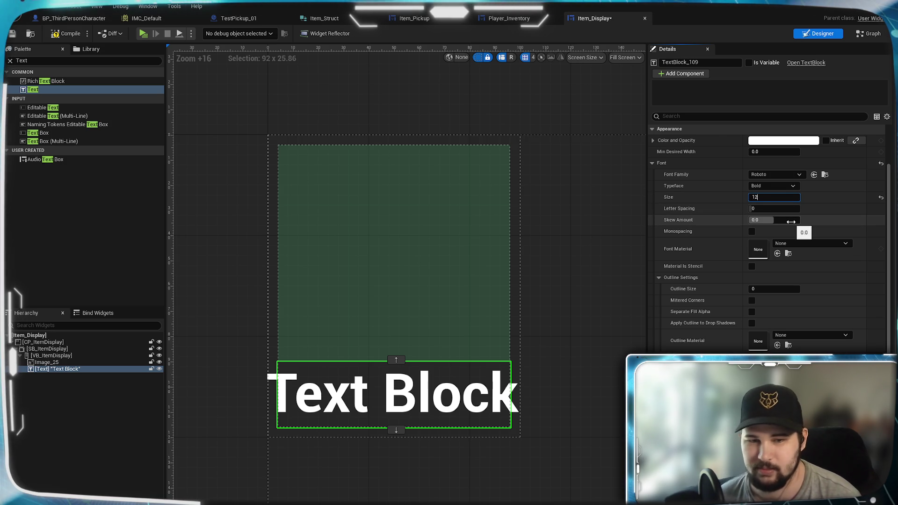
key(Return)
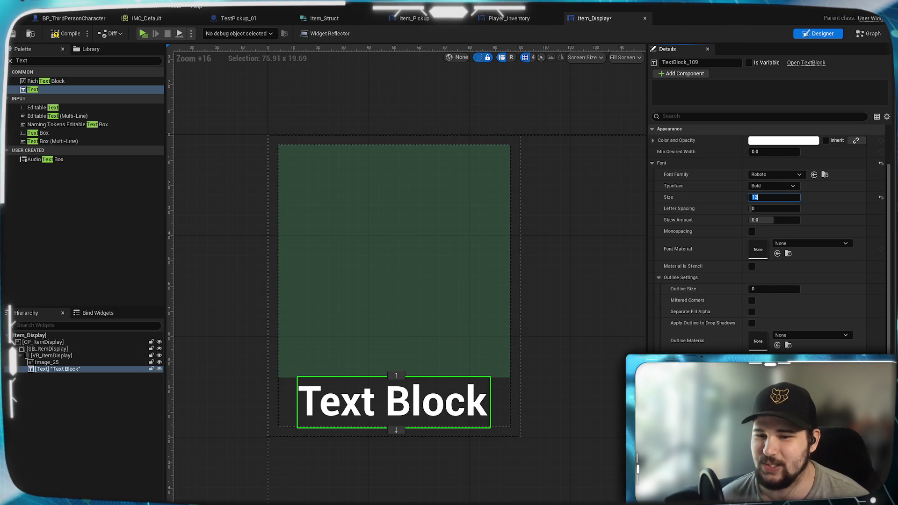
scroll(767, 197, down, 3)
scroll(767, 234, down, 3)
scroll(767, 234, up, 8)
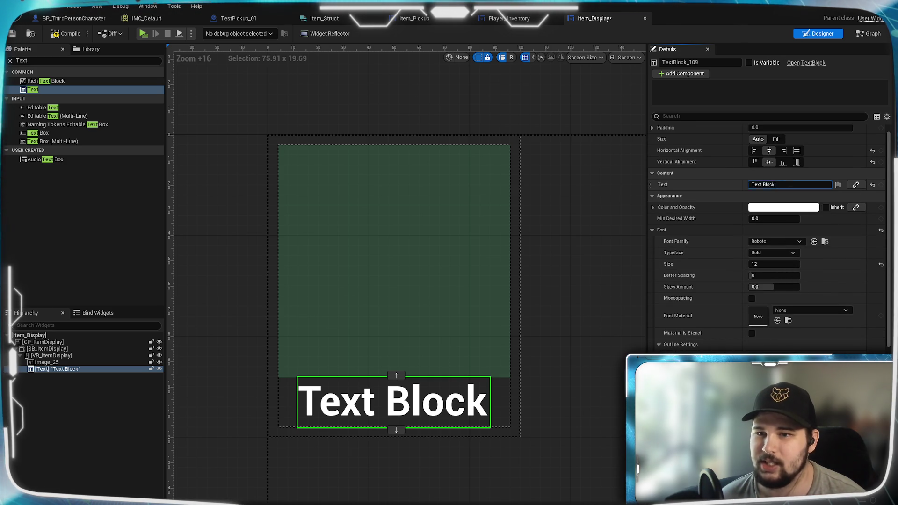
Change the text block's text to 'Item Name'
click(782, 184)
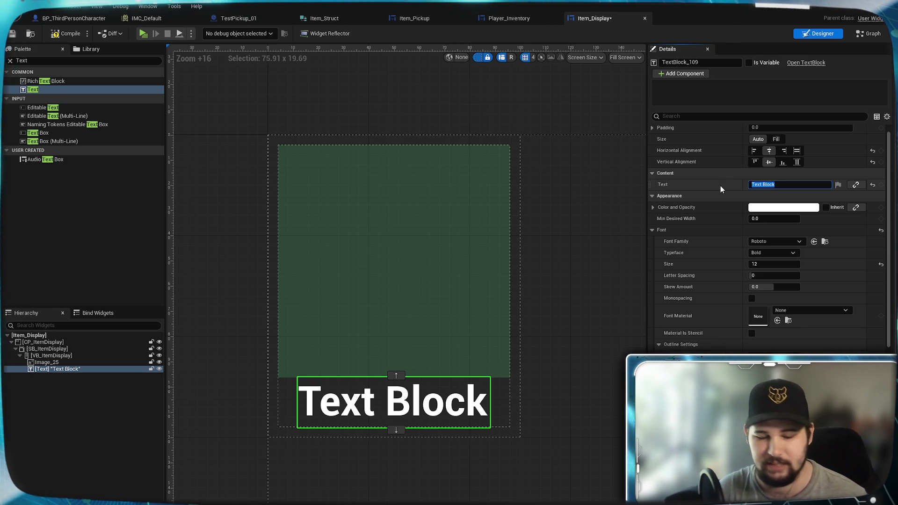
key(BackSpace)
text(Item Name)
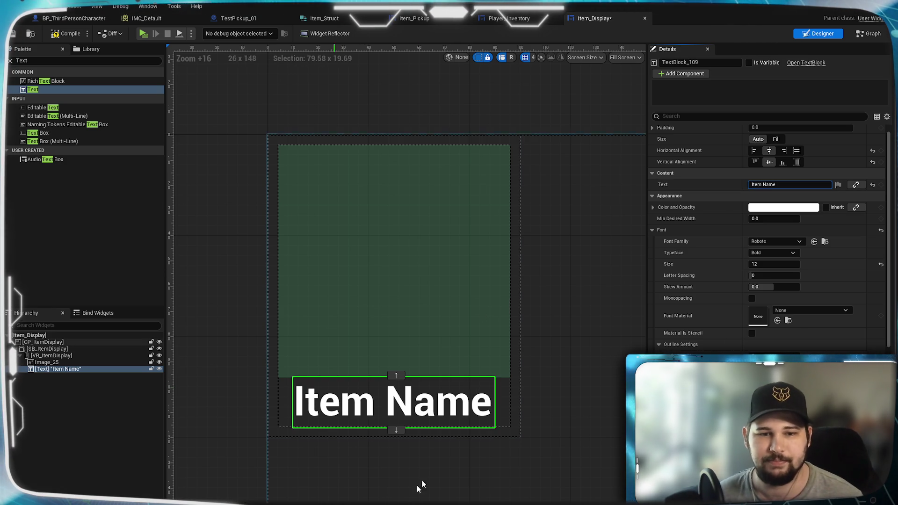
click(192, 391)
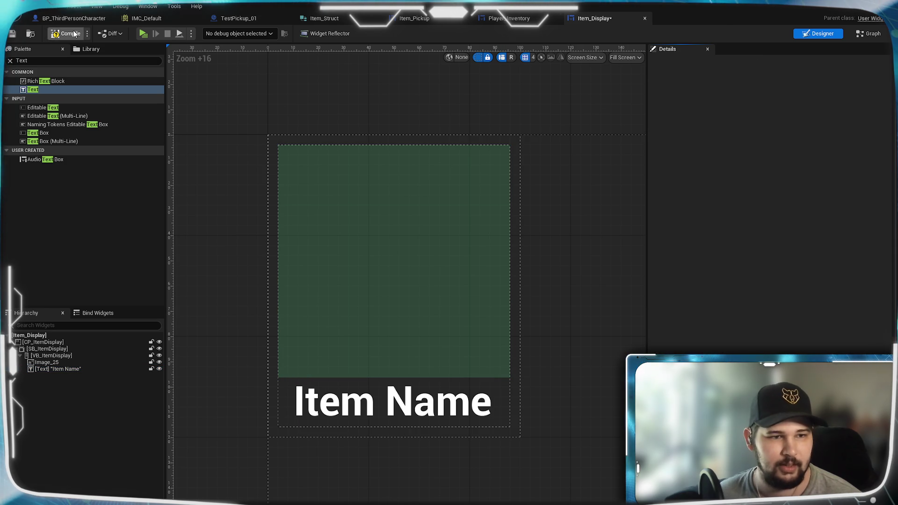
Compile the Item_Display widget and reframe the tile in the designer canvas
click(12, 33)
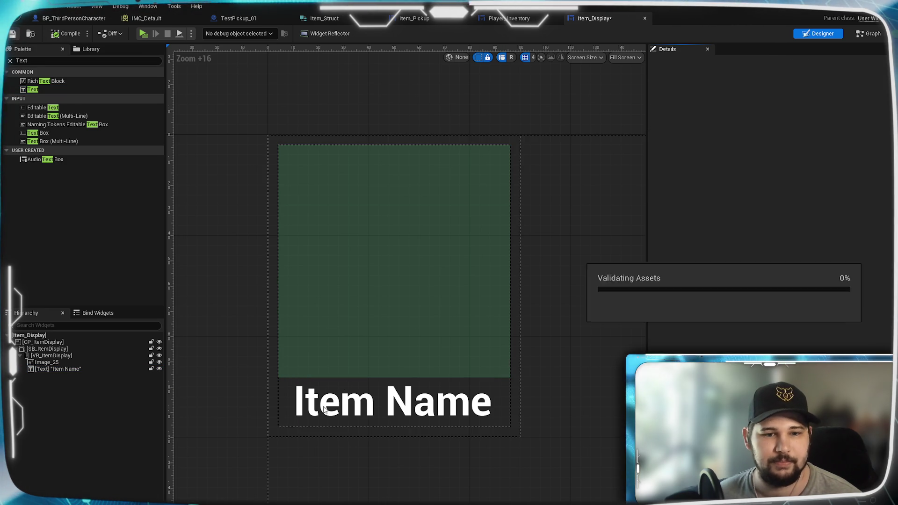
click(390, 416)
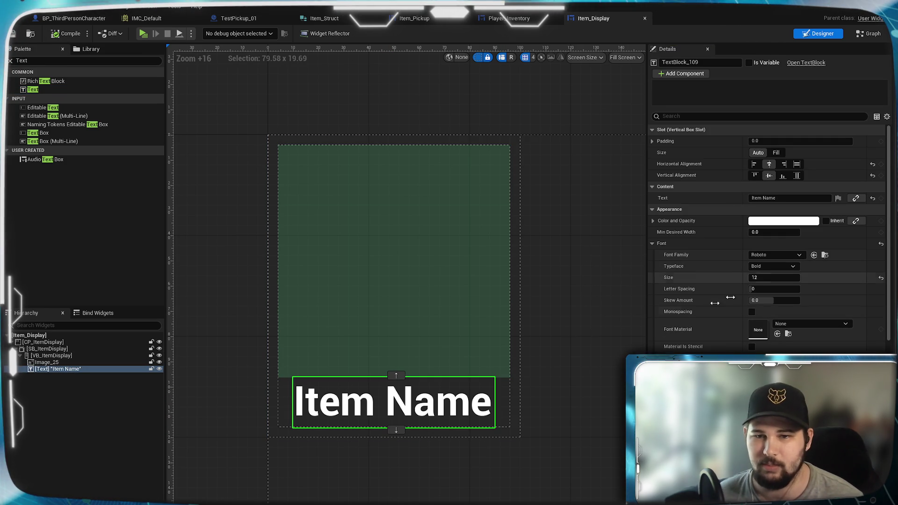
scroll(410, 350, down, 1)
scroll(412, 349, up, 4)
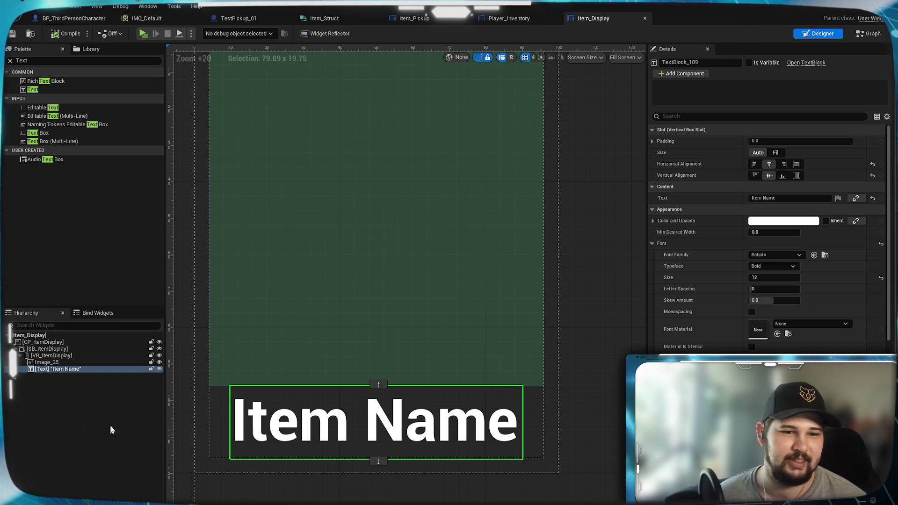
mouse_move(601, 209)
mouse_down()
mouse_move(601, 293)
mouse_move(554, 283)
mouse_move(562, 261)
mouse_up()
click(57, 380)
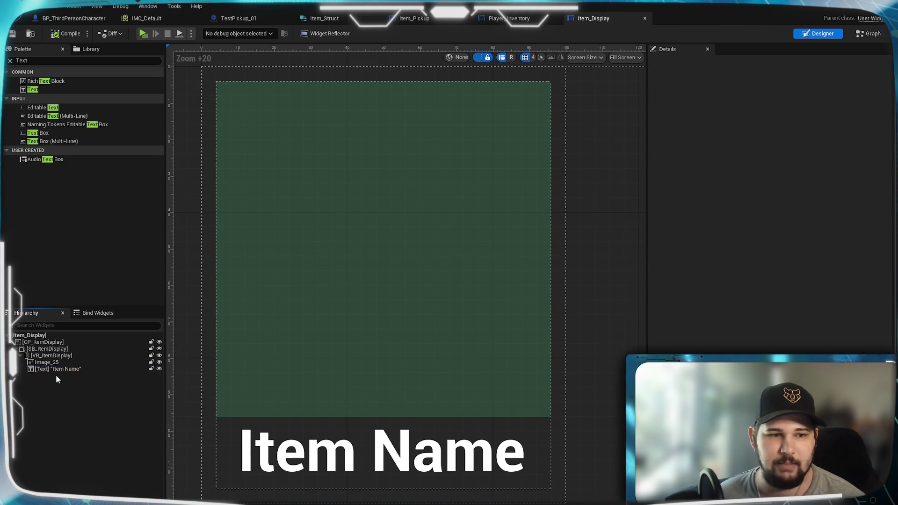
Add an Overlay inside VB_ItemDisplay and move the image into it with the text
click(48, 356)
click(47, 60)
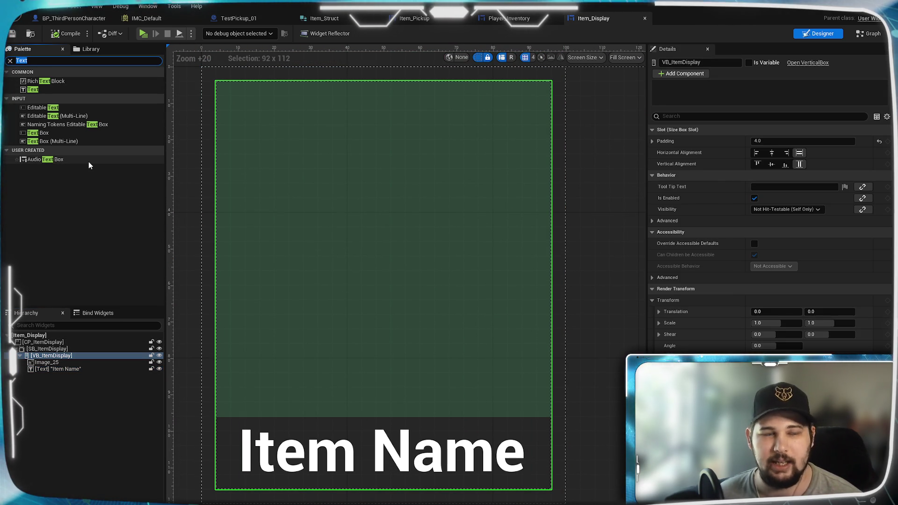
text(Overlay)
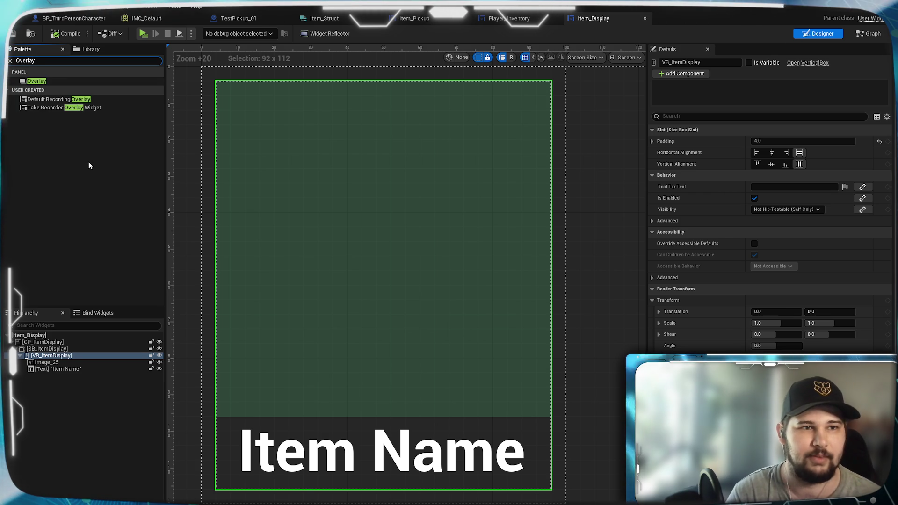
mouse_move(72, 83)
mouse_down()
mouse_move(55, 350)
mouse_move(44, 379)
mouse_move(46, 365)
mouse_up()
click(55, 400)
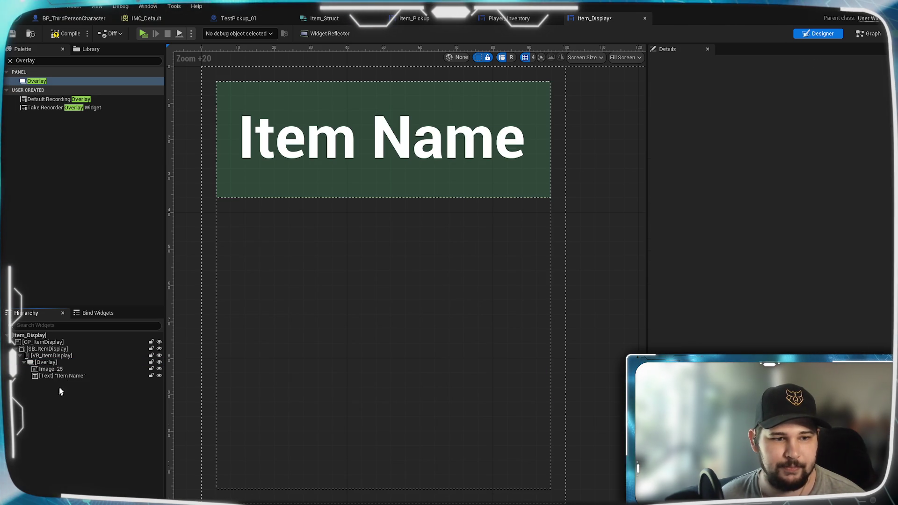
Set the Overlay to Fill and align the Item Name text to the bottom
click(46, 362)
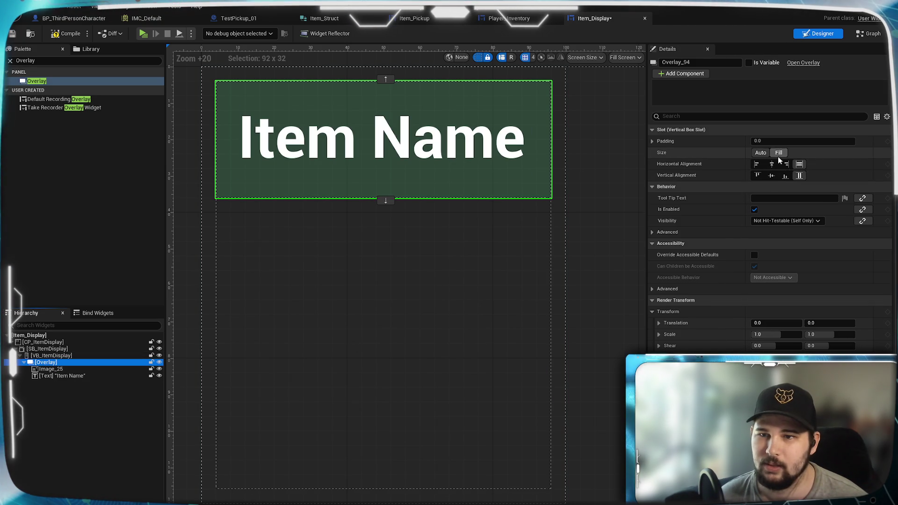
click(778, 153)
click(48, 376)
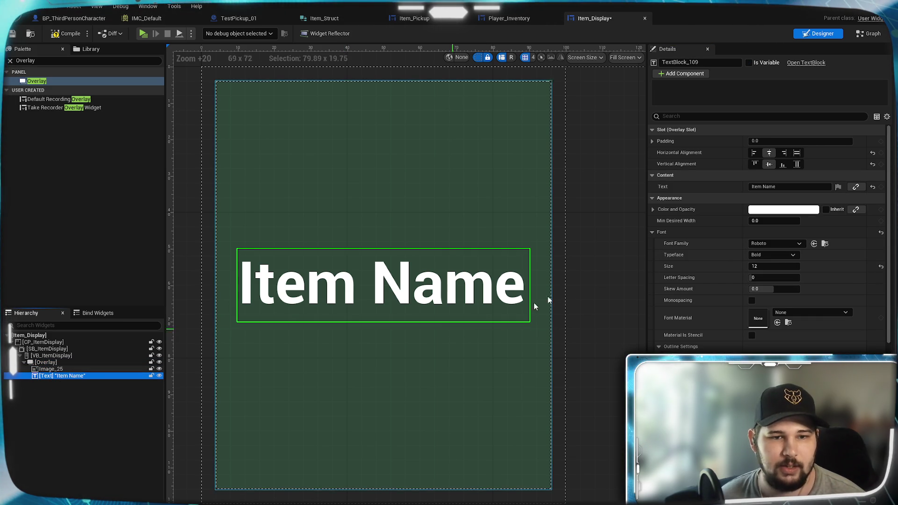
click(783, 165)
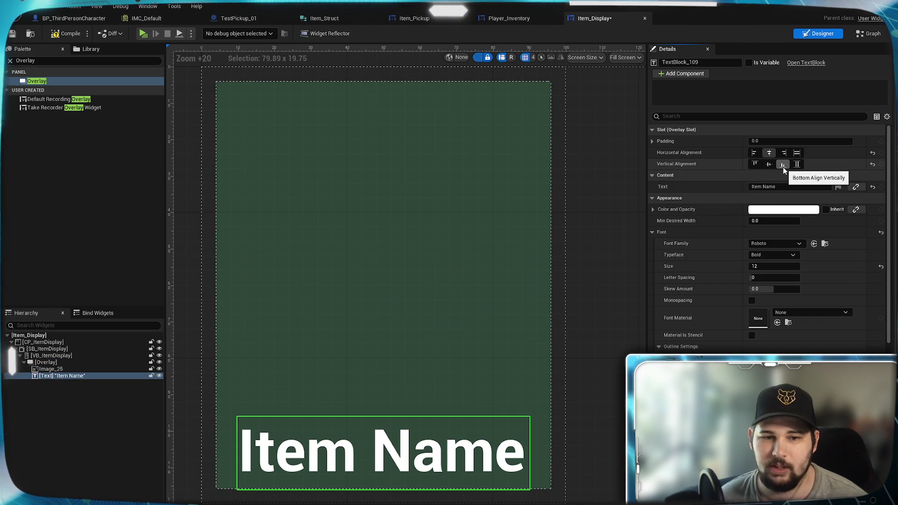
click(45, 425)
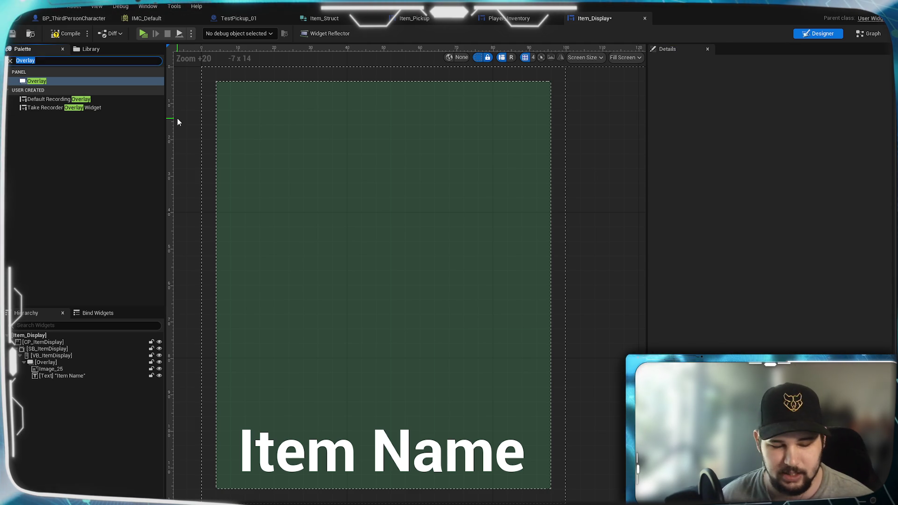
Add a Text Block to the Overlay reading 0 with font size 18
text(Text)
drag(33, 89, 42, 363)
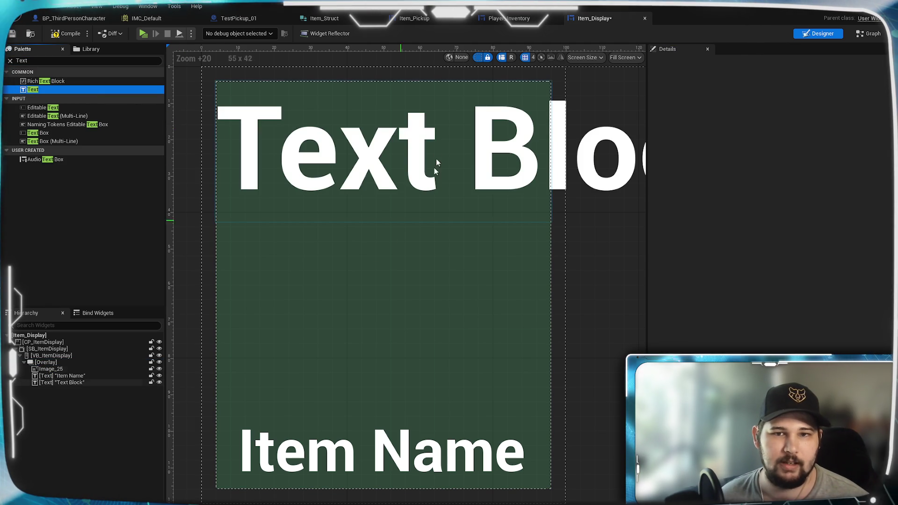
click(414, 151)
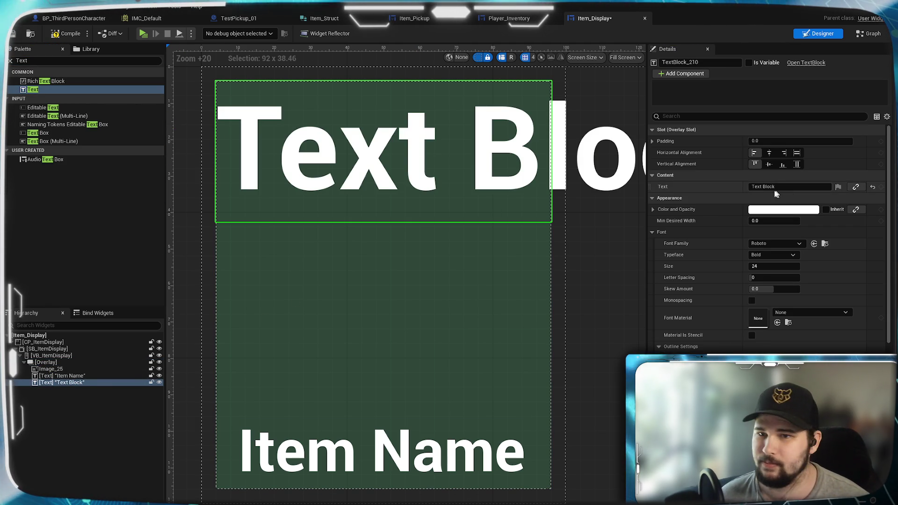
click(765, 187)
text(0)
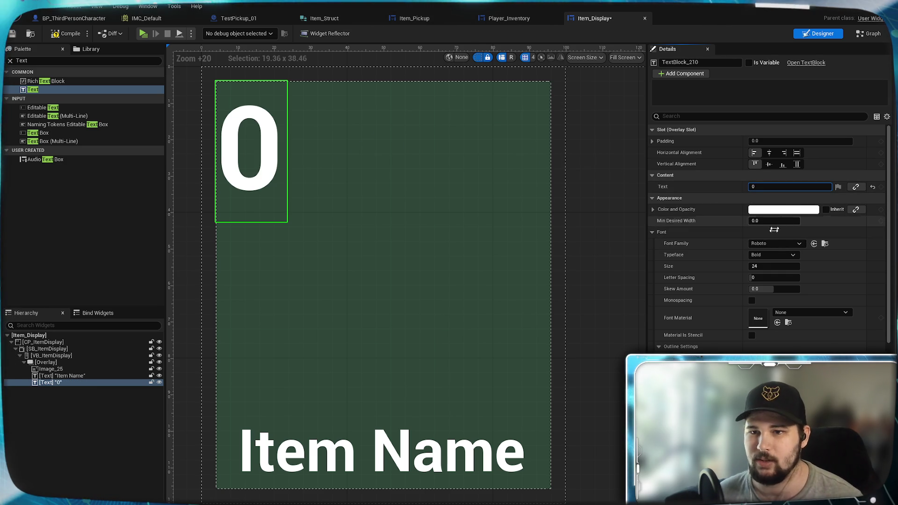
click(769, 266)
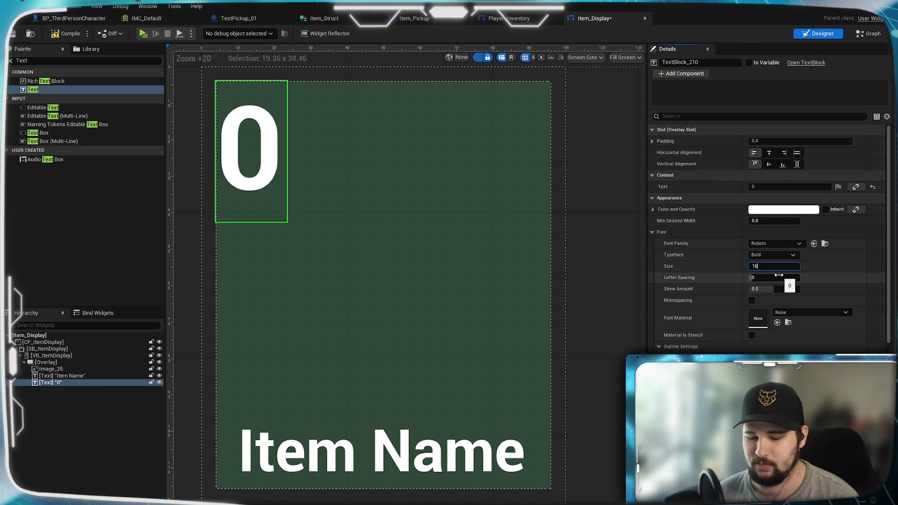
key(Return)
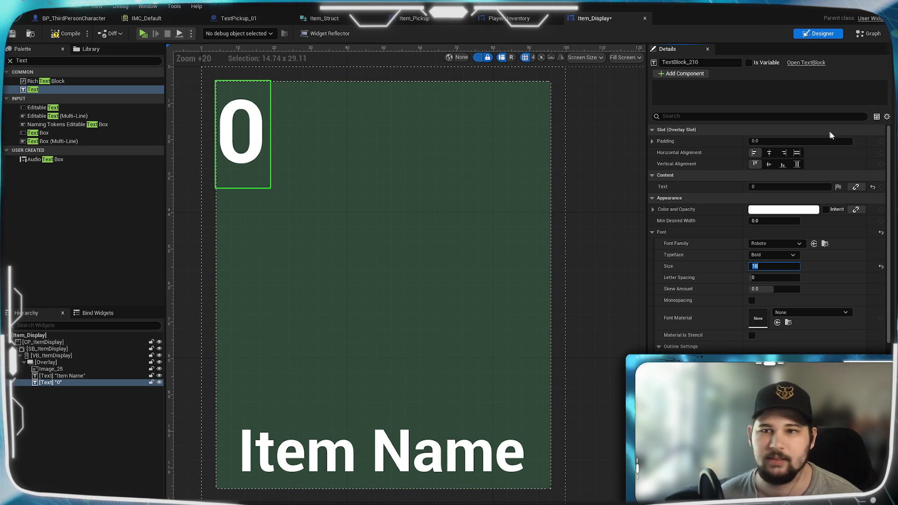
Align the 0 text to the right and adjust its right padding
click(784, 153)
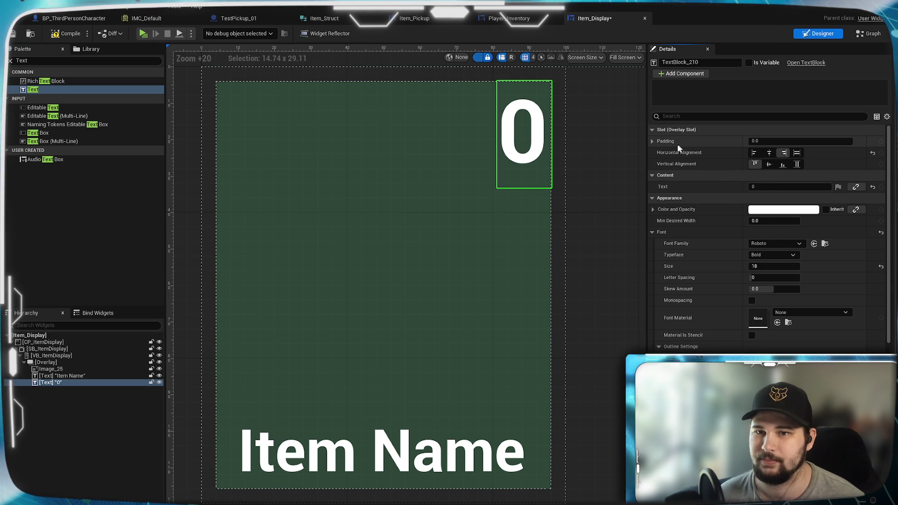
click(652, 140)
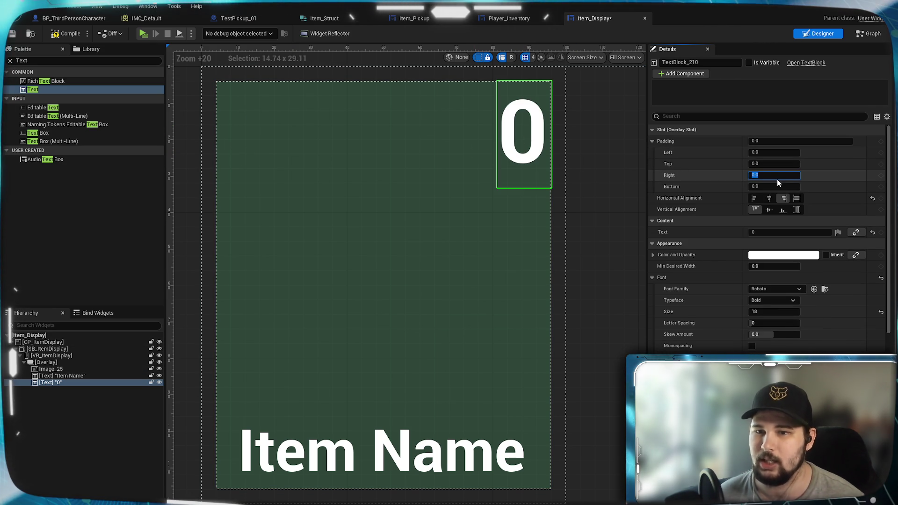
text(43)
key(Return)
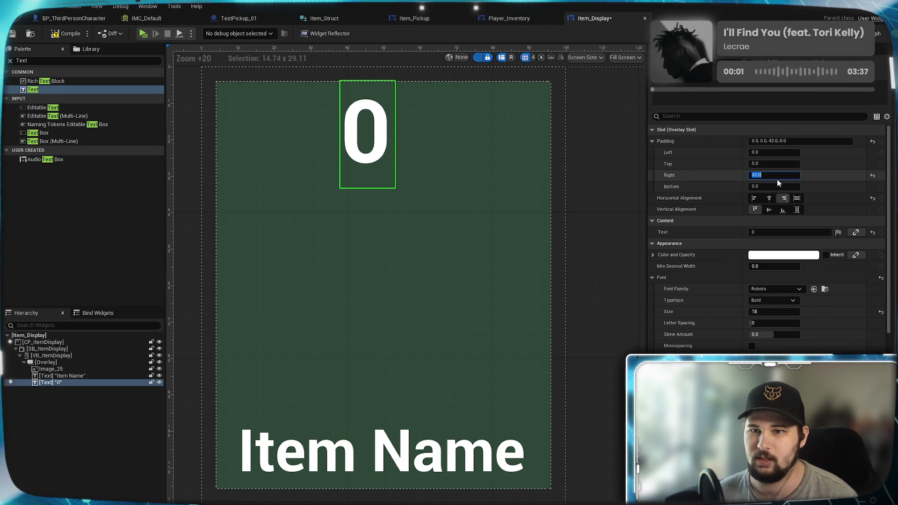
text(4)
key(Return)
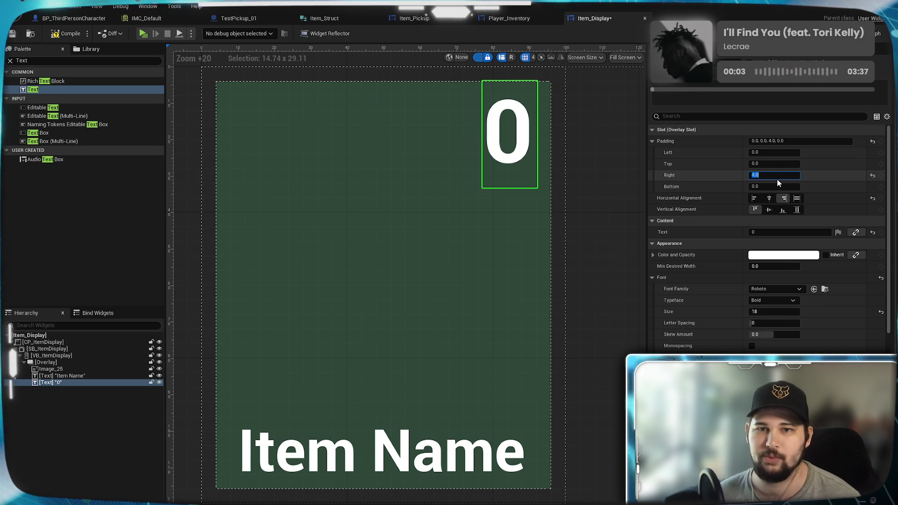
text(0)
key(Return)
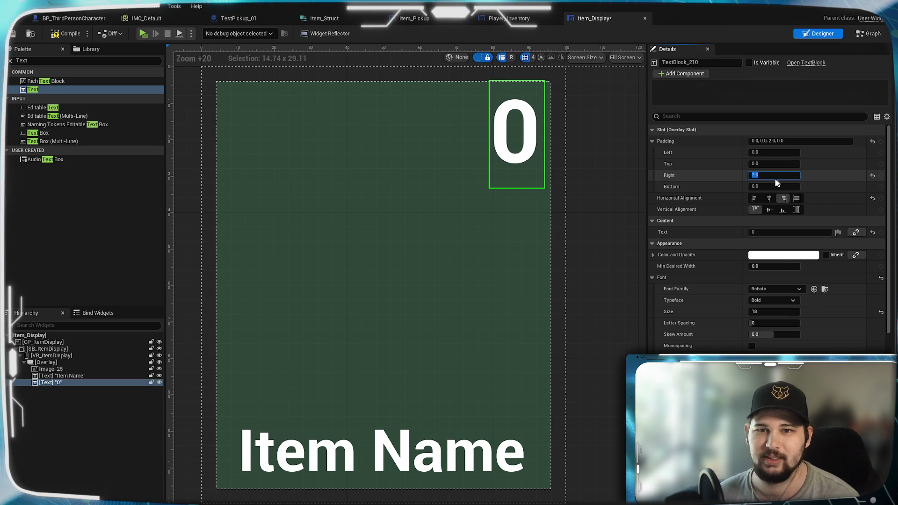
Reframe the tile view and switch to the widget's event graph
click(557, 238)
scroll(556, 238, down, 3)
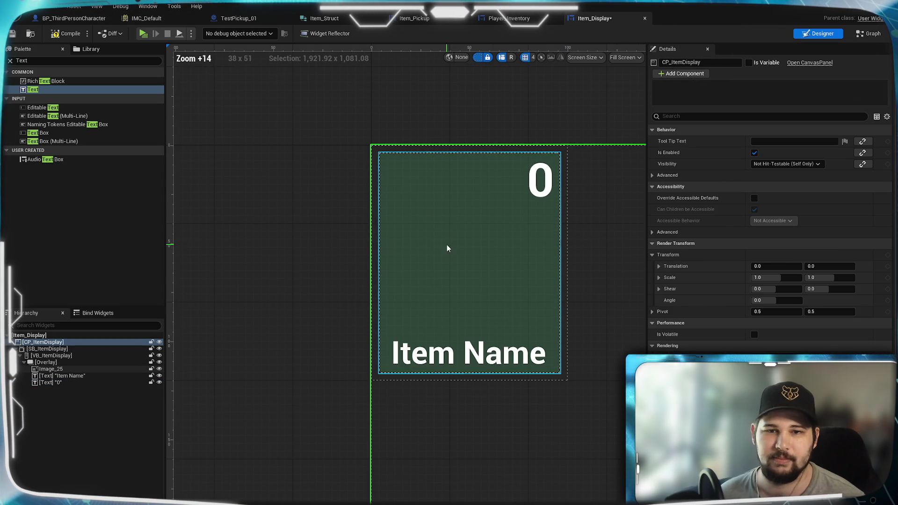
scroll(436, 234, up, 1)
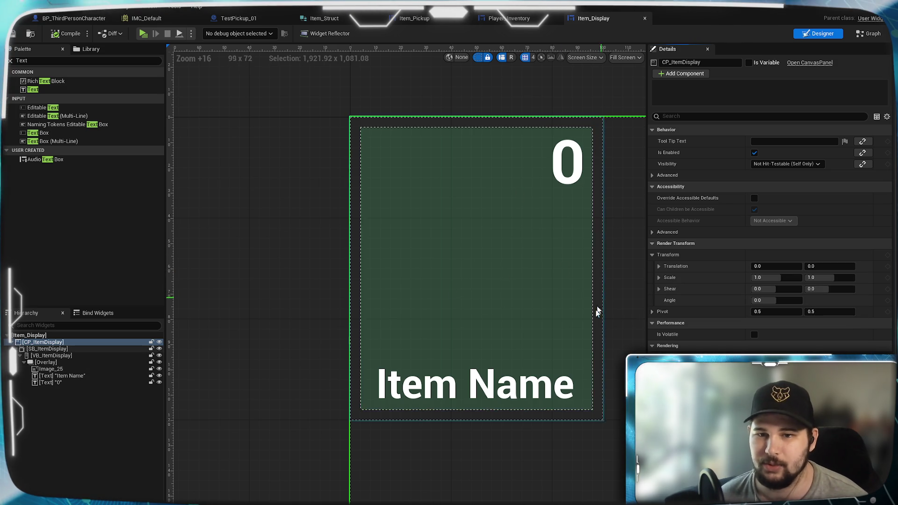
drag(602, 301, 549, 275)
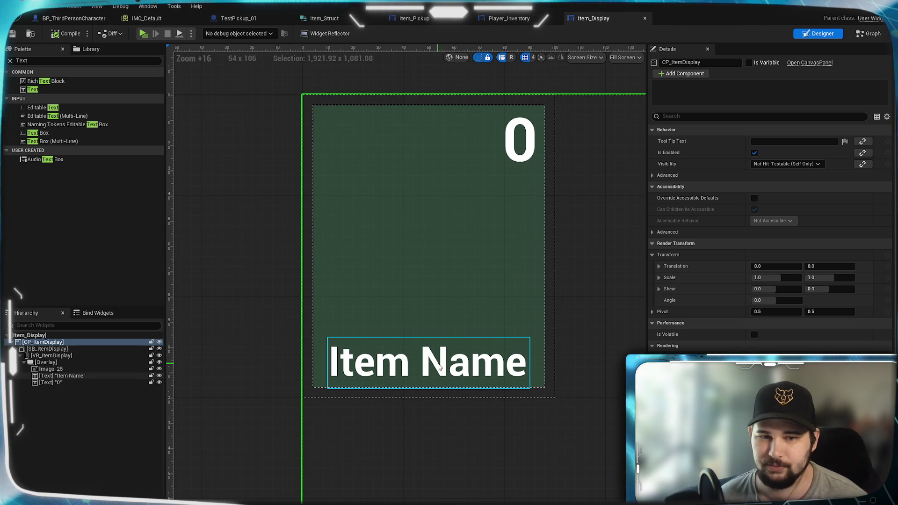
click(353, 357)
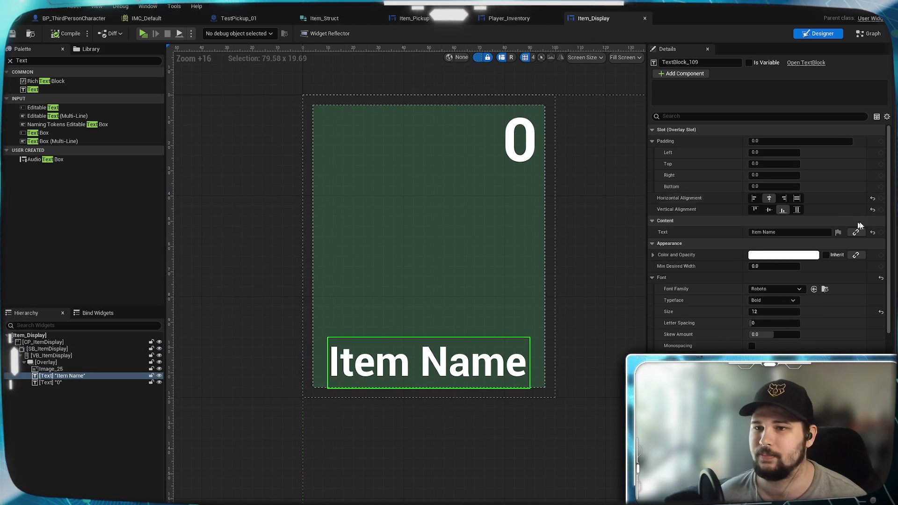
click(871, 34)
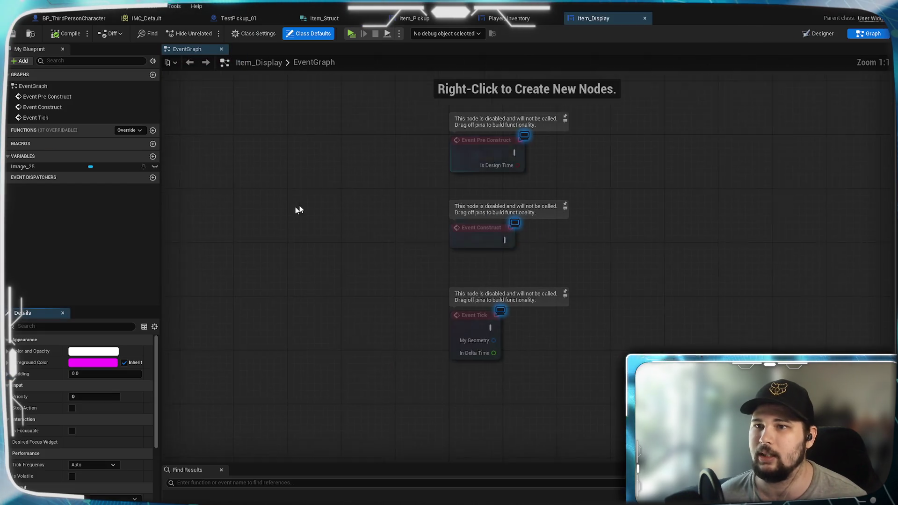
Add variables Item_Name as a String and Item_Count as an Integer
click(152, 156)
text(T)
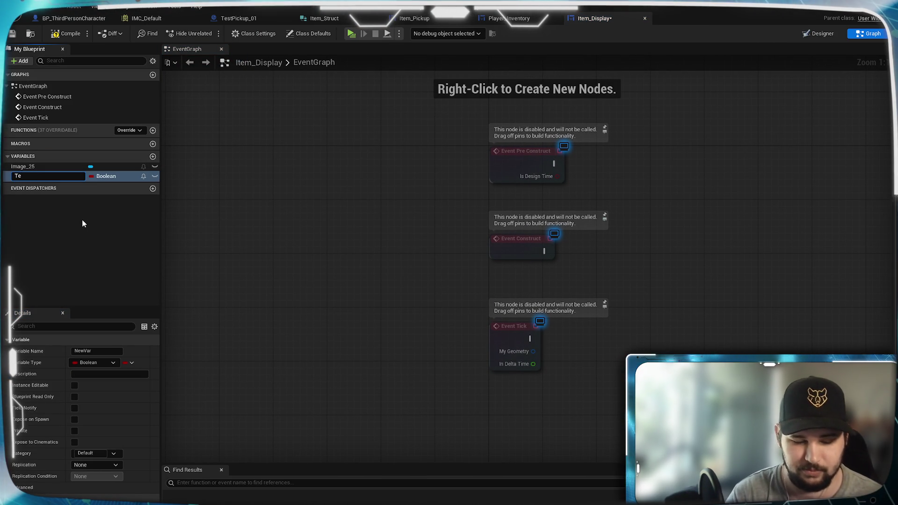
key(BackSpace)
text(Item_Name)
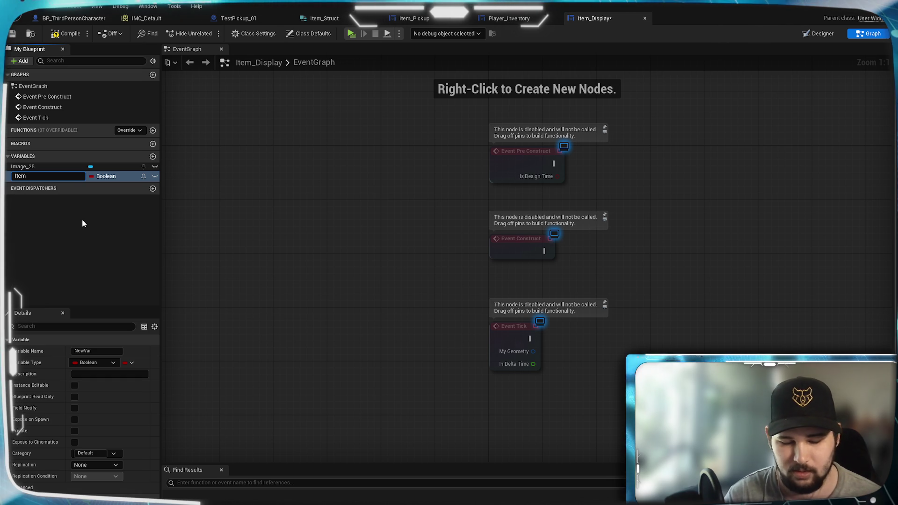
key(Return)
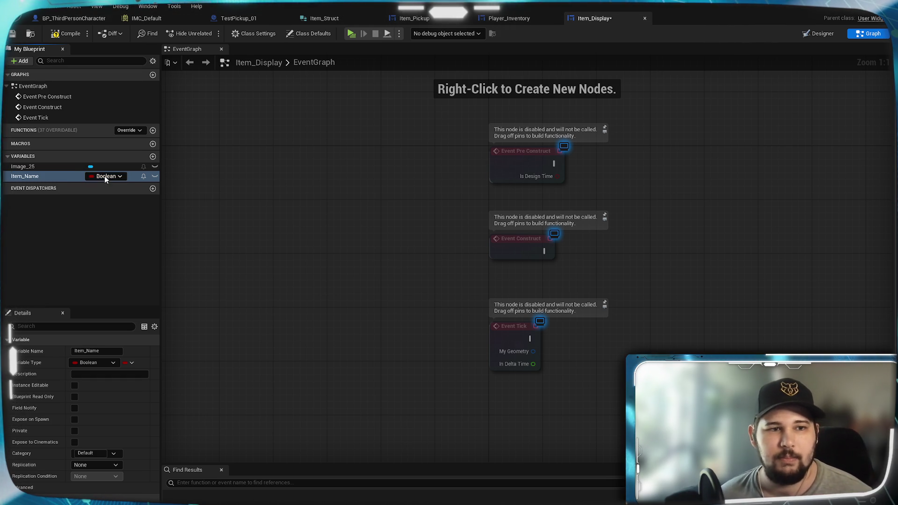
click(104, 175)
click(111, 413)
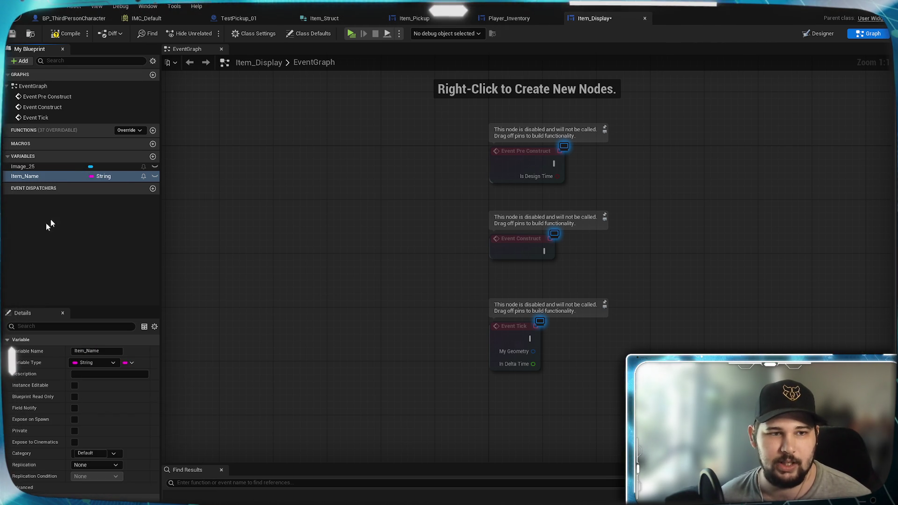
click(153, 157)
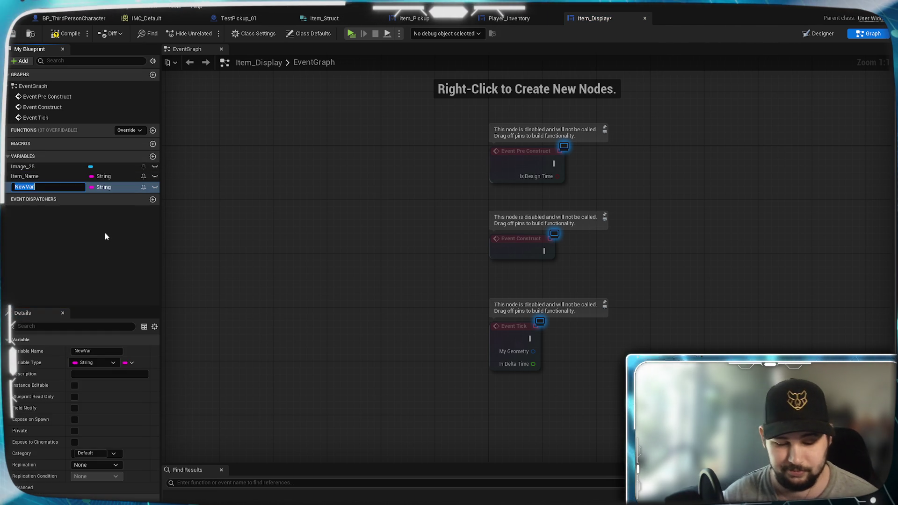
text(Item_Count)
key(Return)
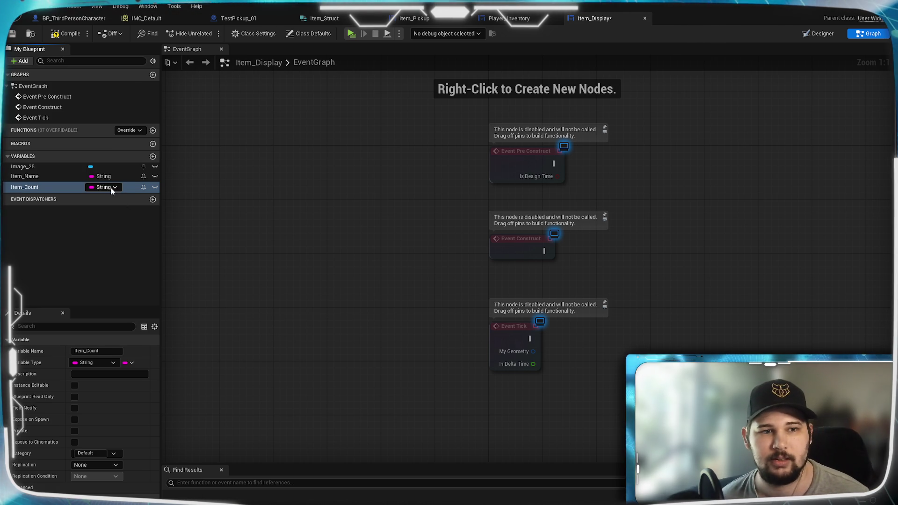
click(111, 187)
click(107, 227)
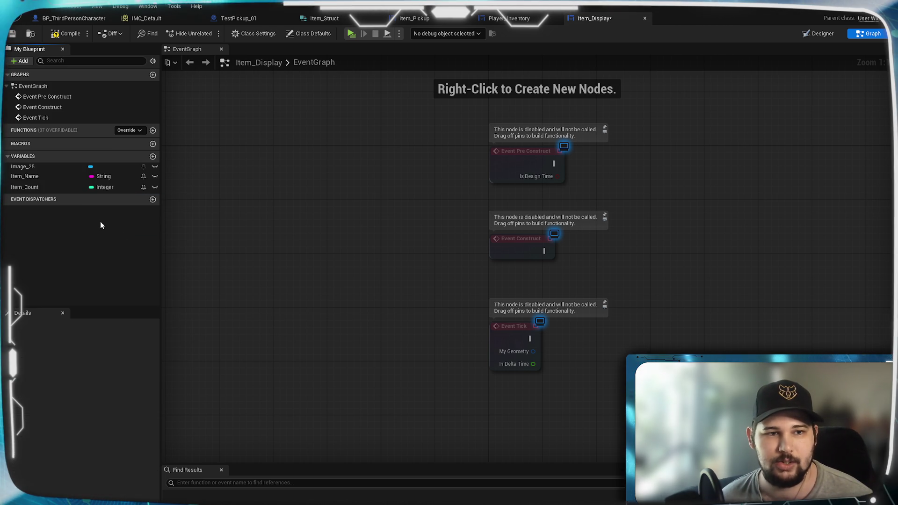
Compile Item_Display and return to its Designer view
click(60, 38)
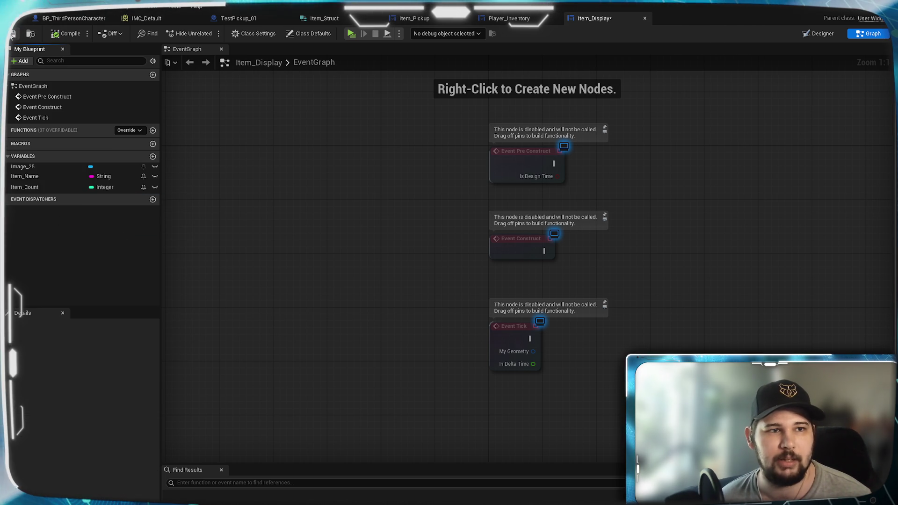
click(515, 19)
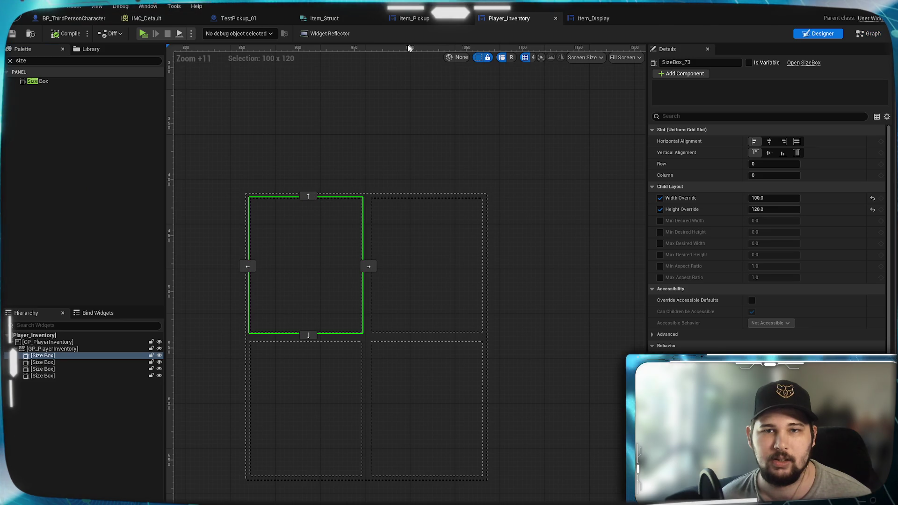
click(596, 18)
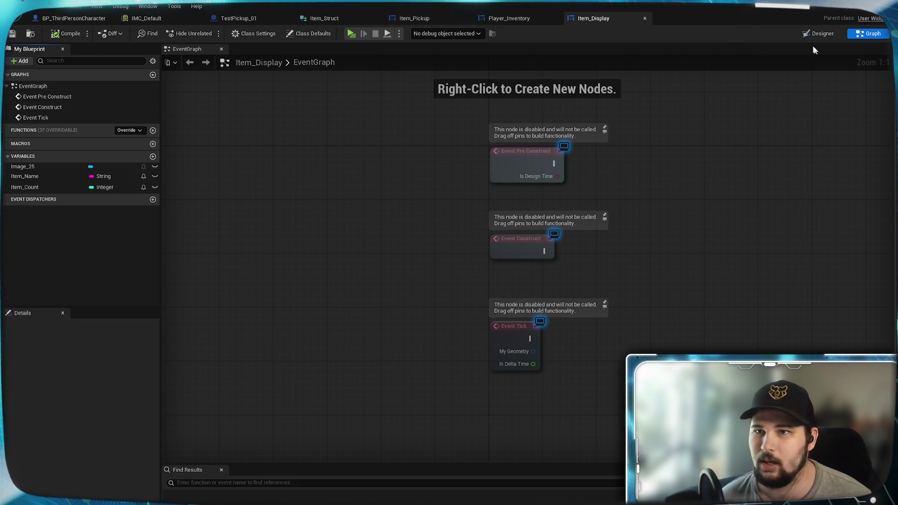
click(821, 33)
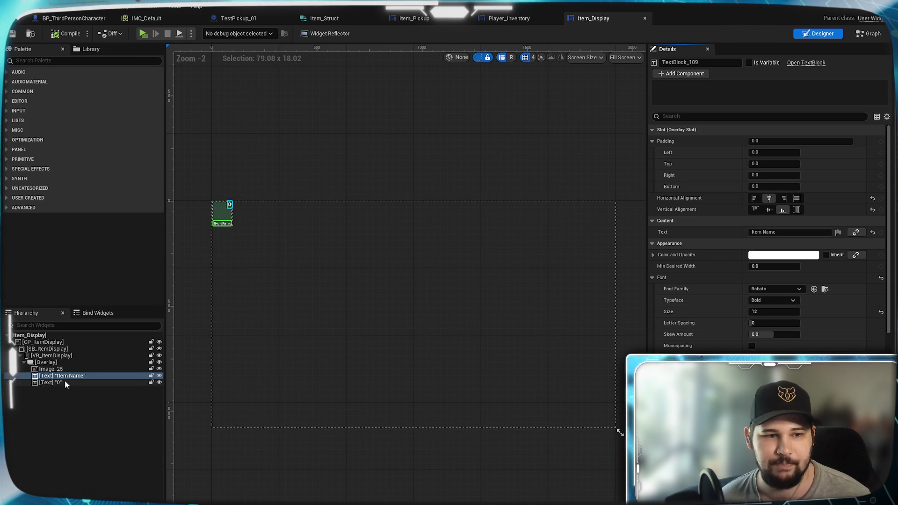
Bind the name text to Item_Name and the count text to Item_Count
click(855, 232)
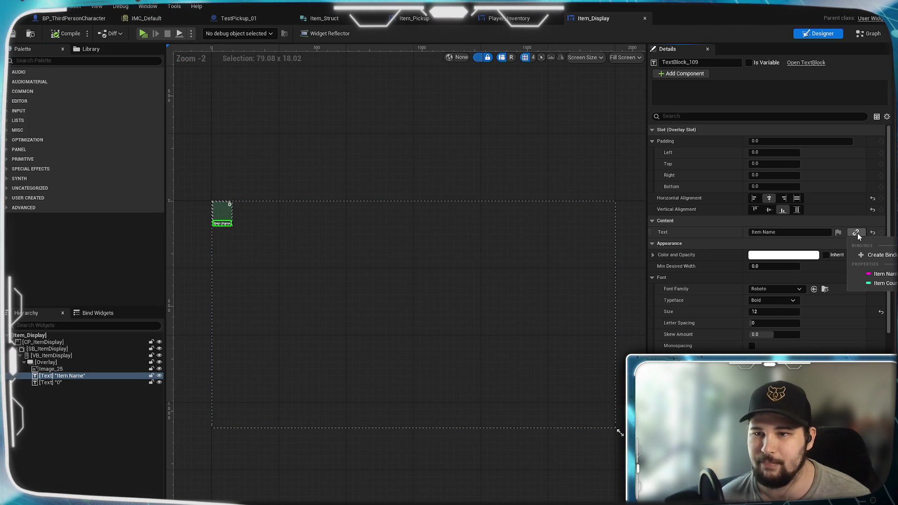
click(875, 274)
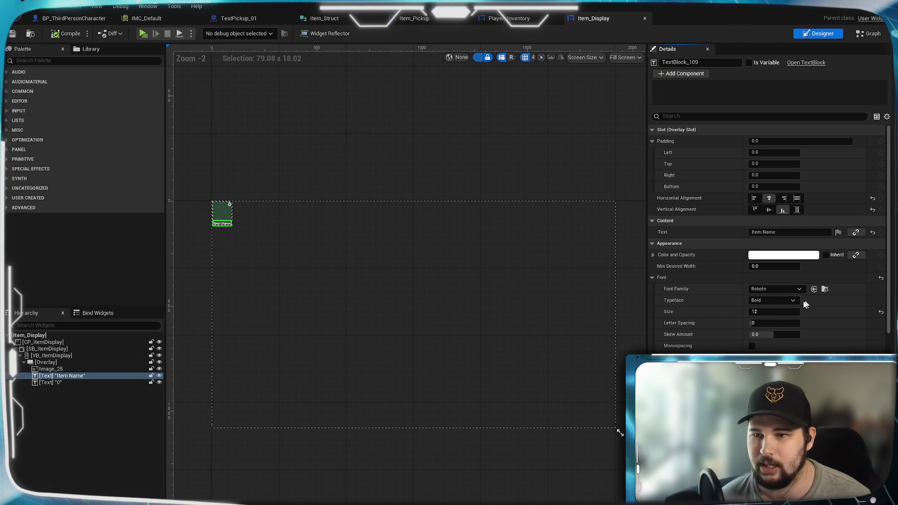
click(50, 382)
scroll(461, 340, up, 12)
scroll(445, 273, up, 5)
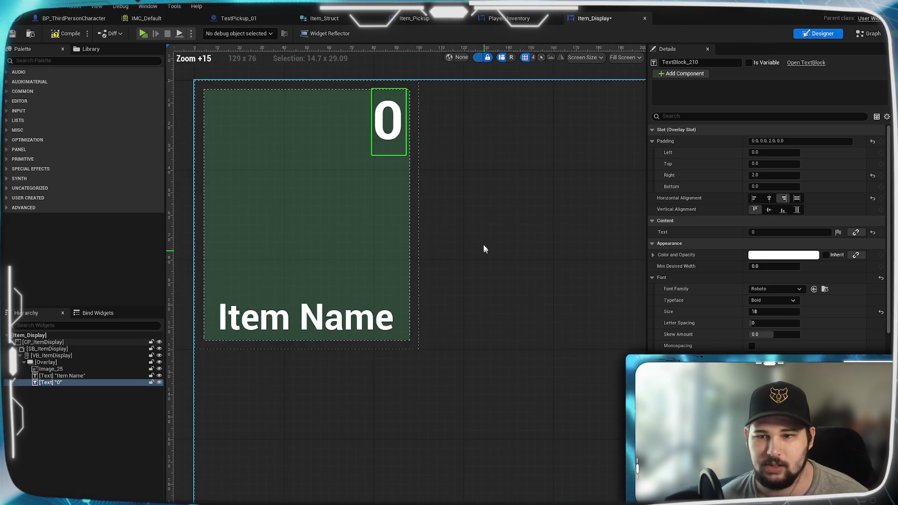
click(855, 232)
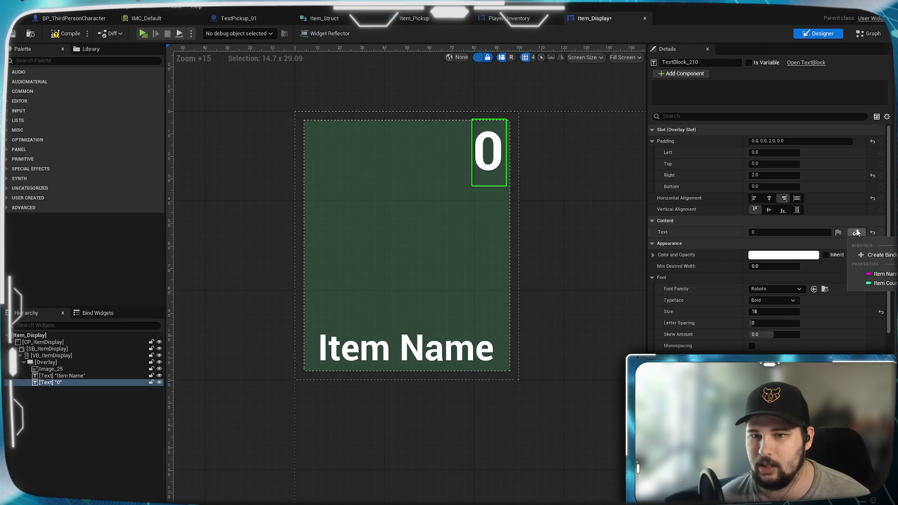
click(879, 283)
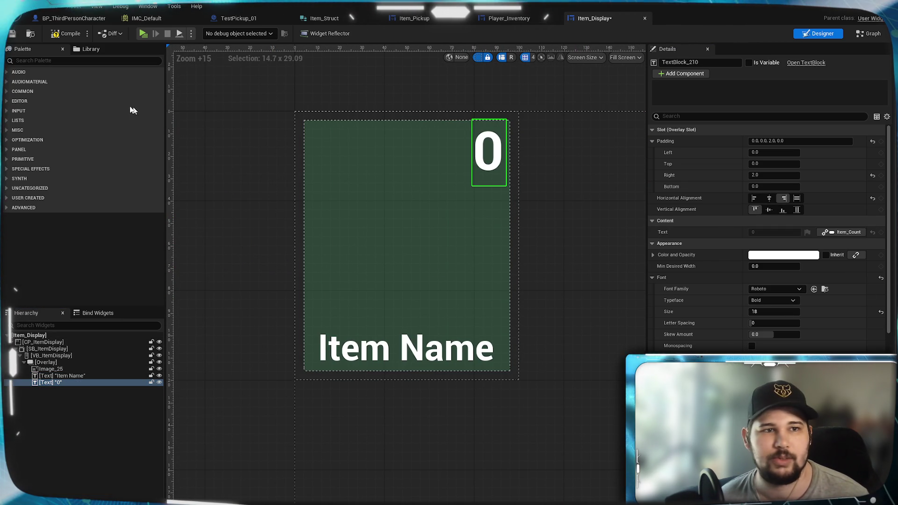
Save Item_Display and bring up the Player_Inventory widget
click(13, 34)
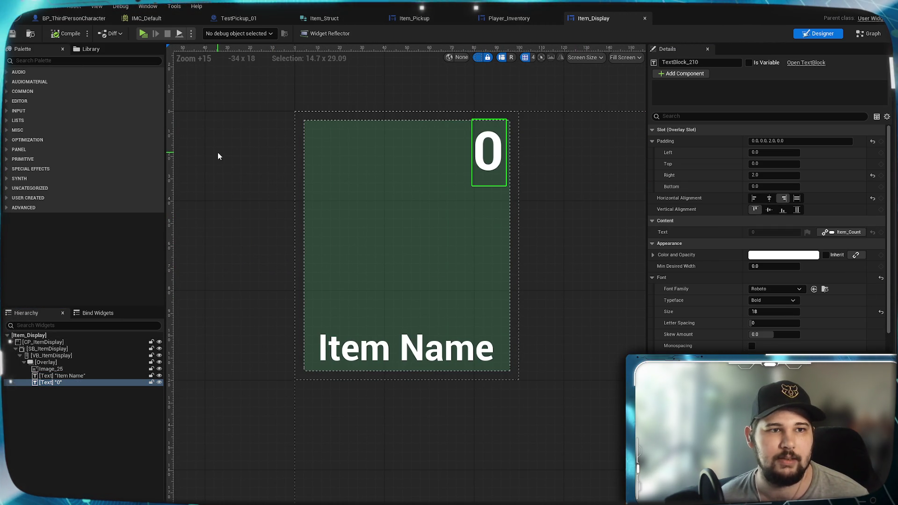
drag(231, 164, 230, 187)
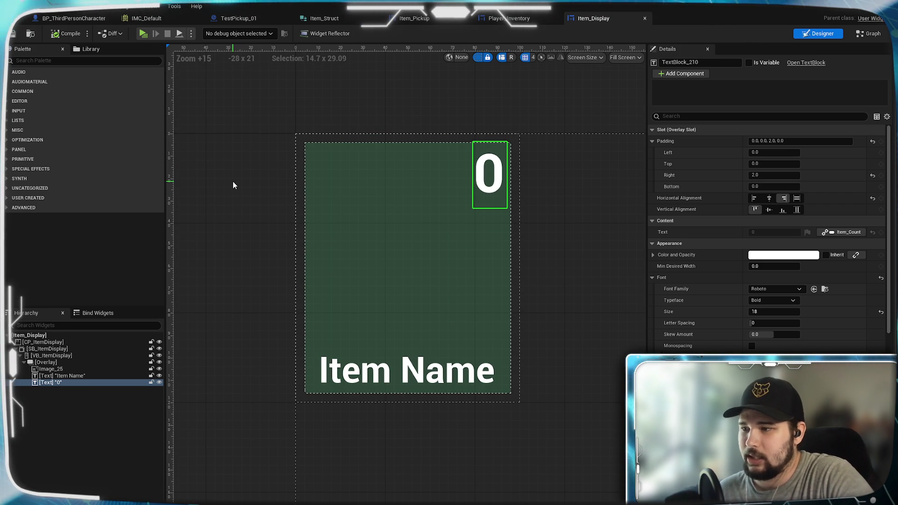
drag(243, 203, 221, 203)
scroll(328, 234, up, 3)
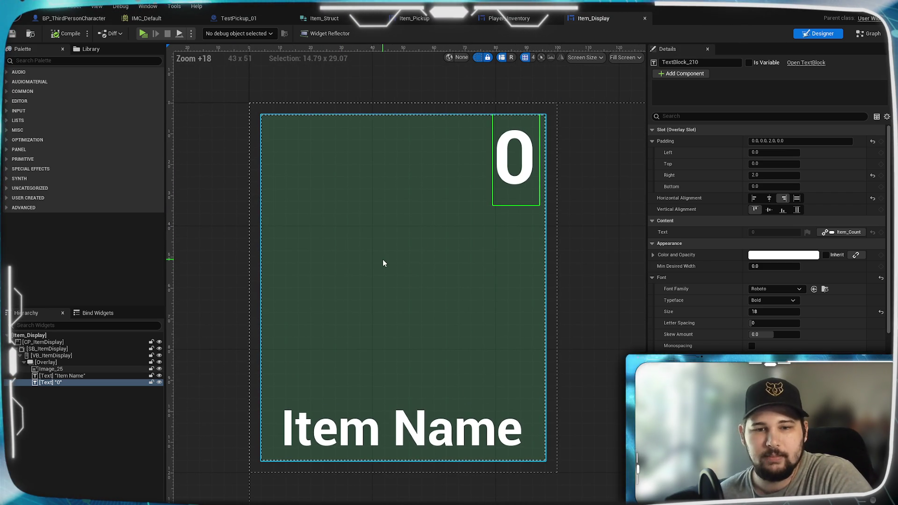
click(501, 21)
scroll(406, 281, up, 6)
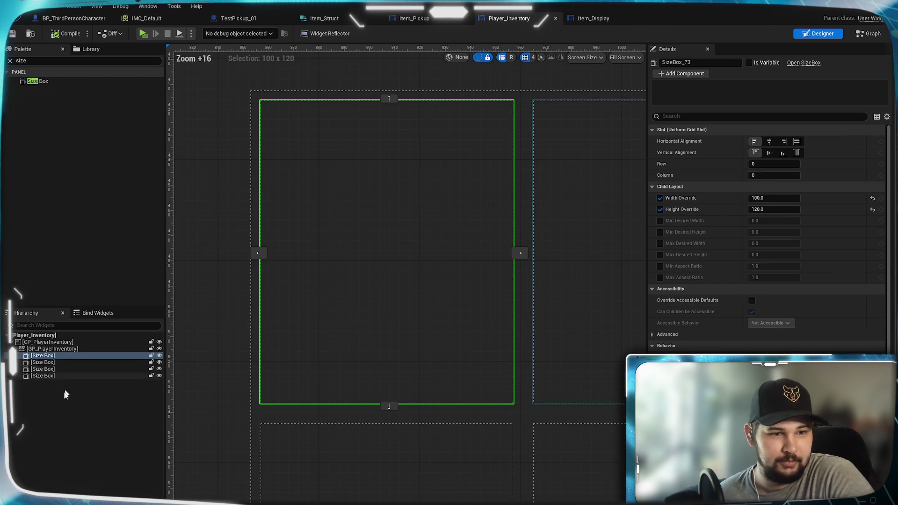
Switch Player_Inventory to its event graph
click(59, 348)
scroll(501, 287, down, 5)
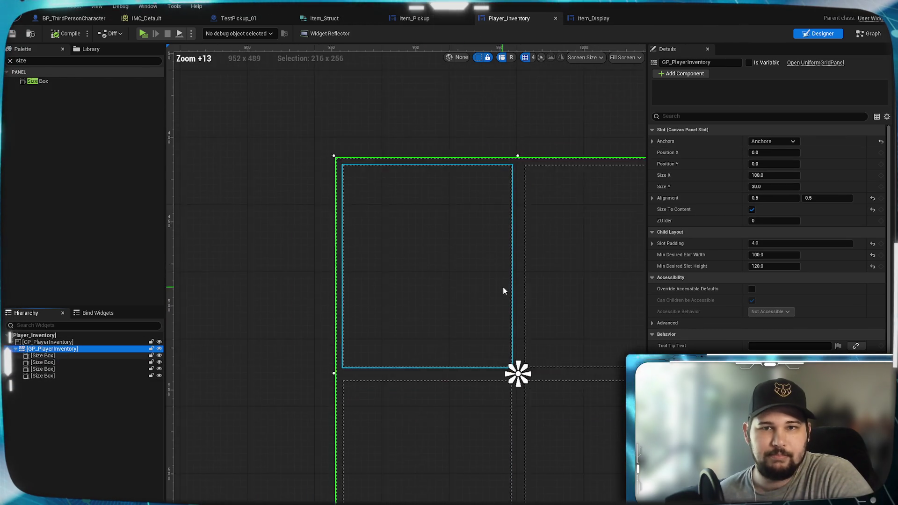
scroll(497, 283, up, 2)
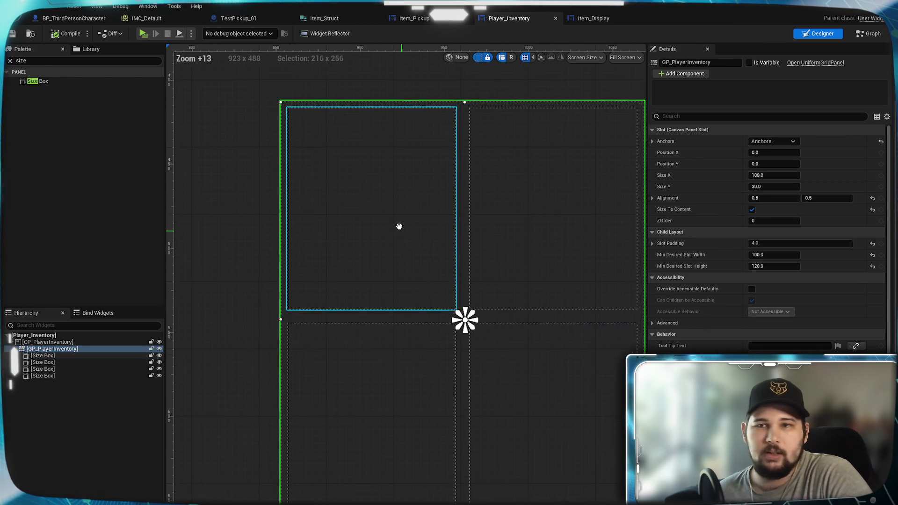
scroll(400, 230, down, 3)
click(867, 33)
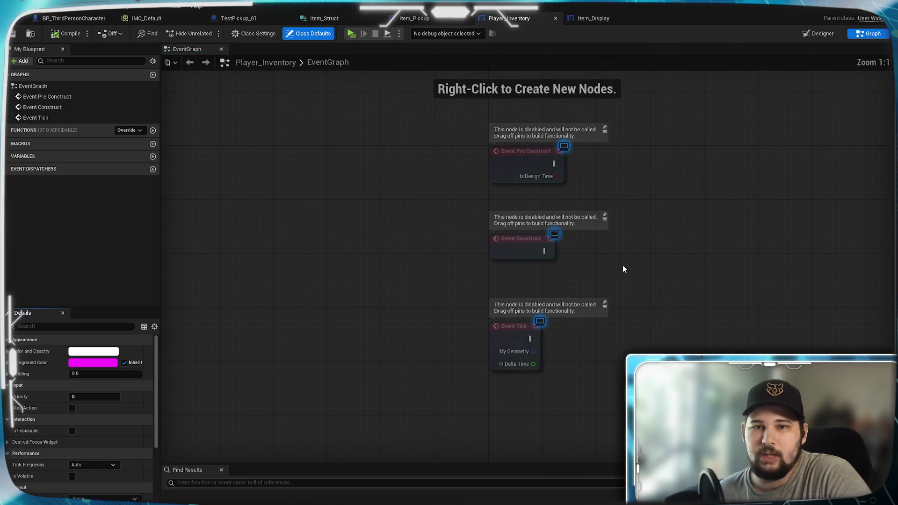
drag(623, 266, 499, 284)
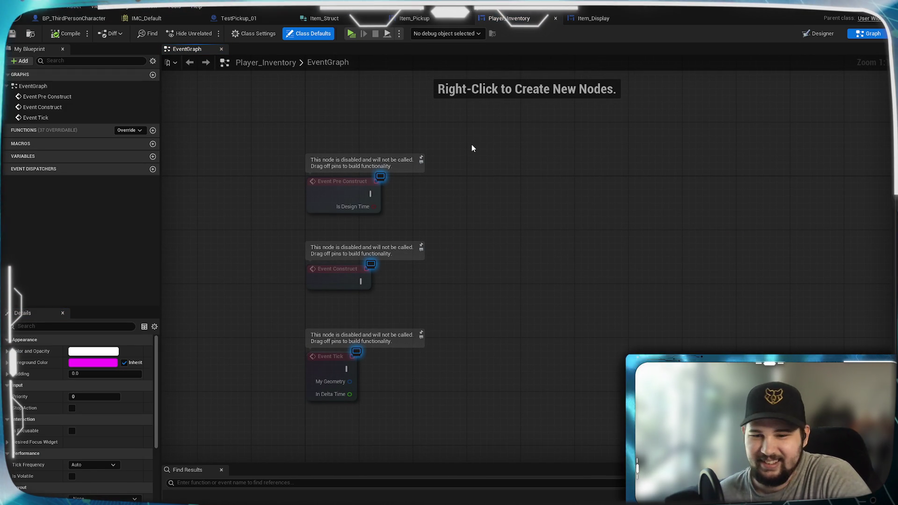
drag(480, 227, 462, 223)
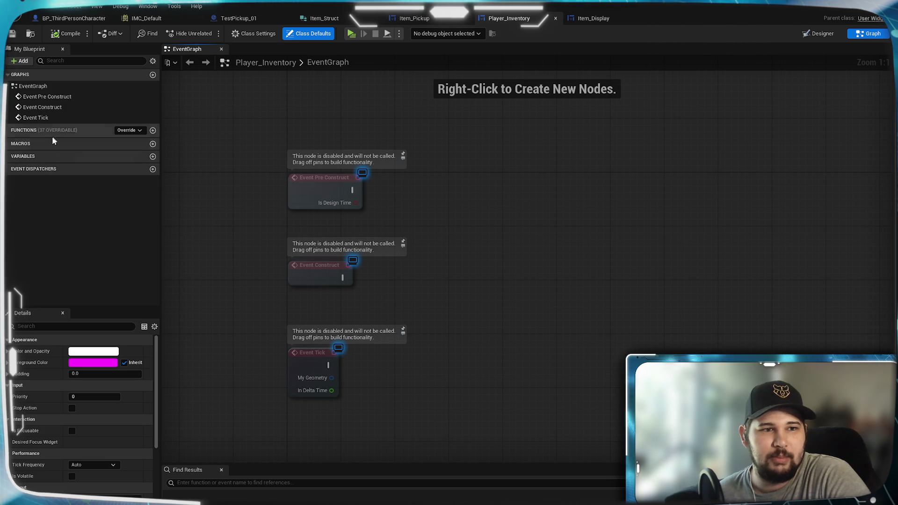
Add an Inventory variable as an array of Item_Struct
click(153, 157)
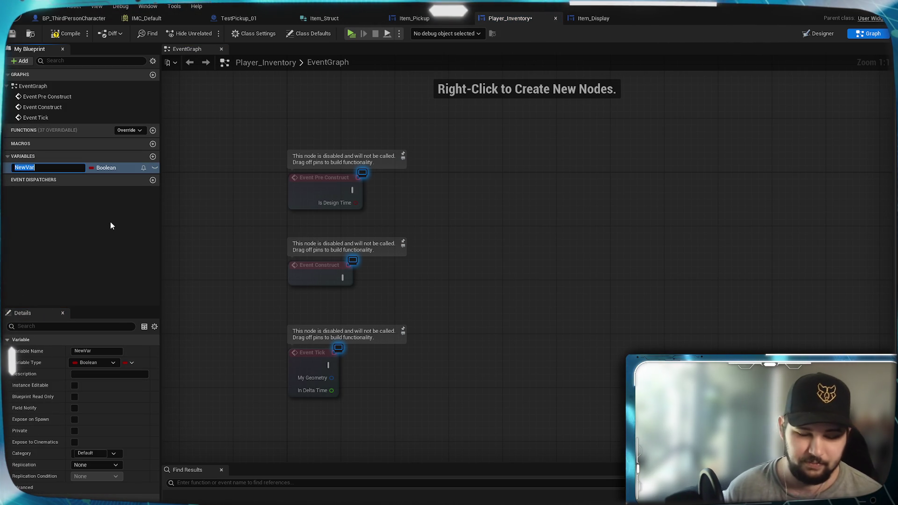
text(Inve)
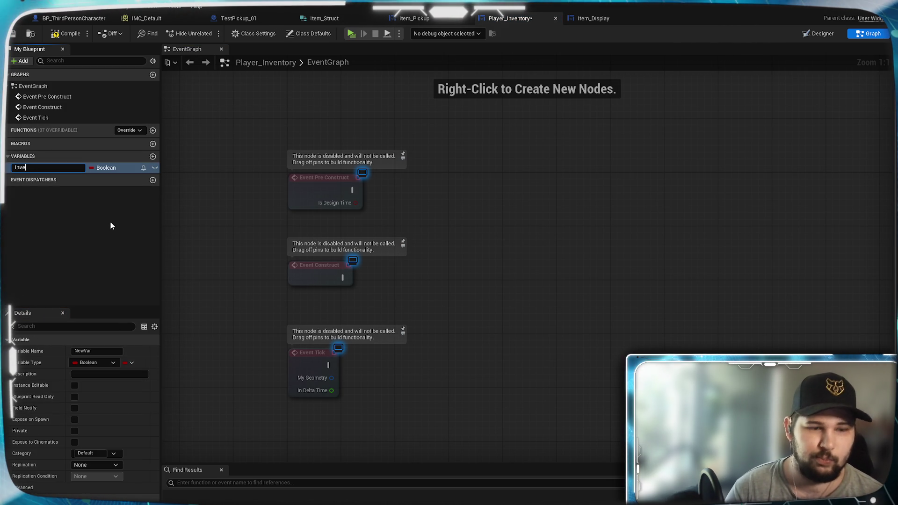
text(ntory)
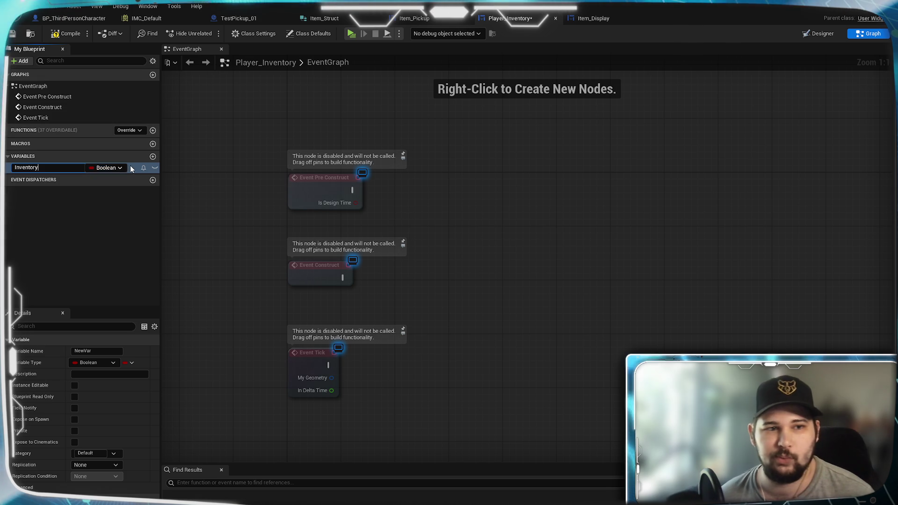
key(Return)
click(93, 362)
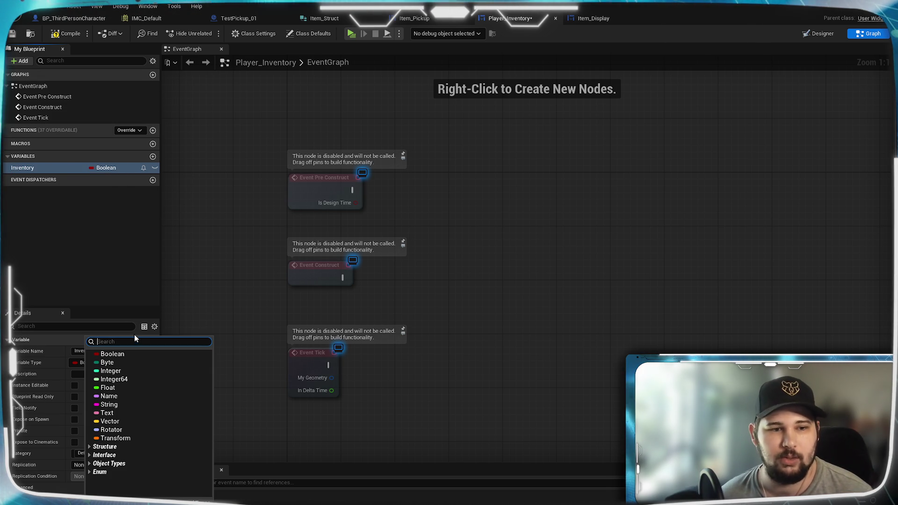
text(Item_Struct)
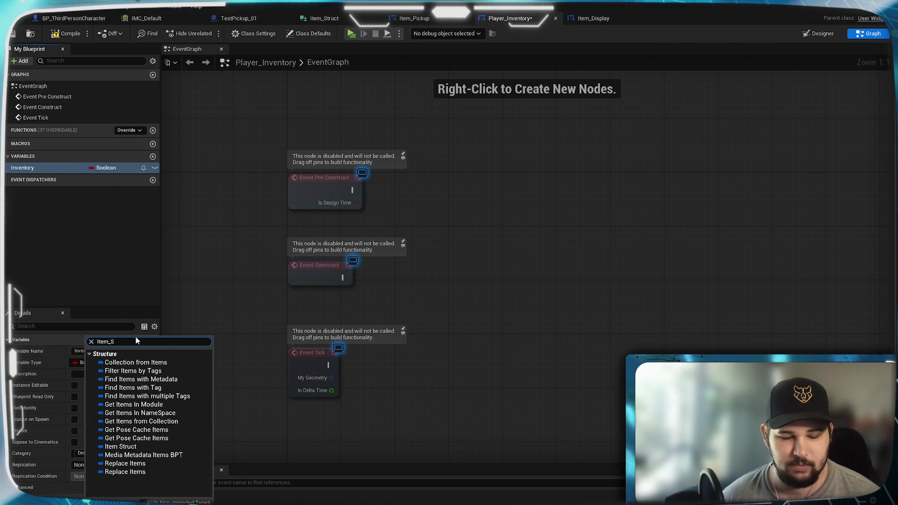
click(117, 363)
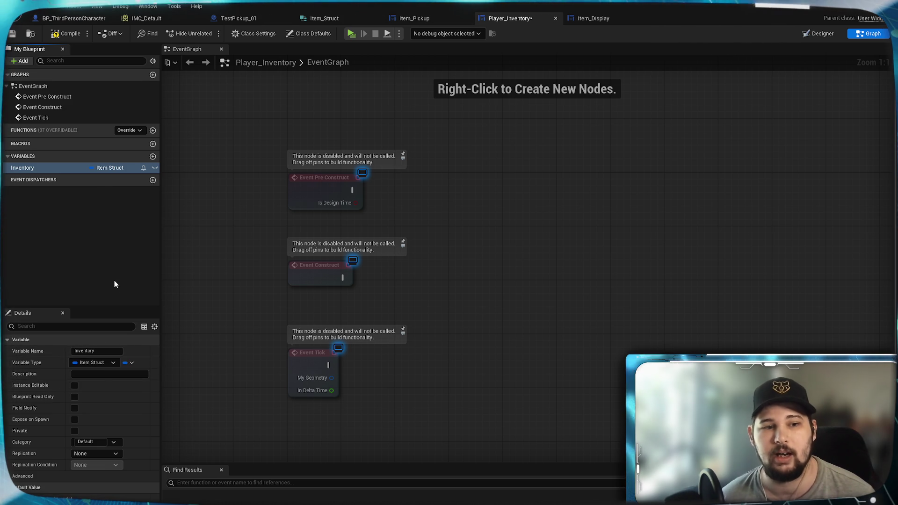
click(129, 362)
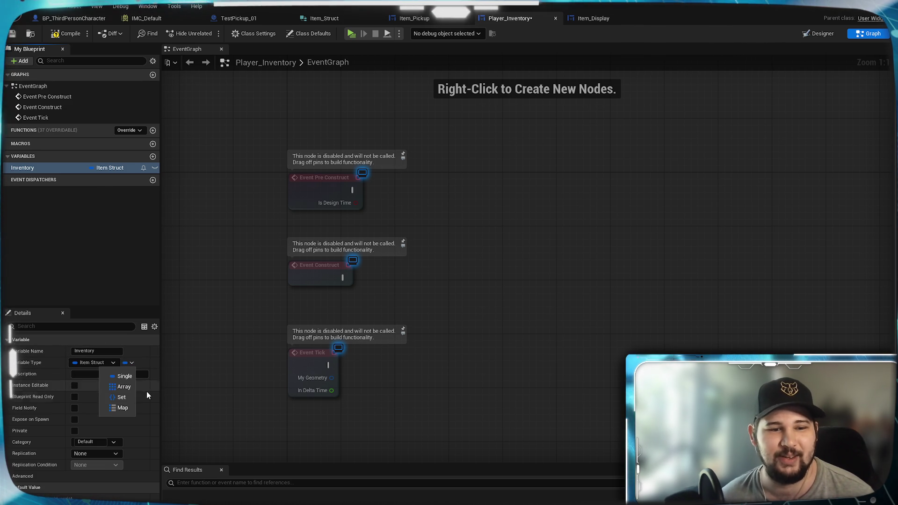
click(117, 383)
Make Inventory Instance Editable and Expose on Spawn, save, and go to BP_ThirdPersonCharacter
click(101, 258)
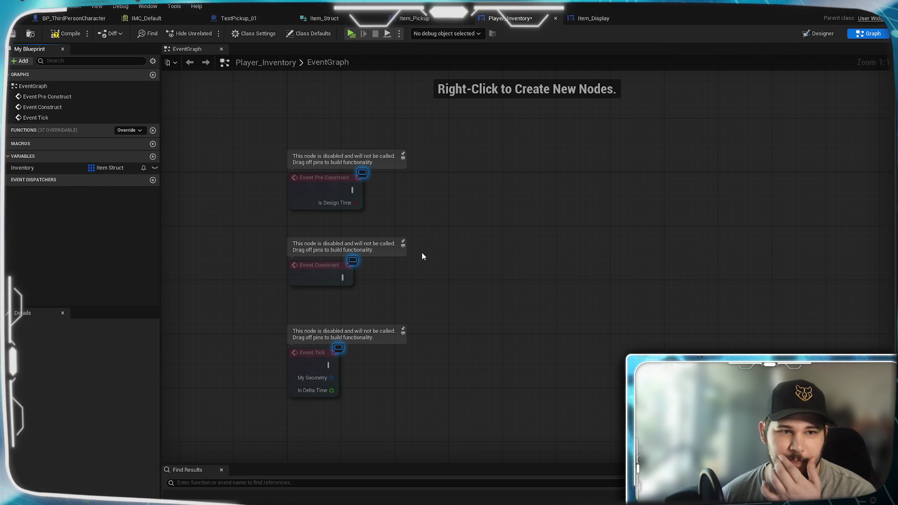
click(50, 167)
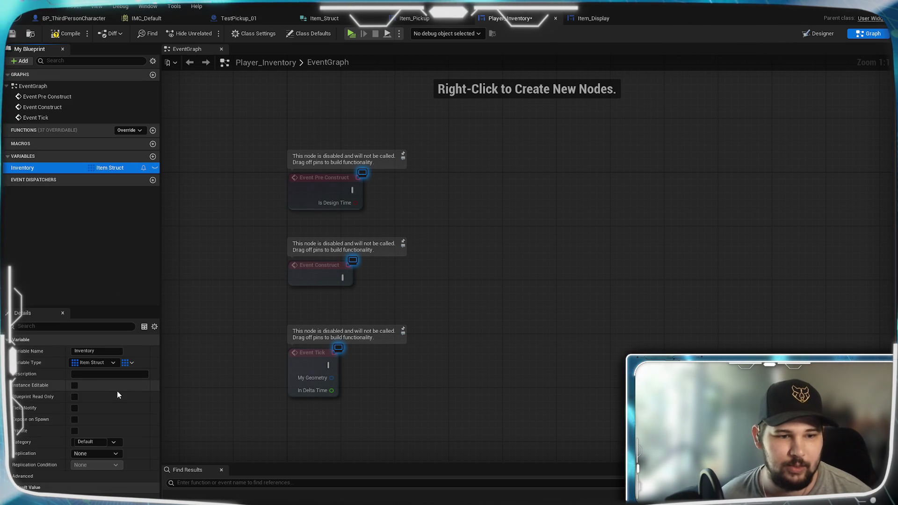
click(74, 385)
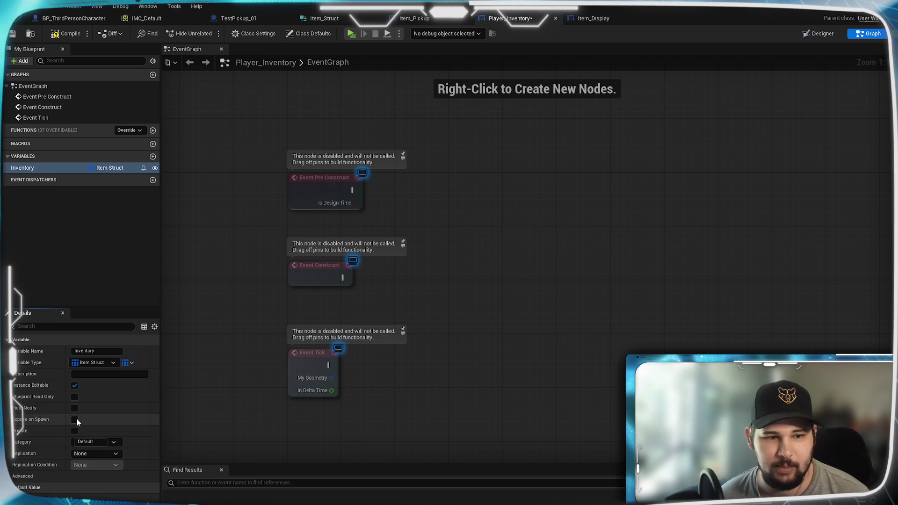
click(74, 419)
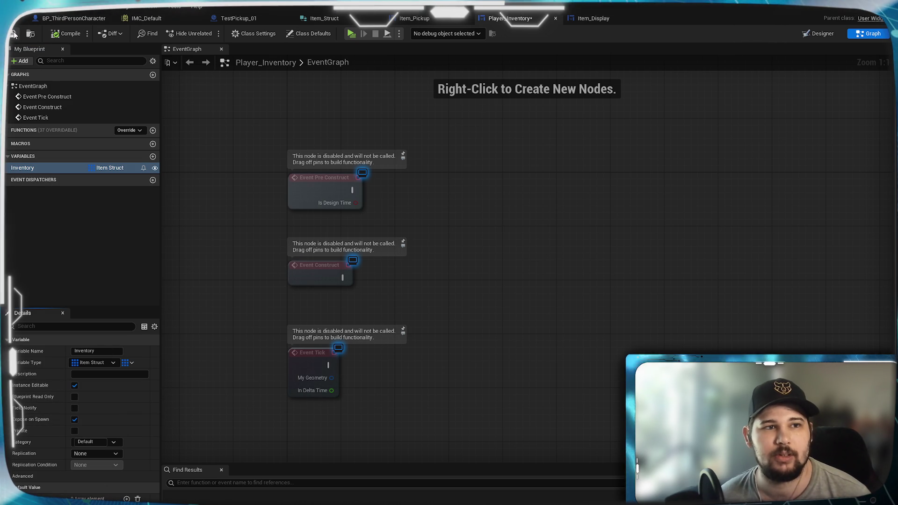
key(ctrl+s)
drag(493, 242, 431, 267)
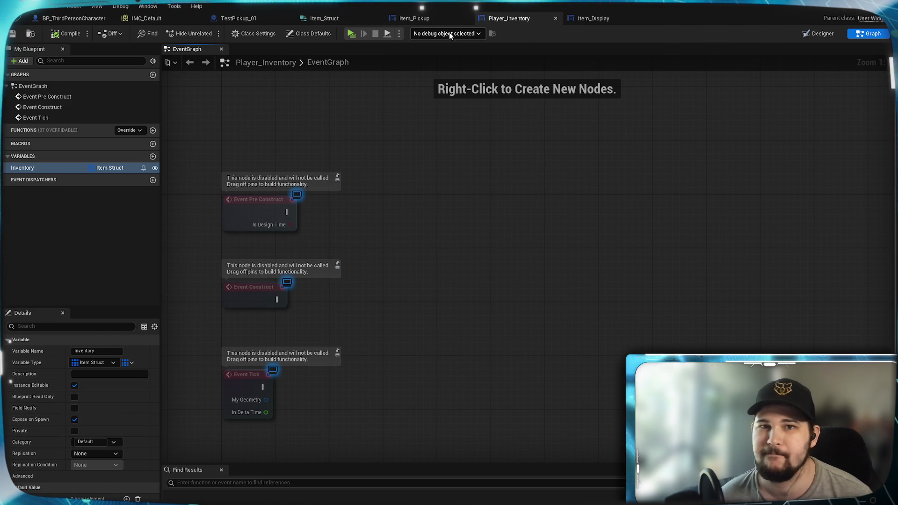
click(79, 21)
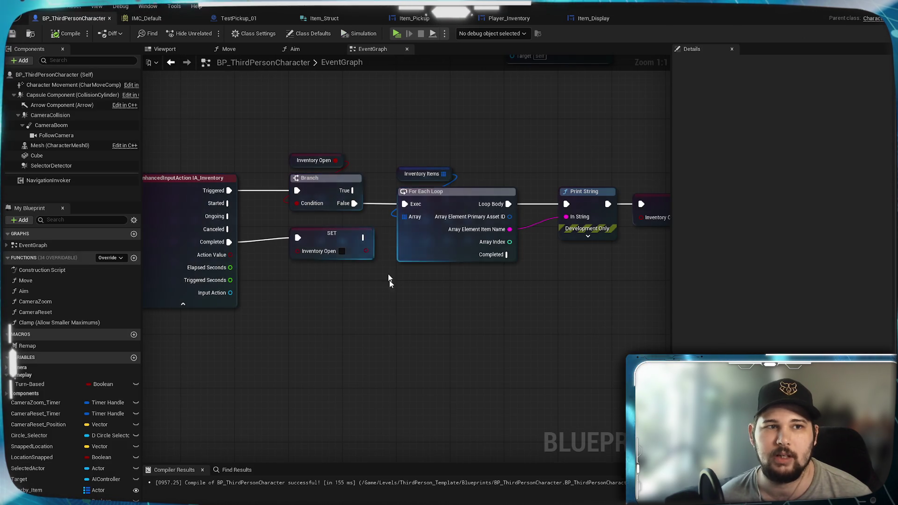
Add a Create Widget node after the SET Inventory Open node
scroll(444, 275, down, 3)
scroll(503, 292, down, 2)
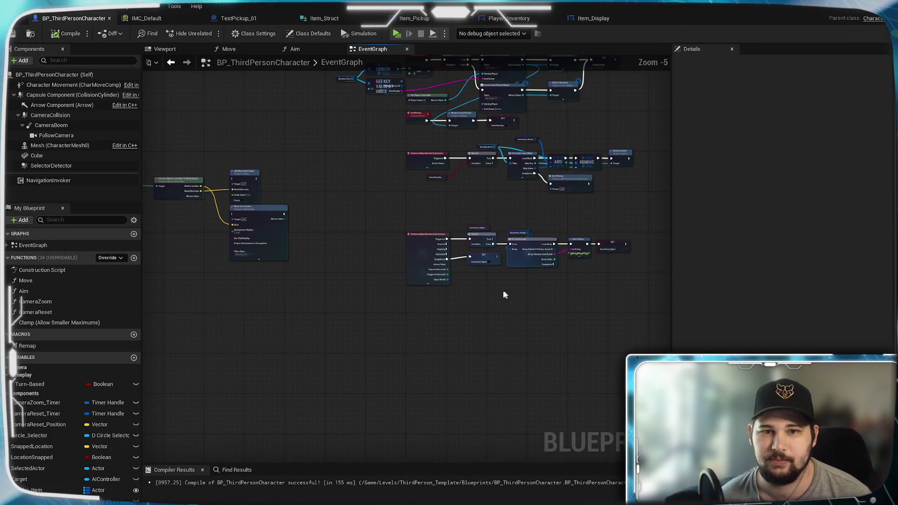
scroll(493, 281, up, 3)
drag(493, 280, 441, 282)
scroll(455, 241, up, 2)
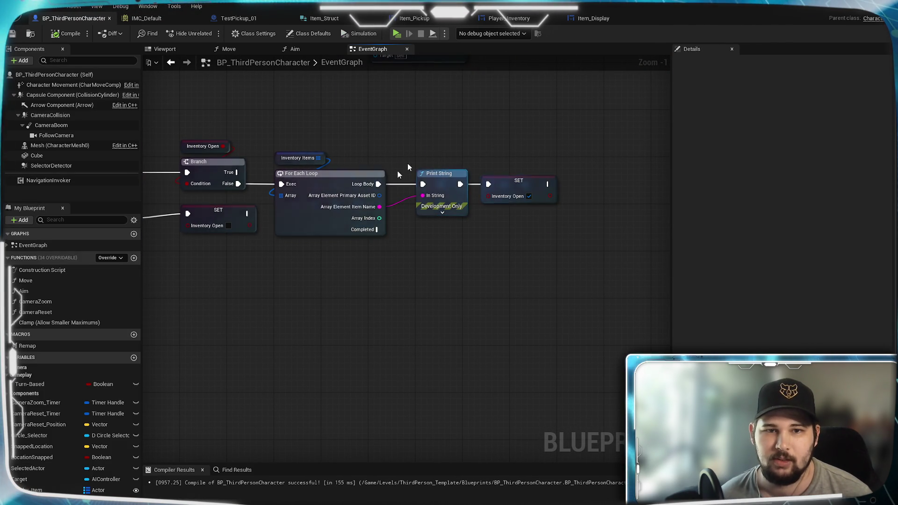
mouse_move(462, 254)
mouse_down()
mouse_move(360, 307)
mouse_move(383, 271)
mouse_move(415, 295)
mouse_up()
scroll(535, 377, down, 2)
scroll(537, 377, up, 2)
text(create widget)
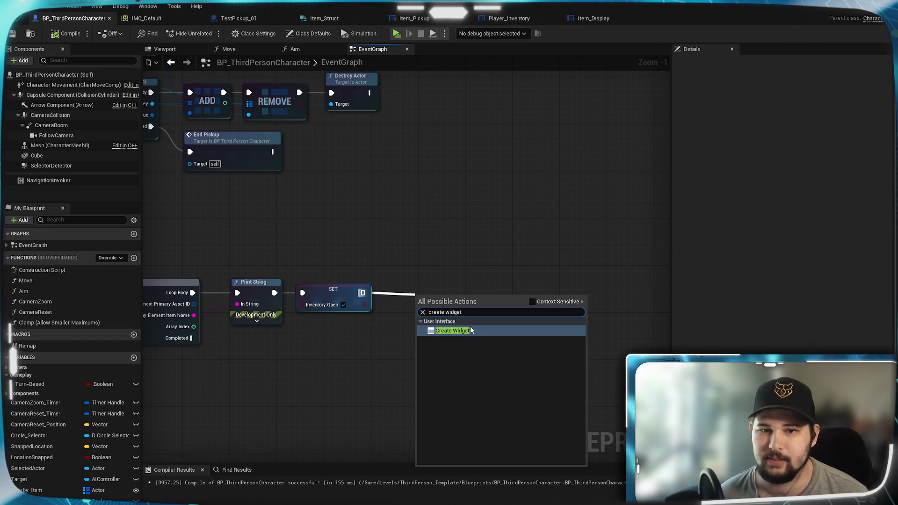
click(470, 330)
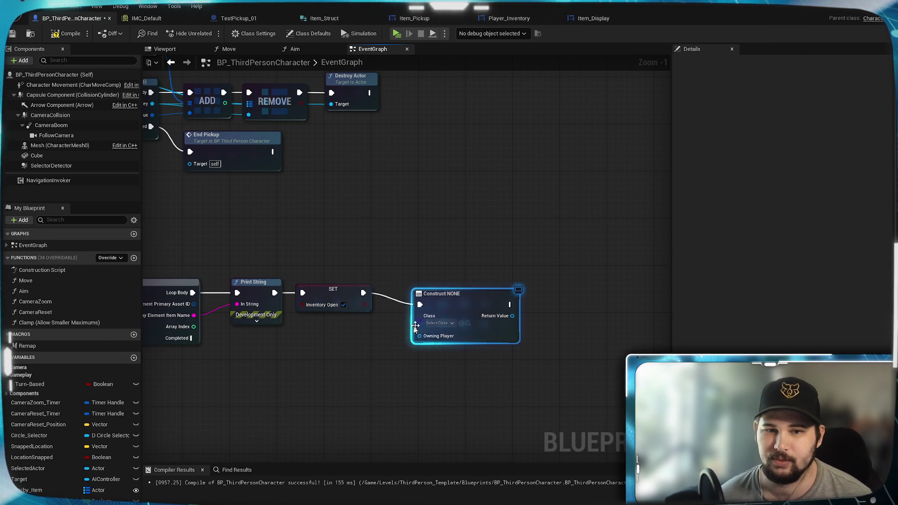
drag(429, 291, 453, 292)
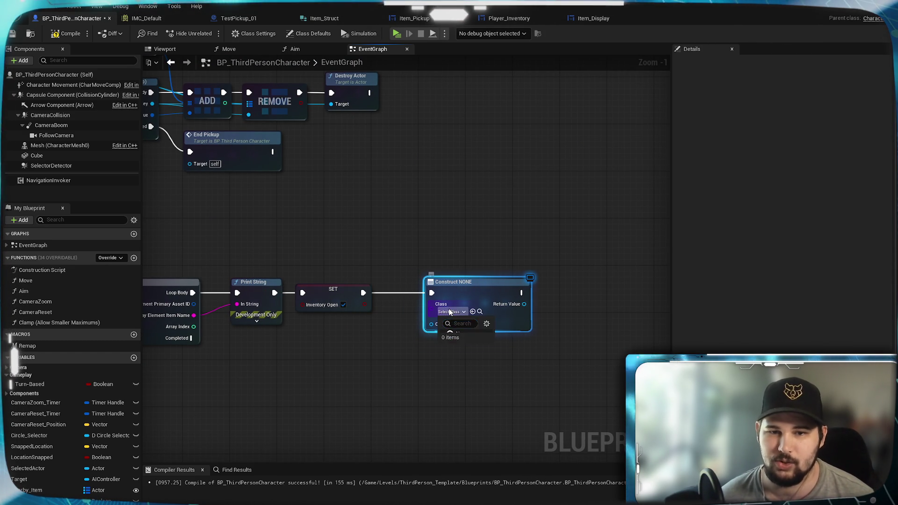
Set the Create Widget node's class to Player_Inventory
click(449, 311)
text(inve)
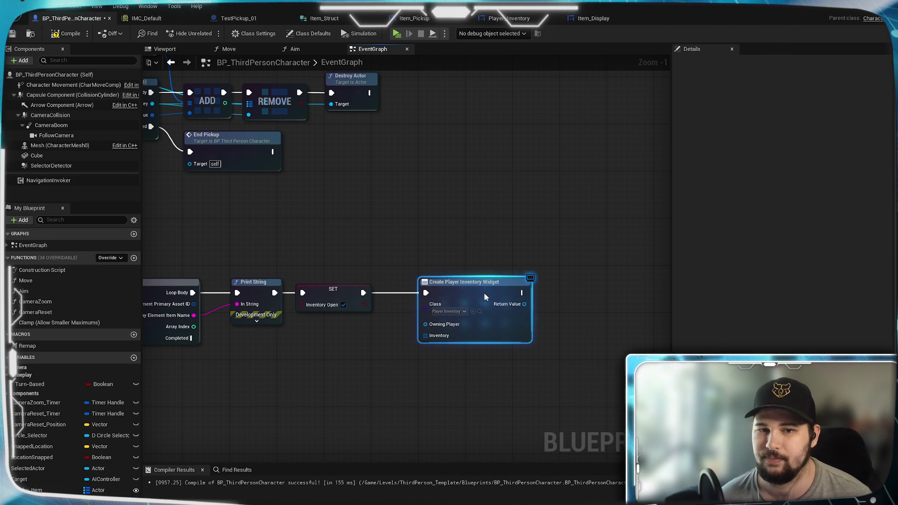
drag(544, 242, 462, 228)
mouse_move(439, 278)
mouse_down()
mouse_move(471, 280)
mouse_move(471, 301)
mouse_up()
key(Escape)
Add an Add to Viewport node beside the Create Player Inventory widget node
text(add to)
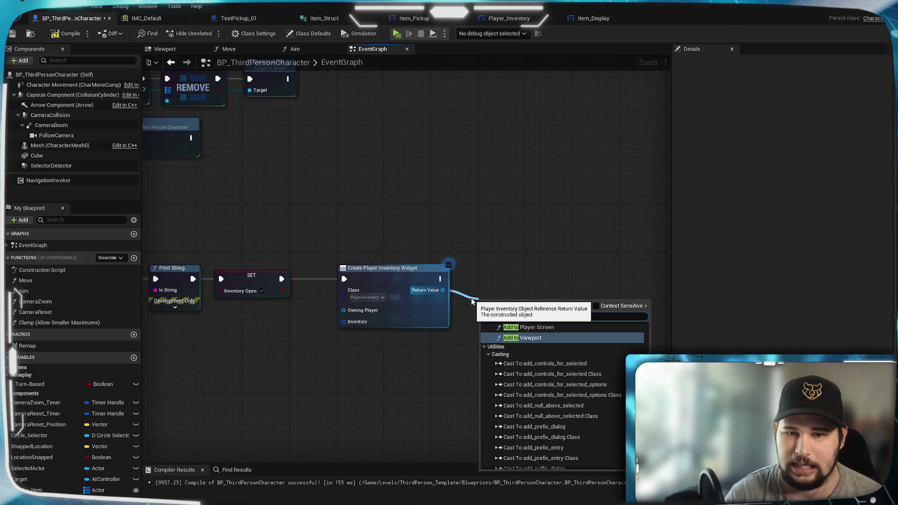
click(530, 338)
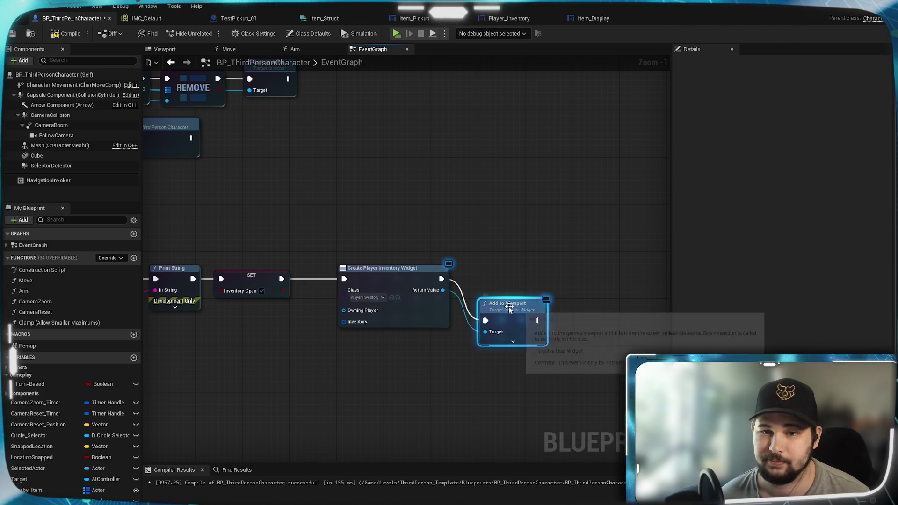
drag(506, 309, 491, 268)
mouse_move(324, 392)
mouse_down()
mouse_move(459, 357)
mouse_move(525, 380)
mouse_up()
Wire Inventory Items into the widget's Inventory input and a pasted Get Player Controller into Owning Player
mouse_move(282, 261)
mouse_down()
mouse_move(529, 336)
mouse_move(574, 328)
mouse_up()
drag(495, 358, 197, 80)
drag(504, 462, 403, 347)
key(ctrl+v)
drag(508, 358, 590, 325)
mouse_move(467, 347)
mouse_down()
mouse_move(491, 323)
mouse_move(444, 337)
mouse_up()
Trigger widget creation from the For Each Loop's Completed pin and tidy the node layout
click(335, 403)
drag(361, 394, 277, 393)
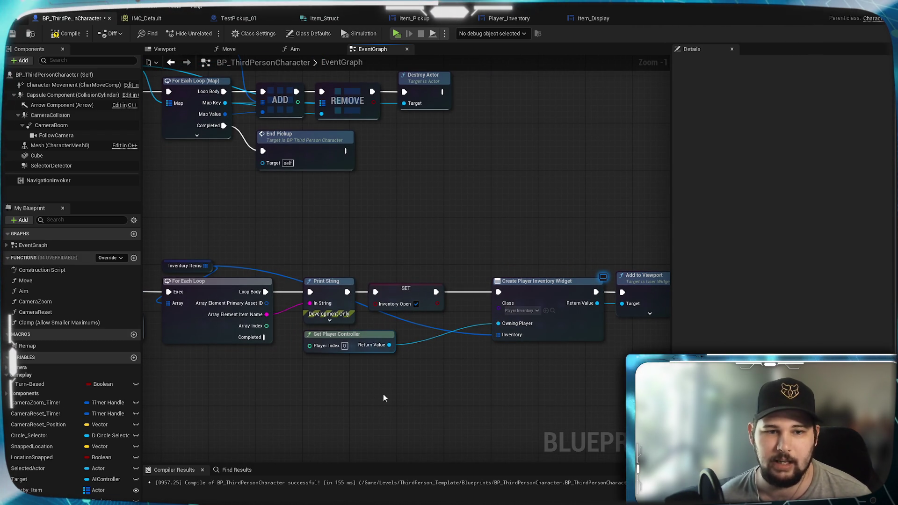
mouse_move(264, 337)
mouse_down()
mouse_move(301, 356)
mouse_move(453, 381)
mouse_move(498, 292)
mouse_move(435, 236)
mouse_move(380, 218)
mouse_up()
mouse_move(591, 361)
mouse_down()
mouse_move(468, 176)
mouse_move(469, 225)
mouse_move(287, 365)
mouse_move(296, 321)
mouse_move(467, 312)
mouse_up()
mouse_move(449, 258)
mouse_down()
mouse_move(329, 308)
mouse_move(300, 287)
mouse_up()
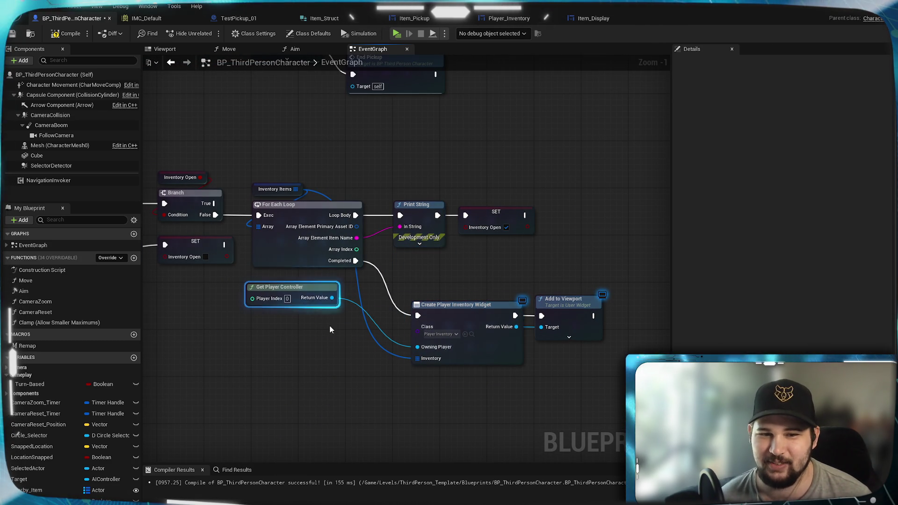
drag(563, 375, 407, 292)
mouse_move(455, 313)
mouse_down()
mouse_move(431, 302)
mouse_move(439, 298)
mouse_up()
Compile the character blueprint
click(513, 259)
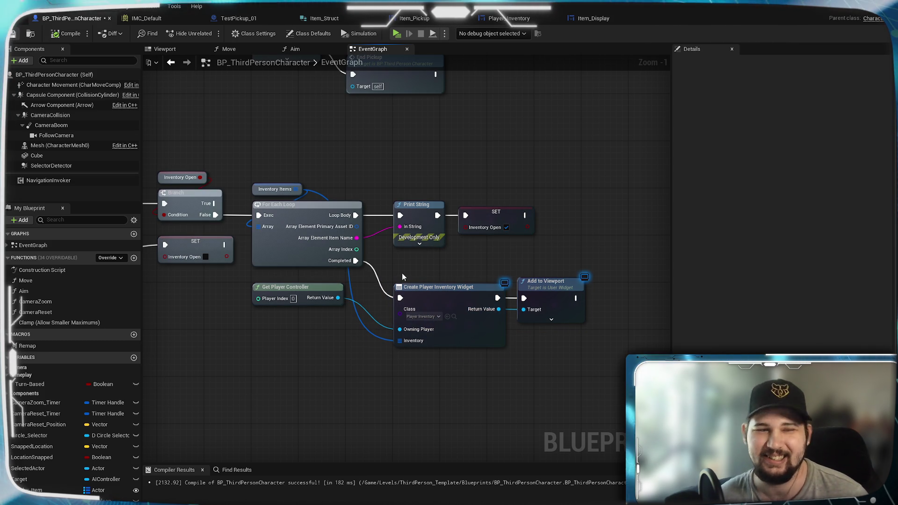
scroll(412, 390, up, 1)
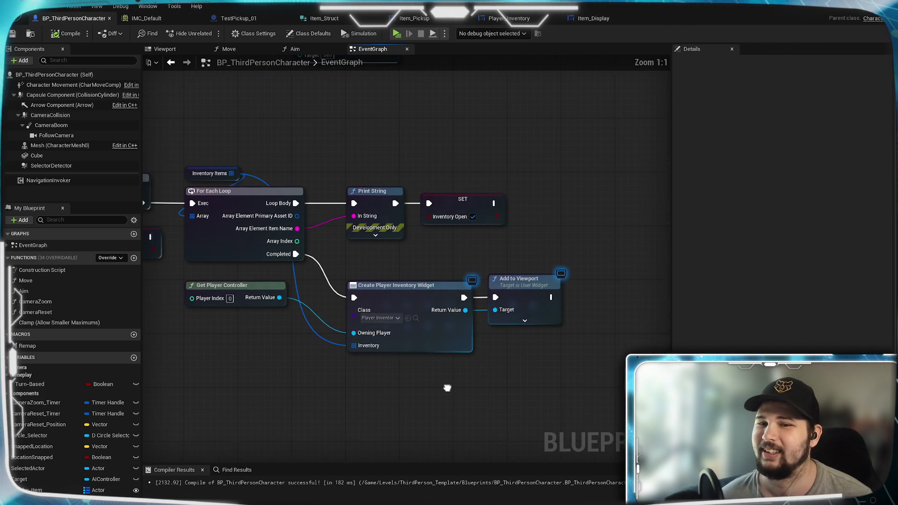
drag(424, 380, 441, 370)
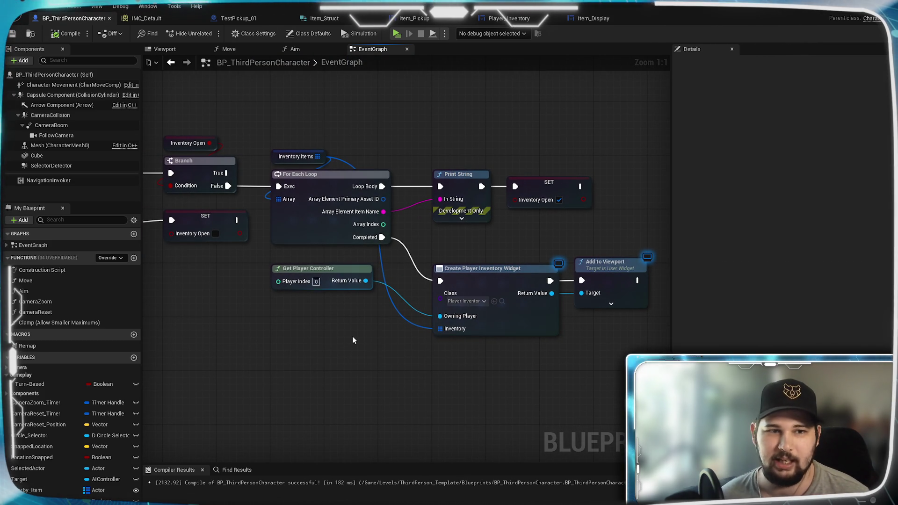
drag(337, 363, 290, 352)
Add a Remove from Parent node after the closing SET node in the inventory branch
drag(226, 340, 276, 341)
drag(191, 241, 344, 240)
drag(424, 269, 270, 269)
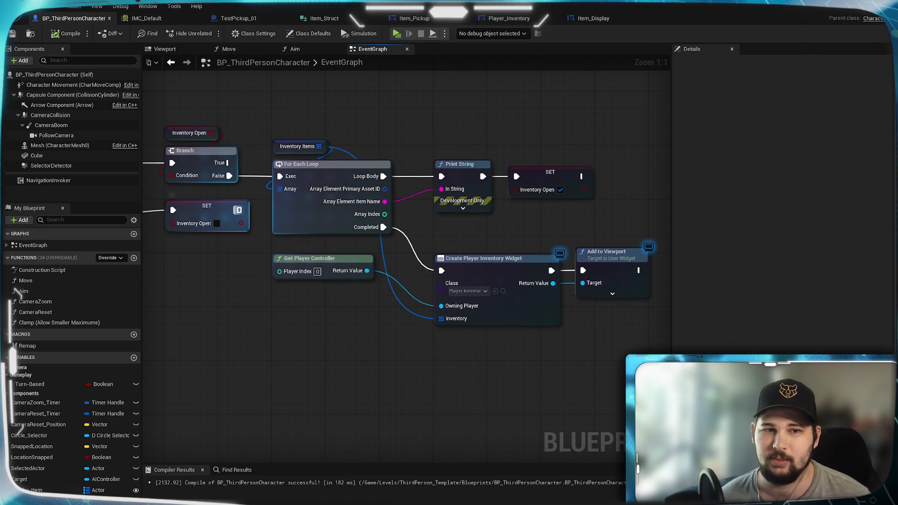
mouse_move(237, 210)
mouse_down()
mouse_move(260, 226)
mouse_move(192, 284)
mouse_up()
click(189, 259)
Place the Remove from Parent node, save BP_ThirdPersonCharacter, and review the Event Graph
mouse_move(398, 389)
mouse_down()
mouse_move(379, 399)
mouse_move(243, 391)
mouse_move(362, 380)
mouse_up()
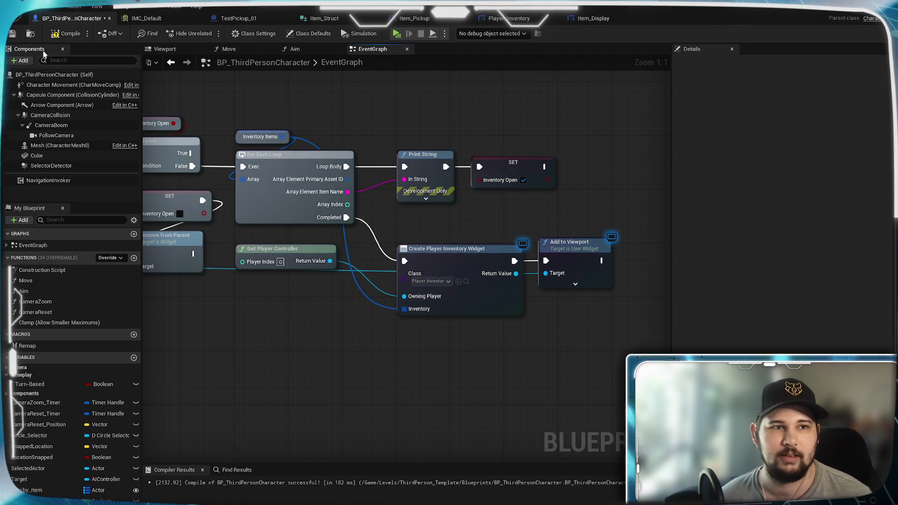
click(13, 35)
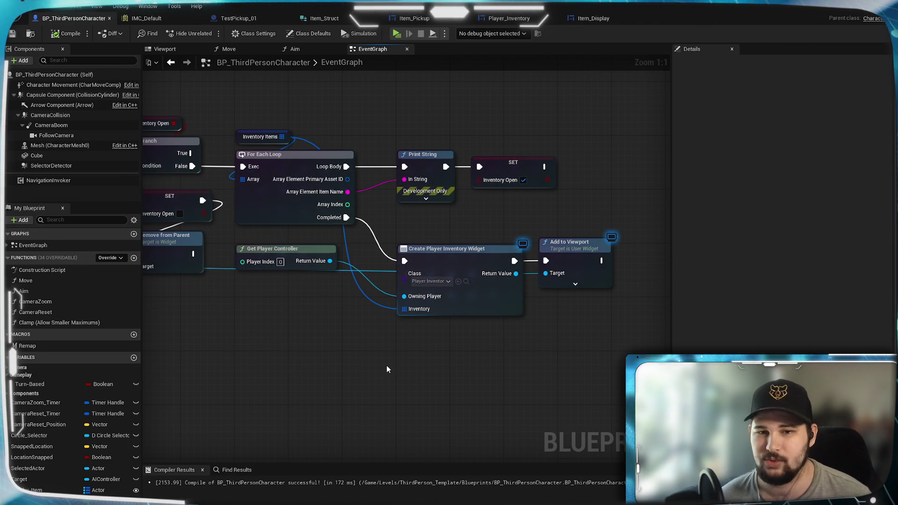
scroll(313, 363, down, 4)
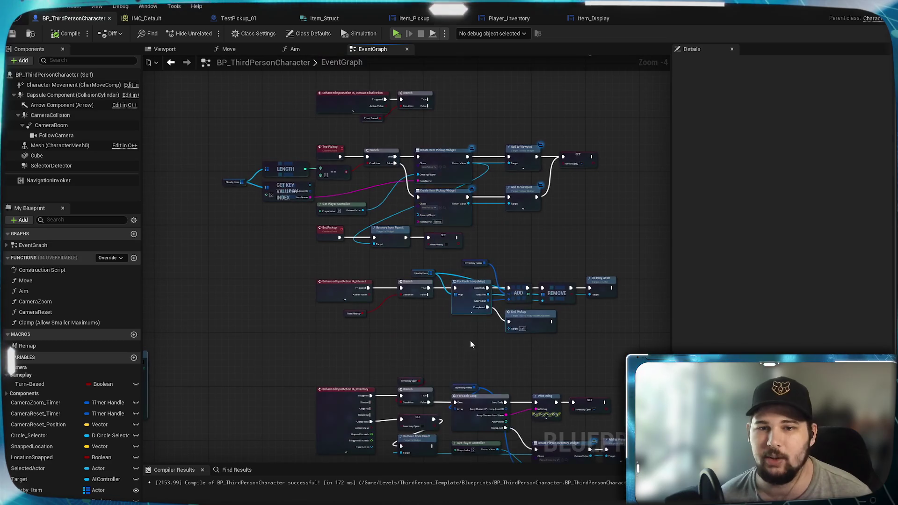
scroll(468, 327, up, 4)
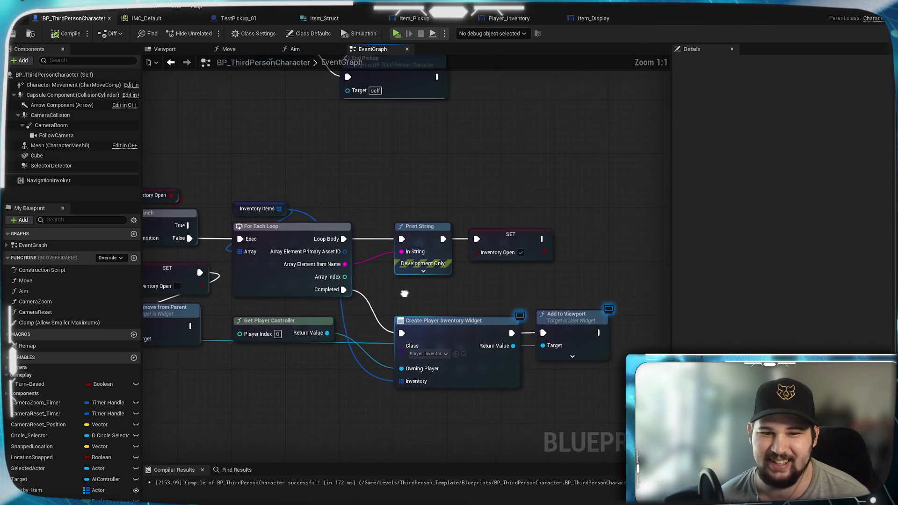
scroll(399, 296, down, 8)
scroll(552, 391, up, 3)
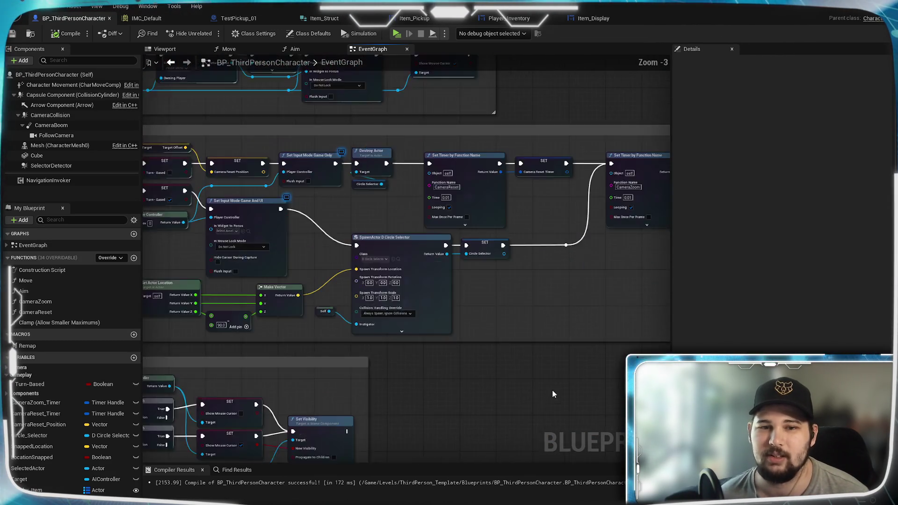
scroll(552, 394, up, 2)
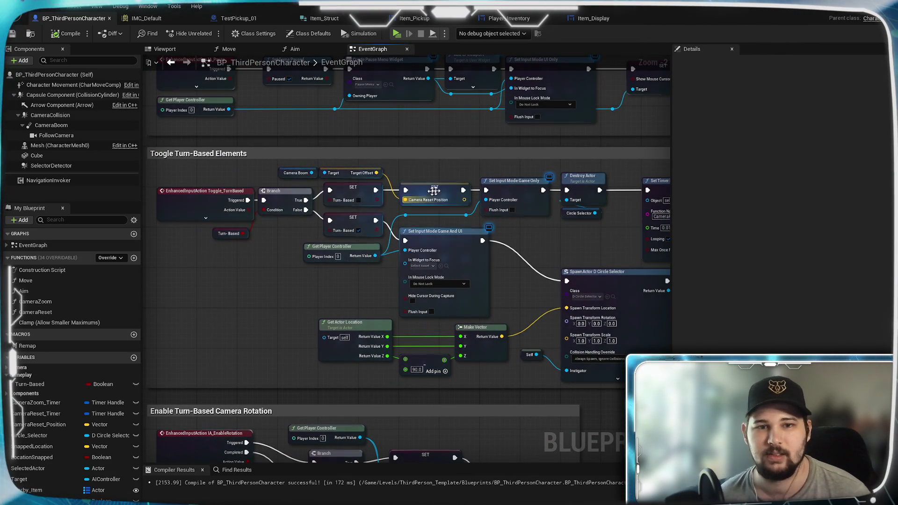
mouse_move(419, 200)
mouse_down()
mouse_move(281, 304)
mouse_move(284, 317)
mouse_move(263, 314)
mouse_move(287, 330)
mouse_move(453, 211)
mouse_move(477, 157)
mouse_move(501, 314)
mouse_move(486, 300)
mouse_move(539, 292)
mouse_move(485, 316)
mouse_up()
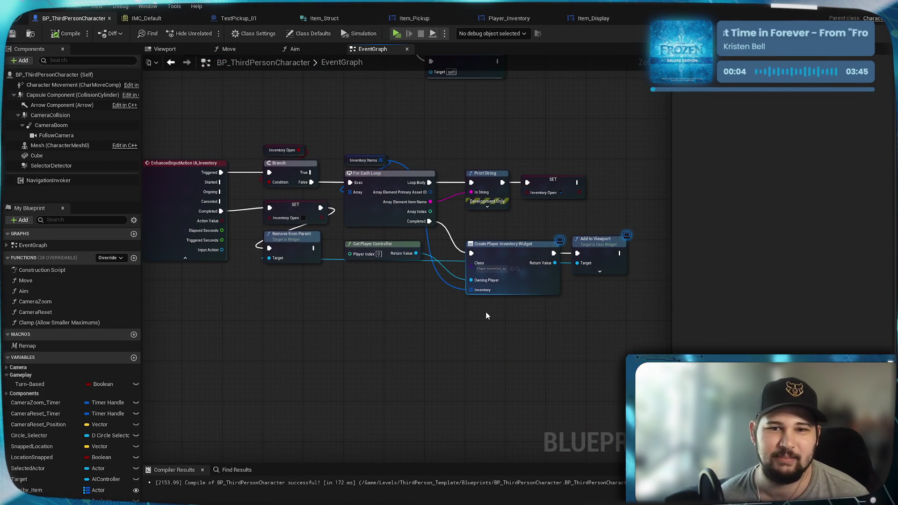
scroll(421, 311, up, 2)
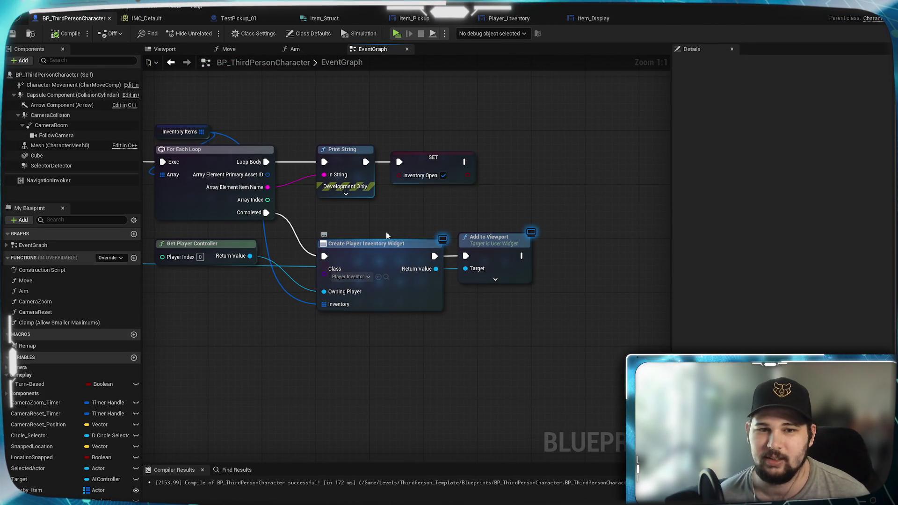
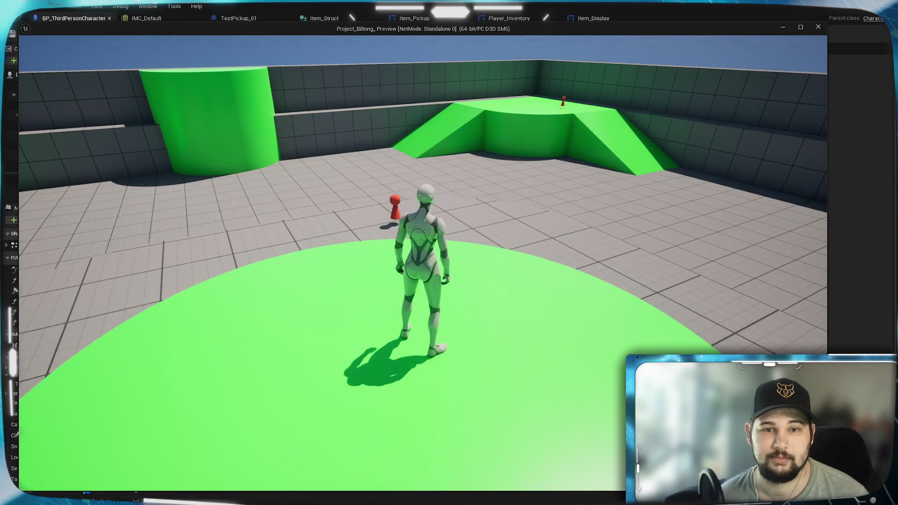
Walk to the red pickup and collect Test_Item, then stop play and view the IA_Inventory nodes
key(w)
key(e)
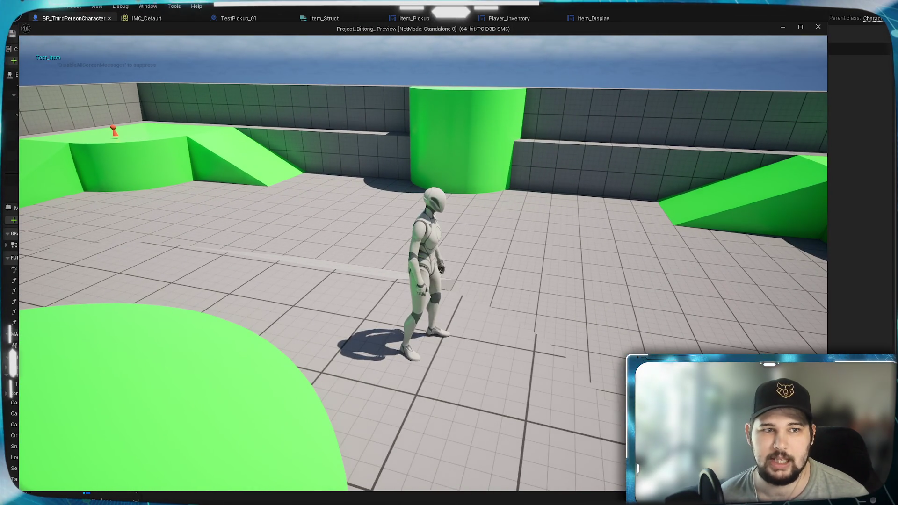
key(w)
key(w)
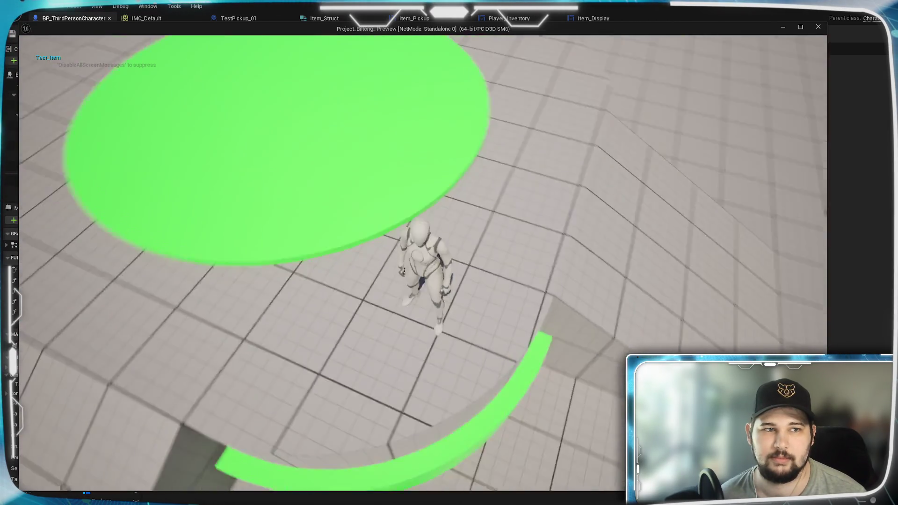
key(Escape)
drag(187, 379, 480, 331)
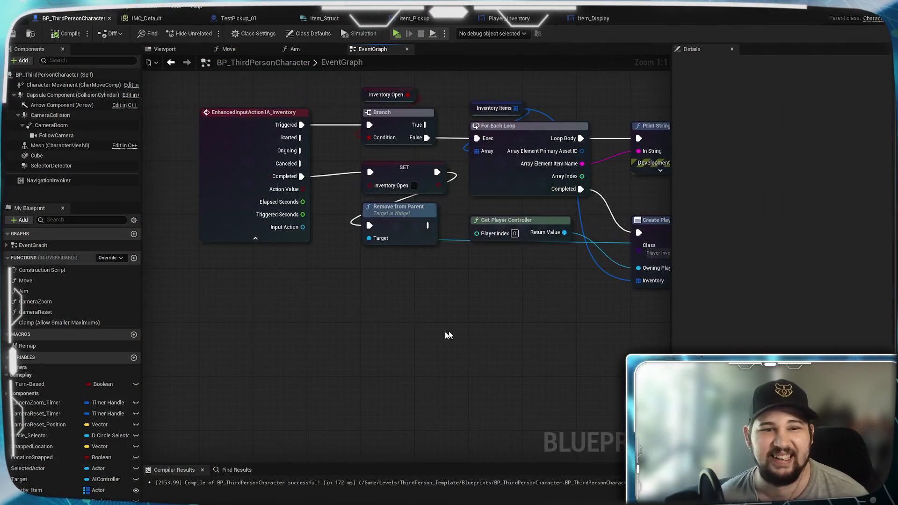
Move Remove from Parent below Get Player Controller to make room in the graph
mouse_move(366, 308)
mouse_down()
mouse_move(359, 332)
mouse_move(323, 323)
mouse_move(301, 291)
mouse_move(338, 287)
mouse_move(287, 292)
mouse_move(350, 315)
mouse_up()
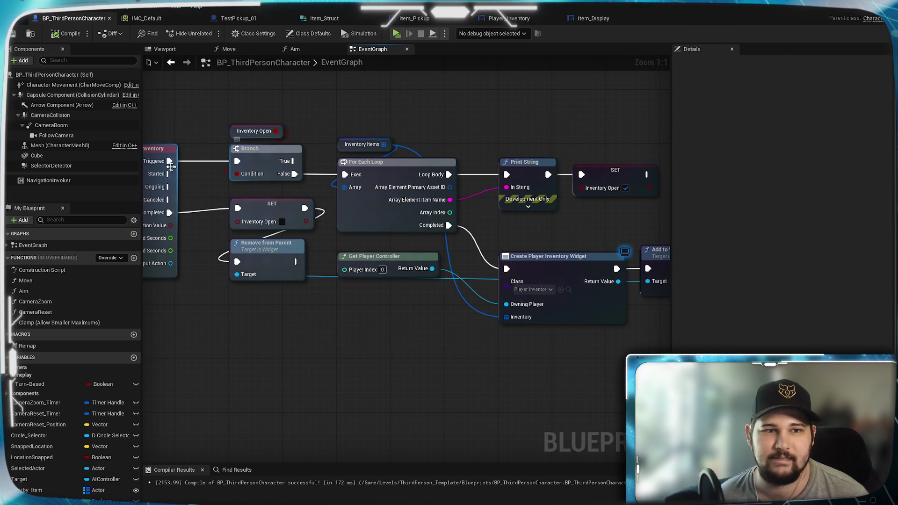
drag(312, 167, 436, 154)
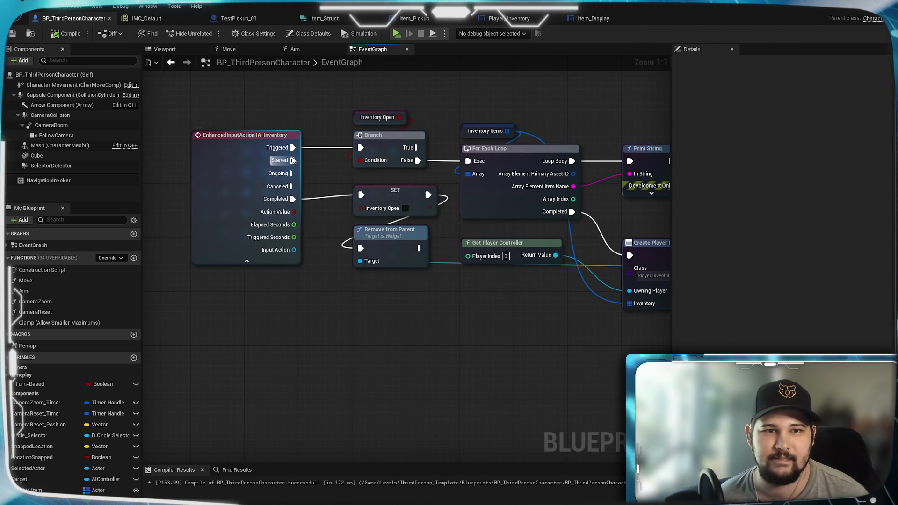
mouse_move(321, 174)
mouse_down()
mouse_move(251, 164)
mouse_move(297, 186)
mouse_move(273, 204)
mouse_up()
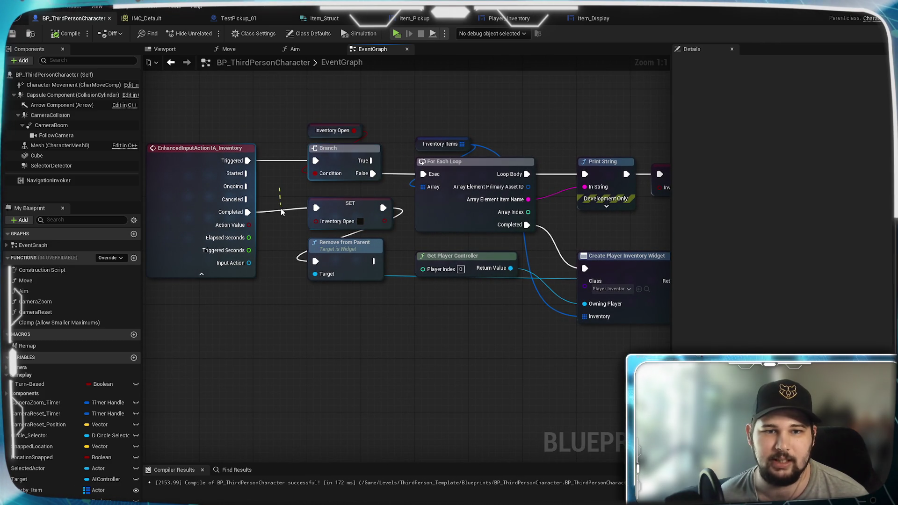
drag(382, 336, 442, 309)
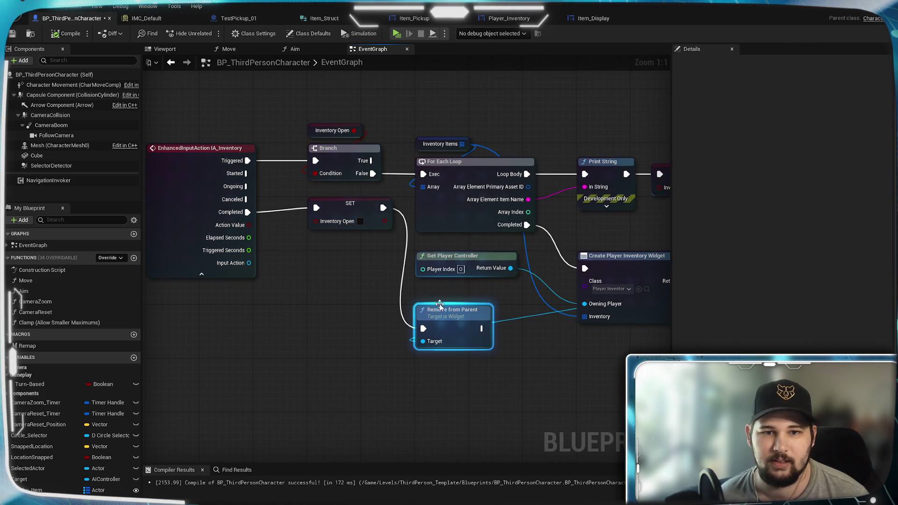
drag(363, 310, 274, 283)
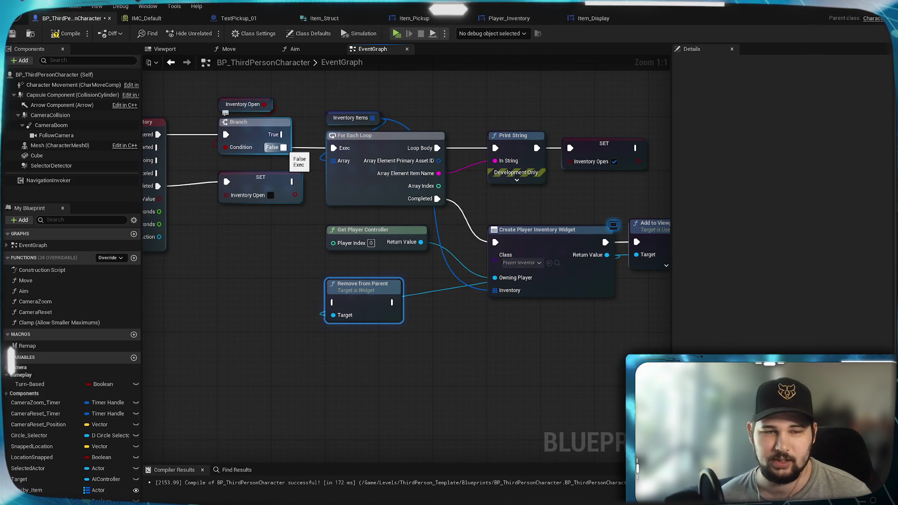
mouse_move(237, 257)
mouse_down()
mouse_move(310, 249)
mouse_move(226, 267)
mouse_move(363, 315)
mouse_move(422, 301)
mouse_move(216, 305)
mouse_move(391, 321)
mouse_up()
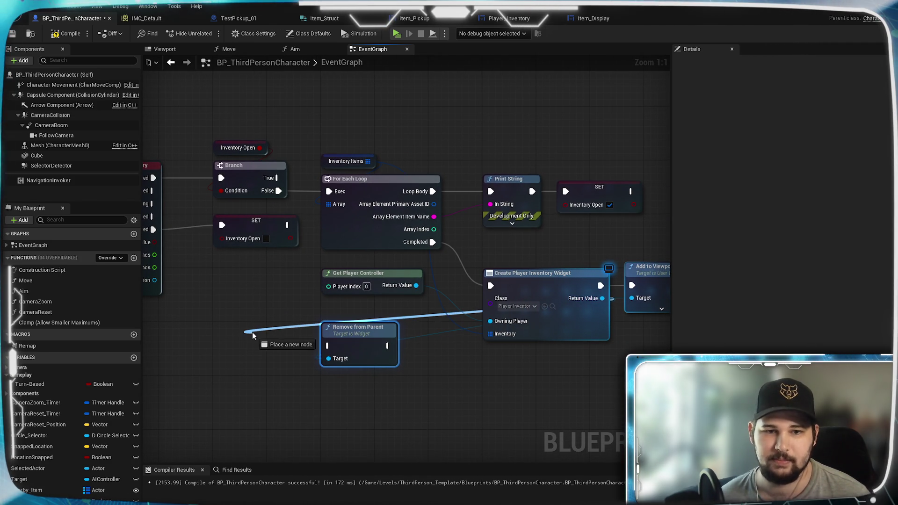
Search 'is valid' for the inventory widget and place an Is Valid function node below Remove from Parent
drag(252, 332, 252, 332)
text(is valid)
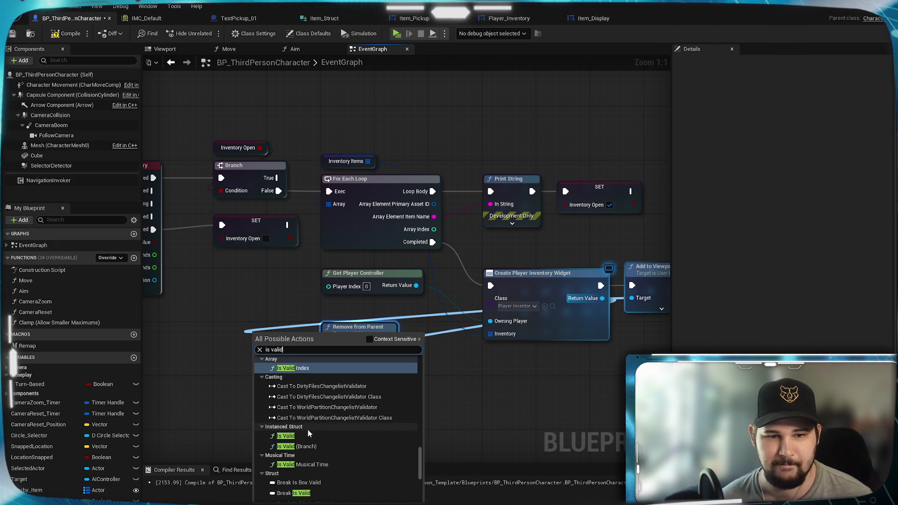
click(287, 436)
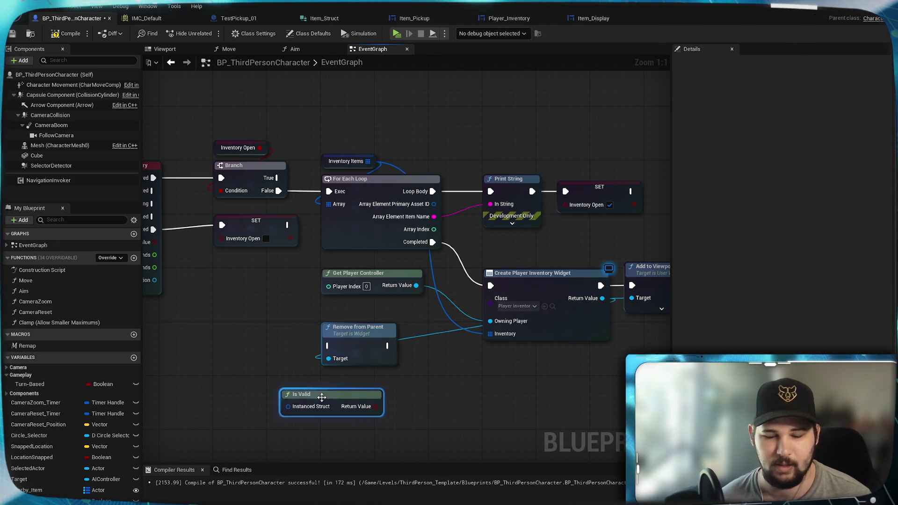
key(Delete)
drag(439, 355, 279, 354)
text(is valid)
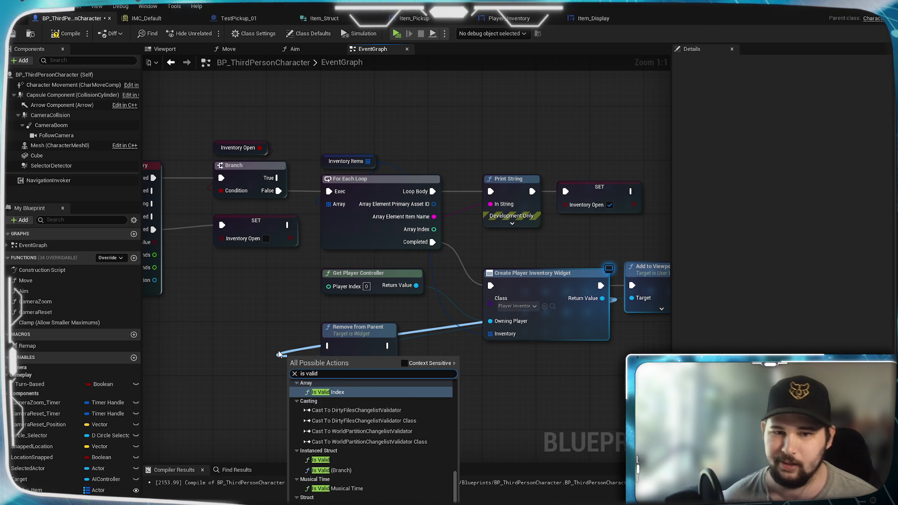
click(404, 363)
key(Return)
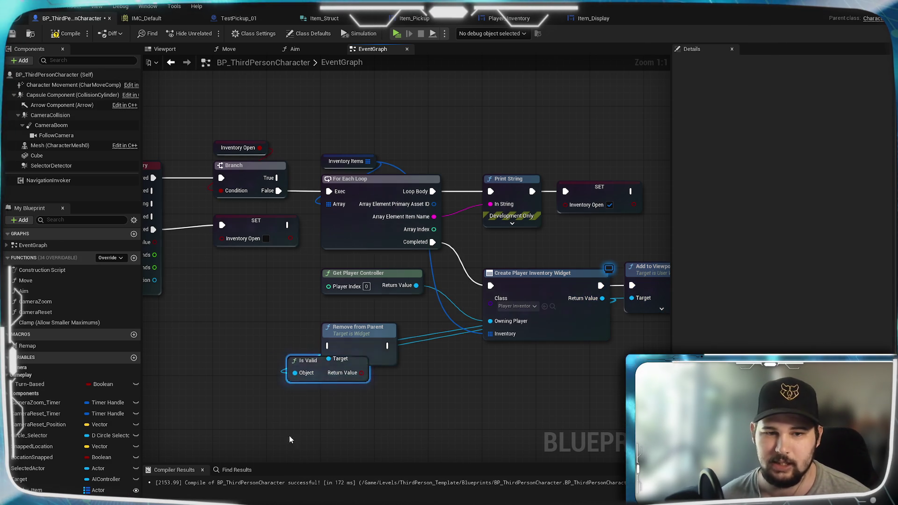
drag(320, 363, 260, 385)
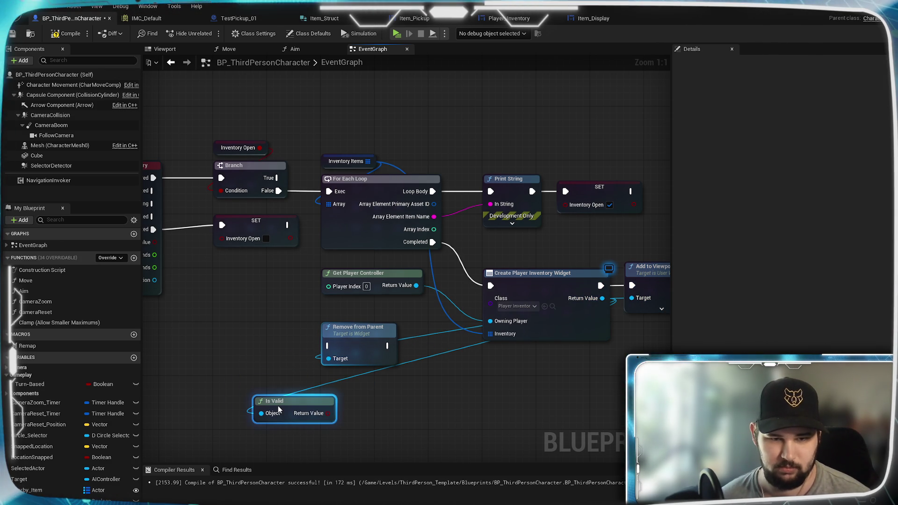
click(601, 310)
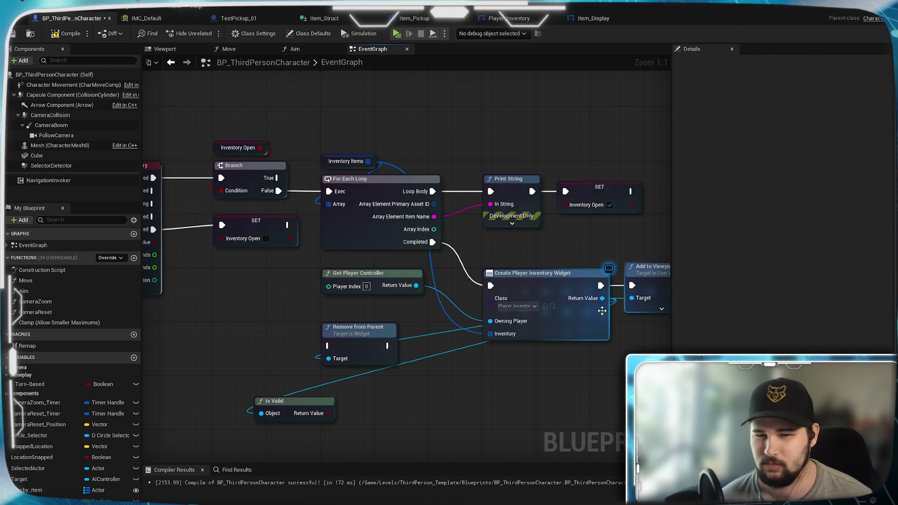
Add the Is Valid macro from the widget Return Value and delete the extra Is Valid function node
drag(541, 326, 233, 370)
text(is valid)
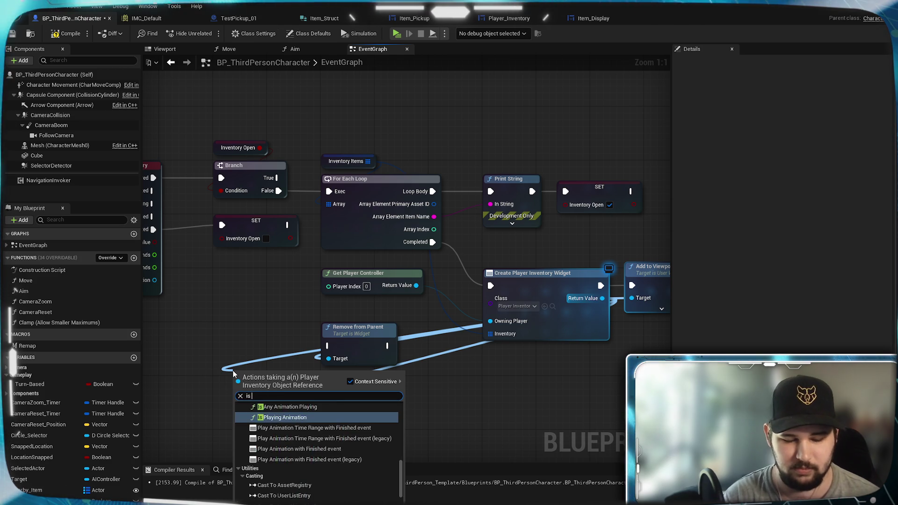
click(263, 425)
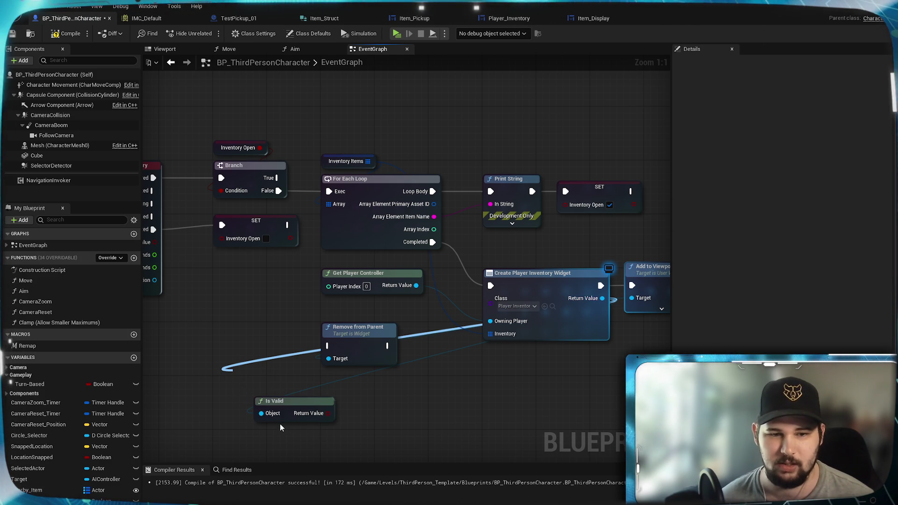
drag(288, 396, 267, 355)
click(295, 407)
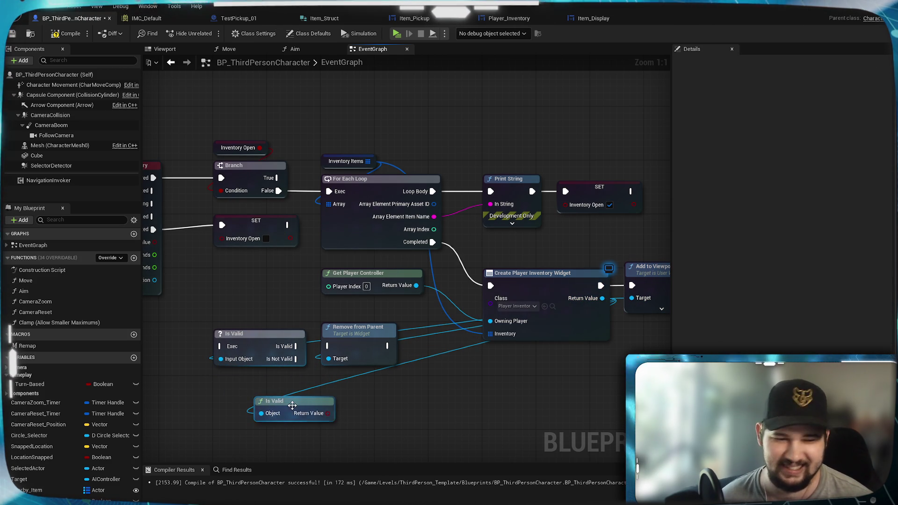
key(Delete)
drag(262, 344, 269, 344)
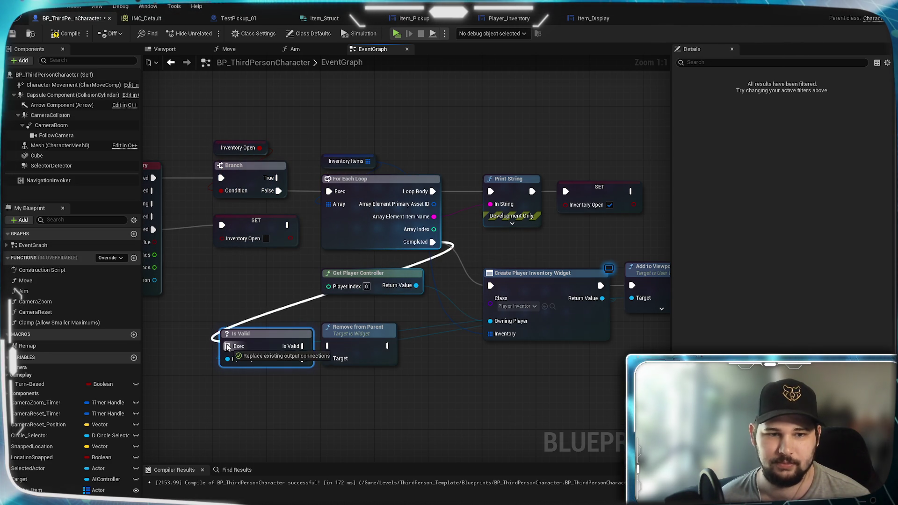
Connect the loop's Completed to Is Valid, raise the widget creation nodes, and add a reroute point
drag(226, 346, 229, 347)
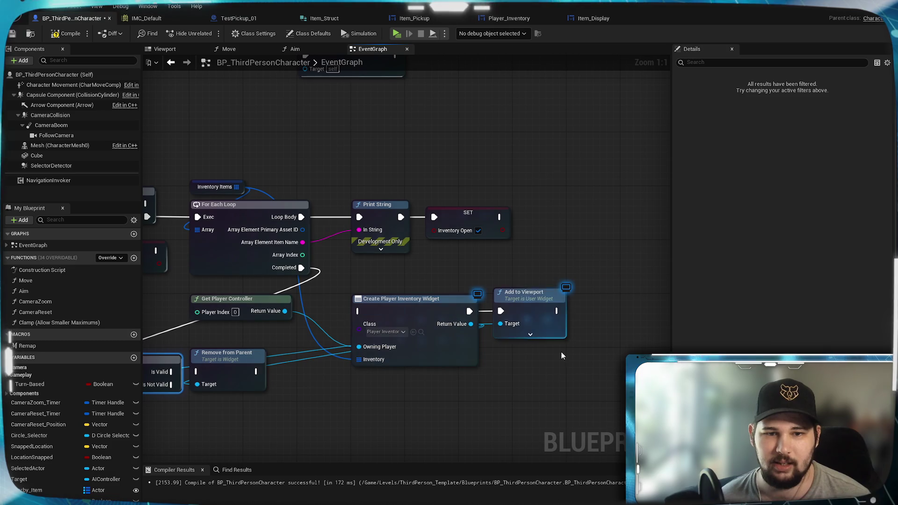
mouse_move(425, 322)
mouse_down()
mouse_move(395, 156)
mouse_move(416, 117)
mouse_move(445, 134)
mouse_move(505, 278)
mouse_move(499, 322)
mouse_up()
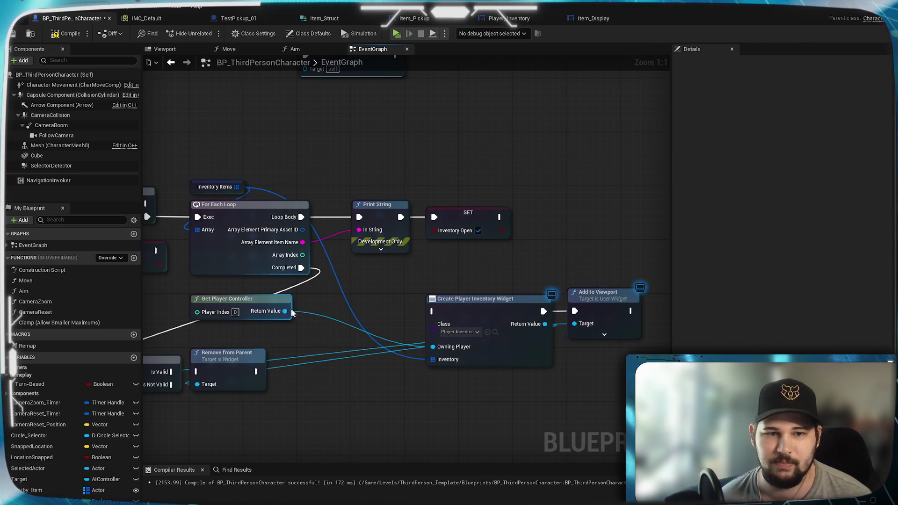
drag(281, 302, 274, 147)
mouse_move(366, 406)
mouse_down()
mouse_move(454, 401)
mouse_move(294, 417)
mouse_up()
mouse_move(399, 318)
mouse_down()
mouse_move(354, 127)
mouse_move(330, 119)
mouse_up()
mouse_move(325, 331)
mouse_down()
mouse_move(581, 325)
mouse_move(604, 303)
mouse_up()
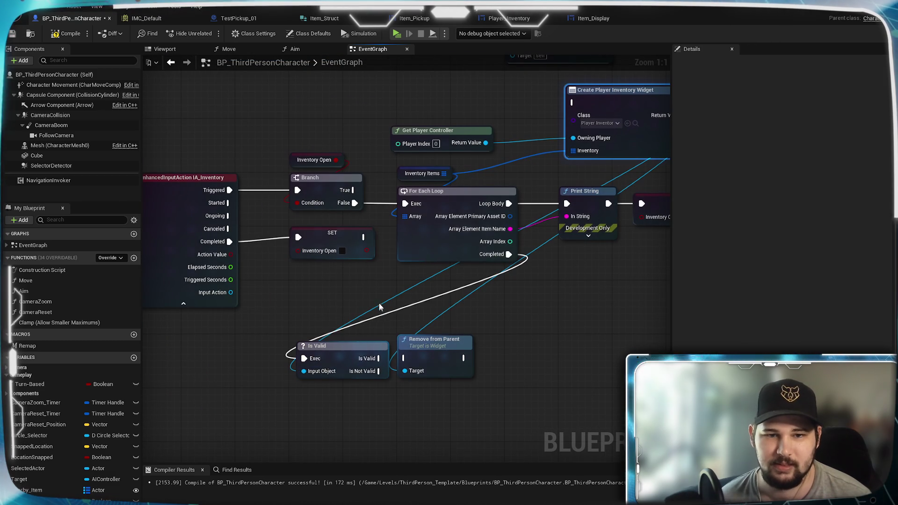
double_click(378, 309)
mouse_move(372, 304)
mouse_down()
mouse_move(393, 378)
mouse_move(405, 370)
mouse_up()
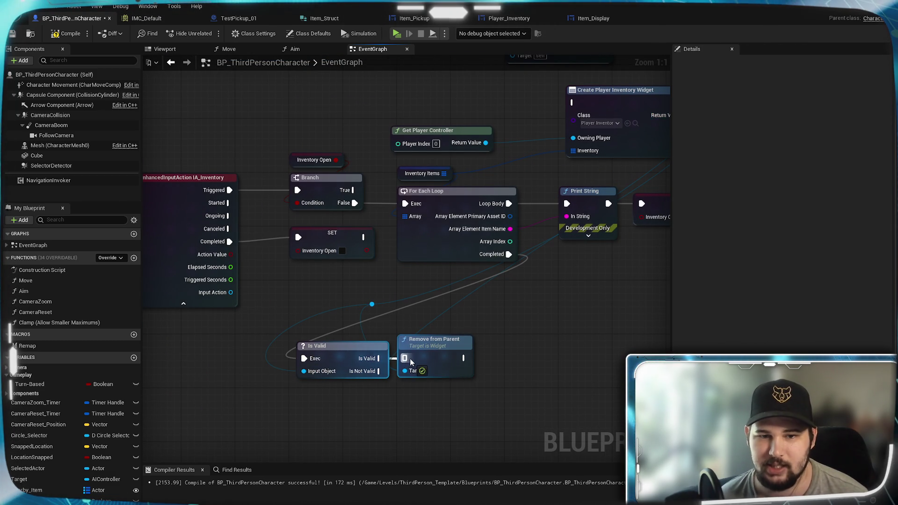
Wire Branch True into Create Player Inventory Widget, save the blueprint, and open Player_Inventory
drag(552, 327, 450, 373)
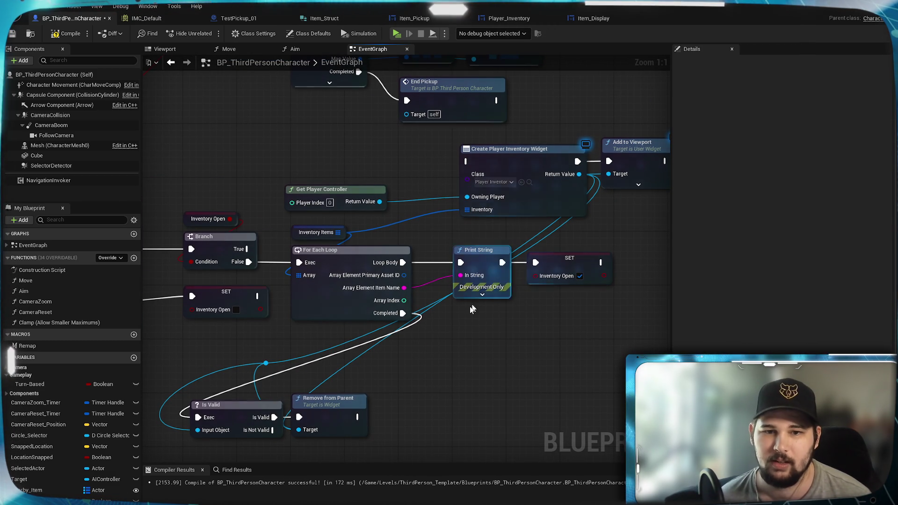
drag(376, 394, 321, 435)
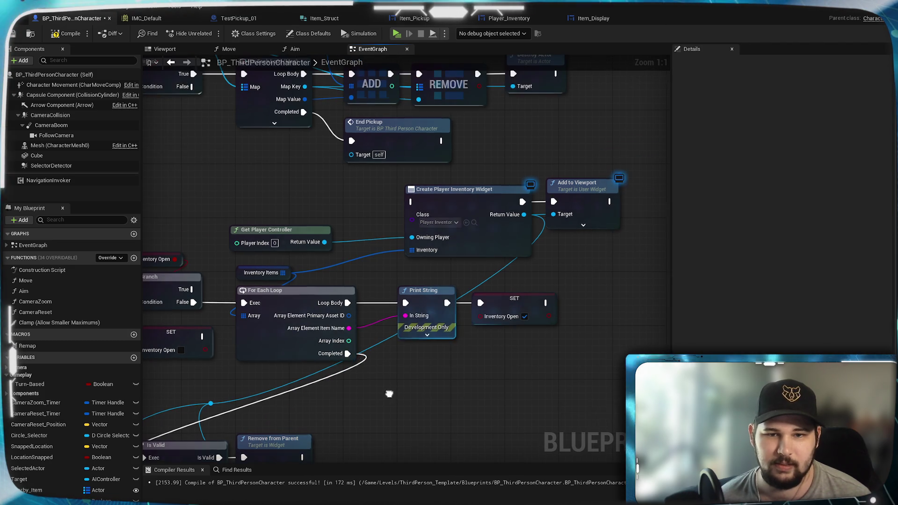
drag(208, 301, 294, 282)
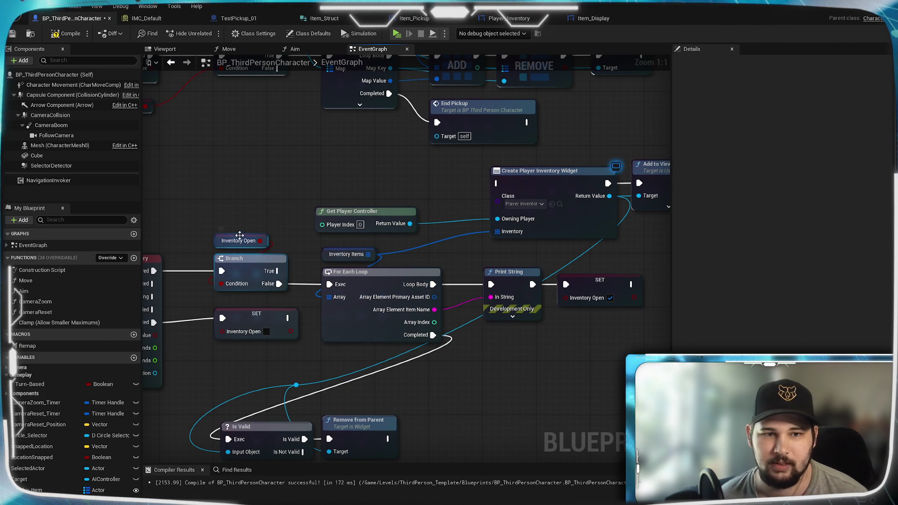
mouse_move(277, 271)
mouse_down()
mouse_move(322, 210)
mouse_move(502, 184)
mouse_up()
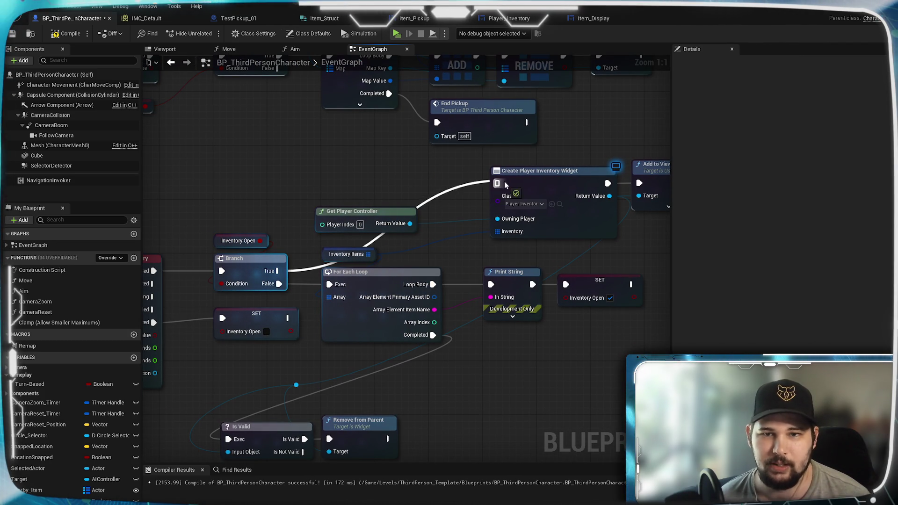
drag(673, 238, 536, 263)
mouse_move(425, 214)
mouse_down()
mouse_move(398, 228)
mouse_move(424, 227)
mouse_up()
click(411, 187)
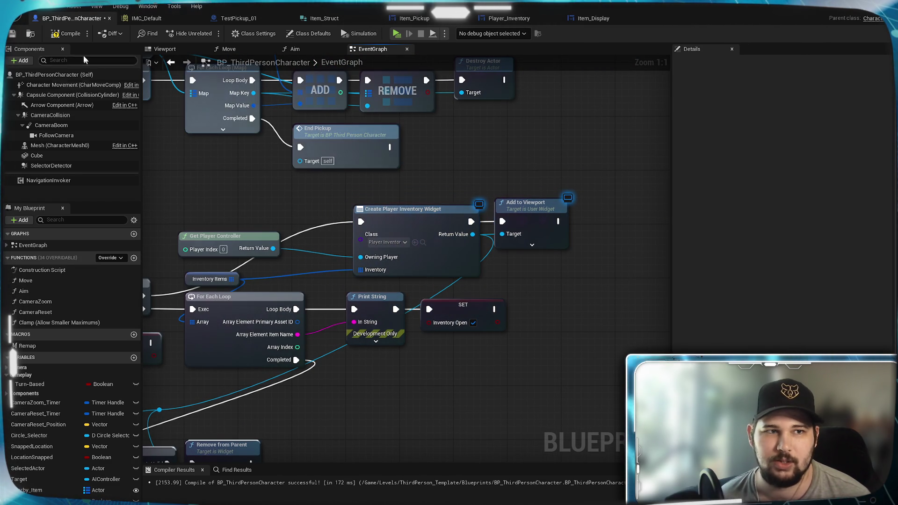
click(13, 34)
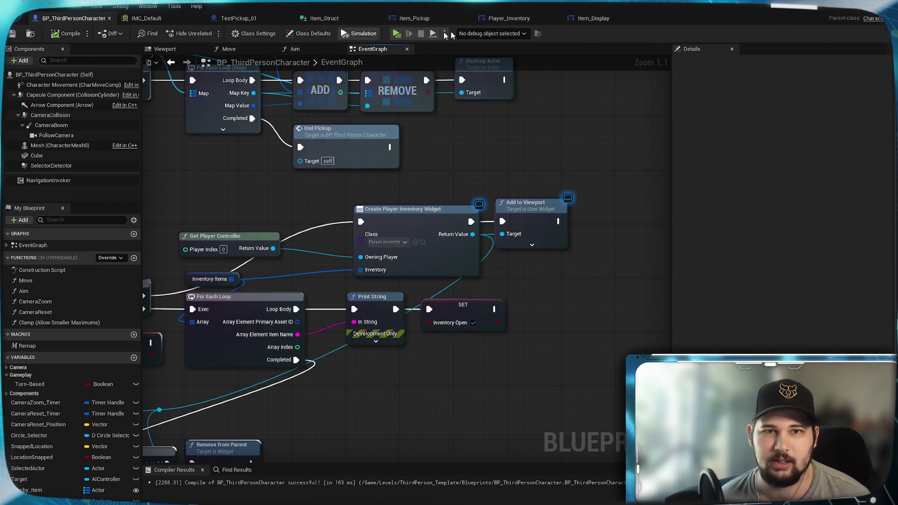
click(537, 22)
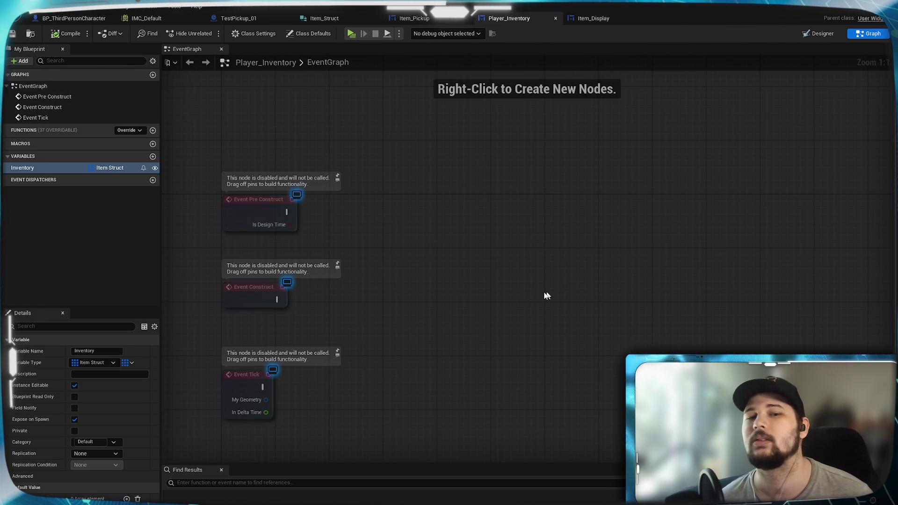
In the Designer, add an Image to the inventory grid and resize it to about 261 x 223
click(819, 34)
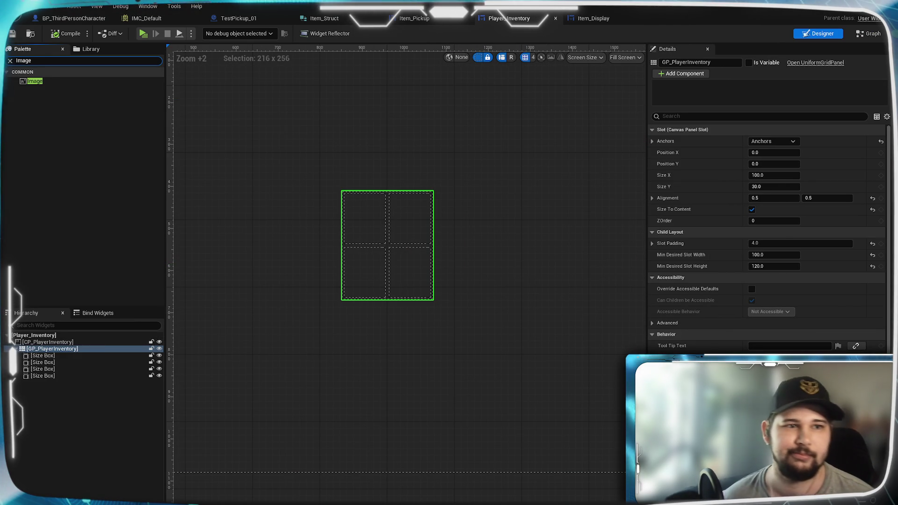
mouse_move(47, 82)
mouse_down()
mouse_move(327, 161)
mouse_move(243, 143)
mouse_up()
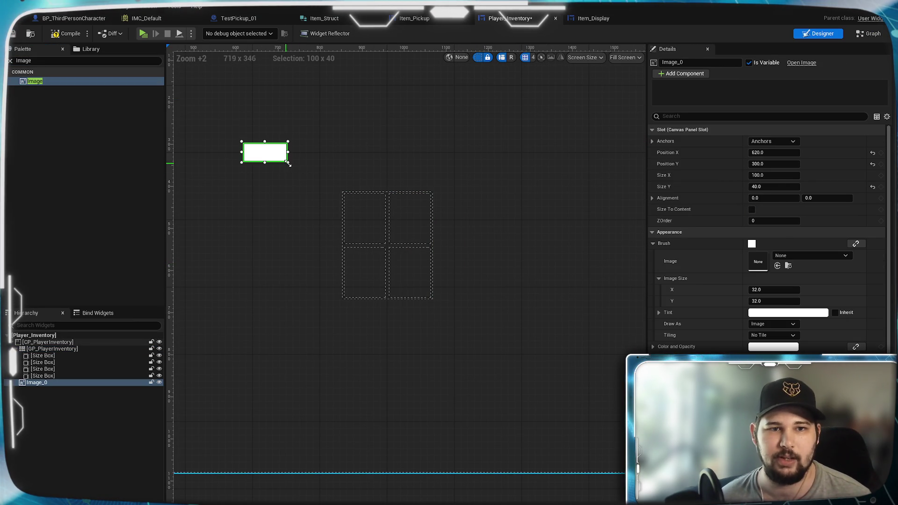
drag(289, 164, 356, 239)
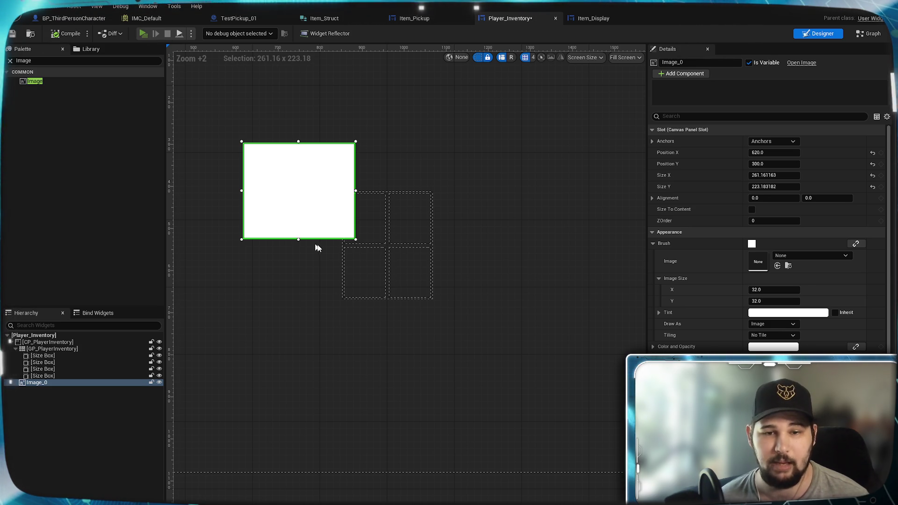
key(alt+p)
Walk to the pickup and collect it so the white inventory square appears, then stop the playtest
key(w)
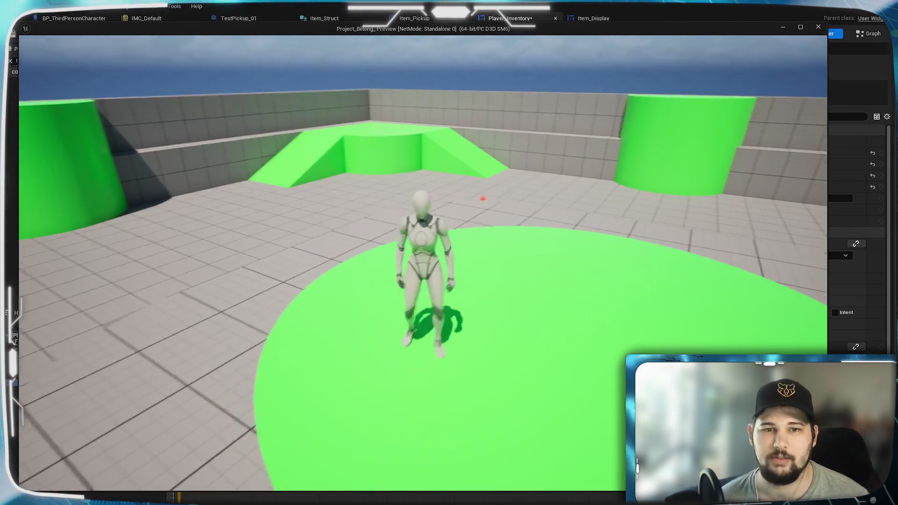
key(a)
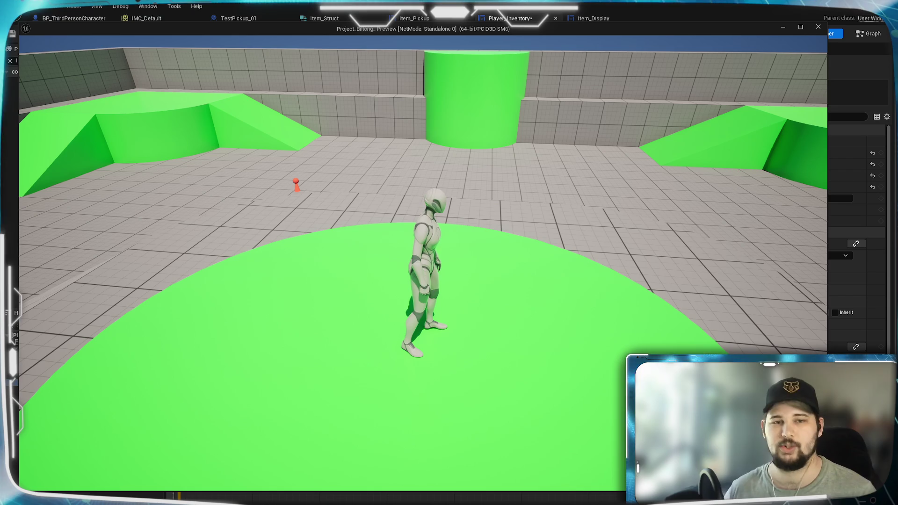
key(e)
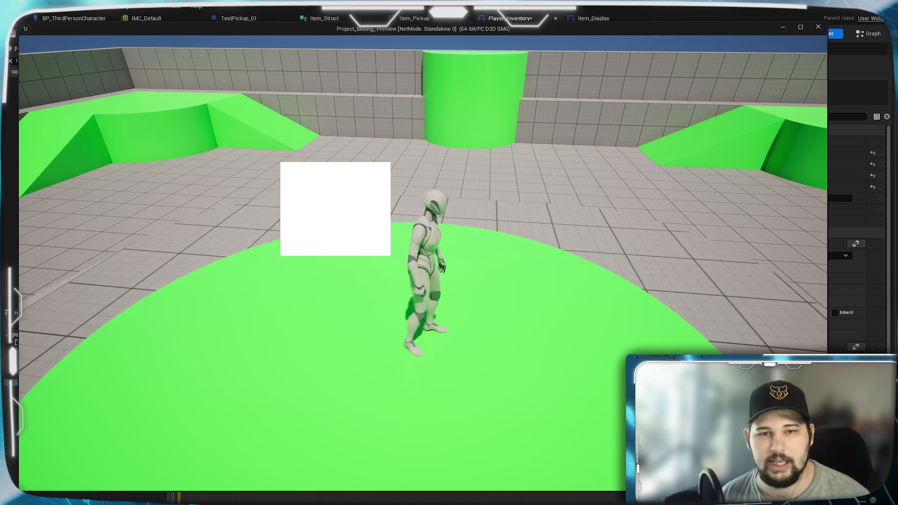
key(w)
key(d)
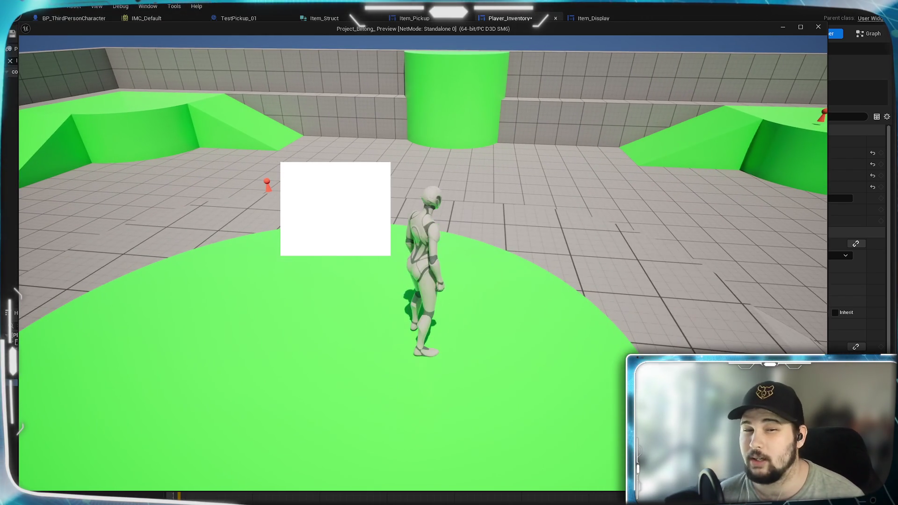
key(s)
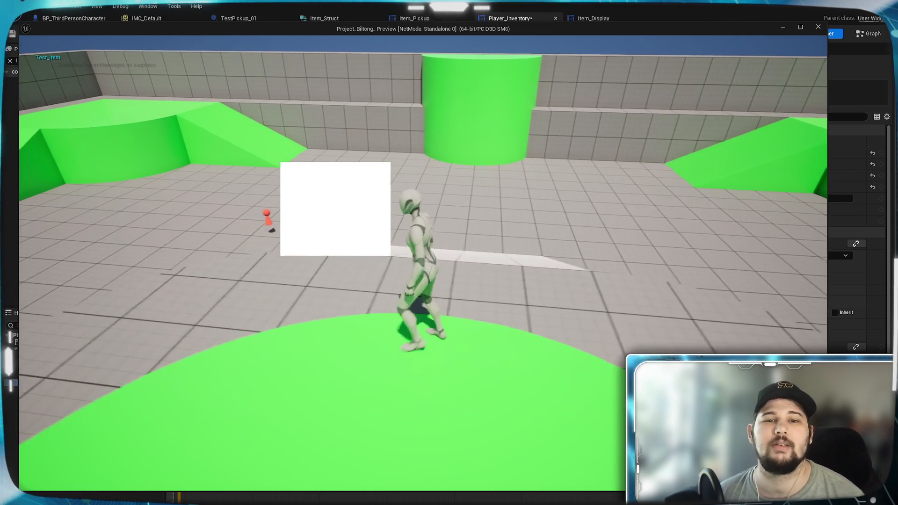
key(Escape)
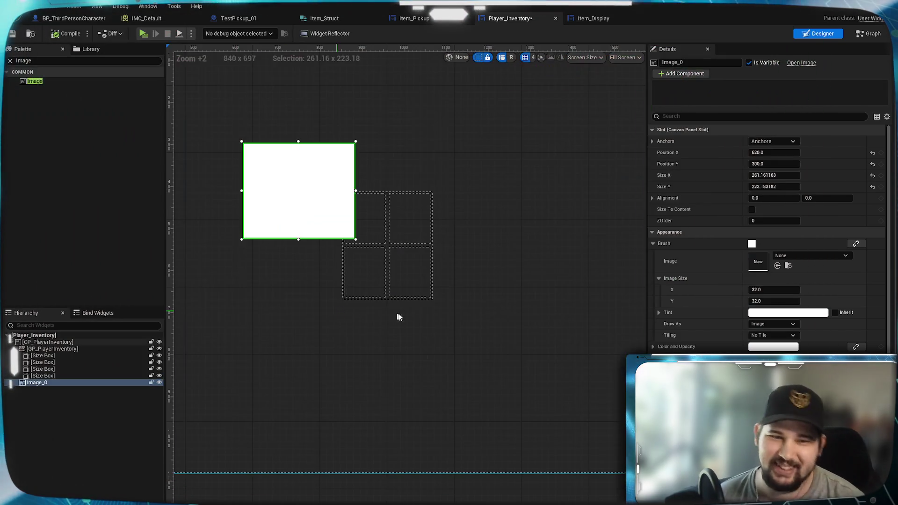
Recentre the designer, check the Item_Display widget, and return to Player_Inventory
mouse_move(282, 314)
mouse_down()
mouse_move(505, 315)
mouse_move(425, 321)
mouse_up()
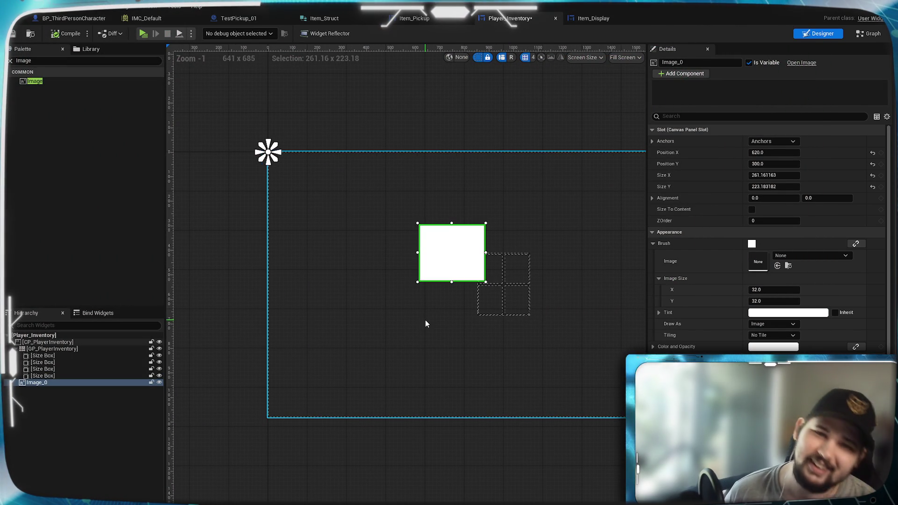
click(593, 22)
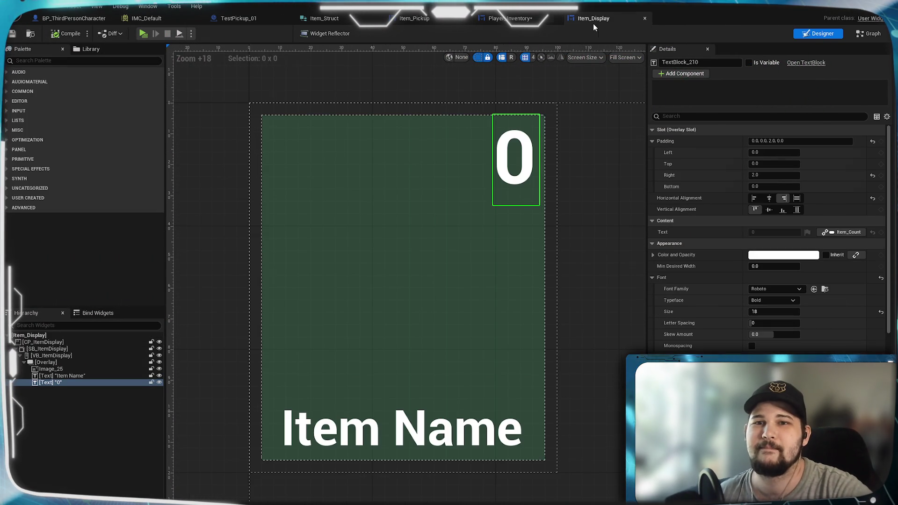
click(523, 23)
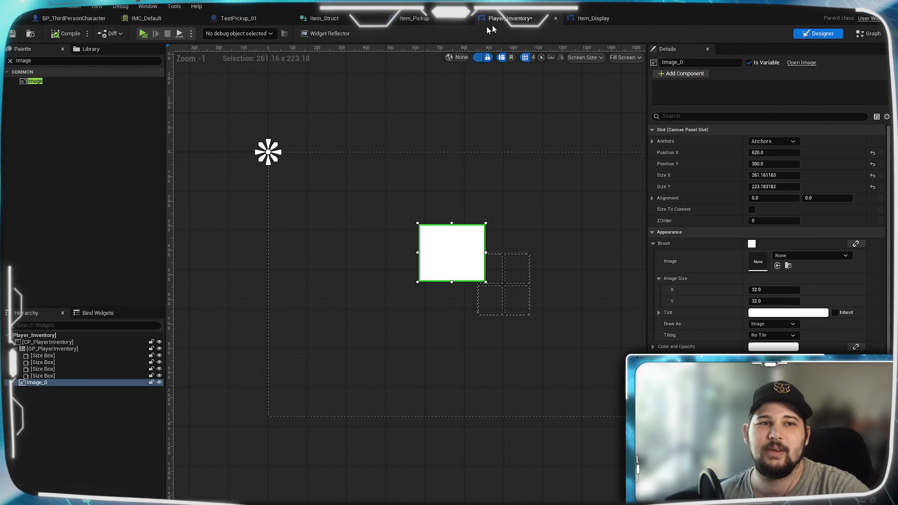
Unlink Completed from SET Inventory Open, wire Remove from Parent into it, and save the blueprint
click(69, 20)
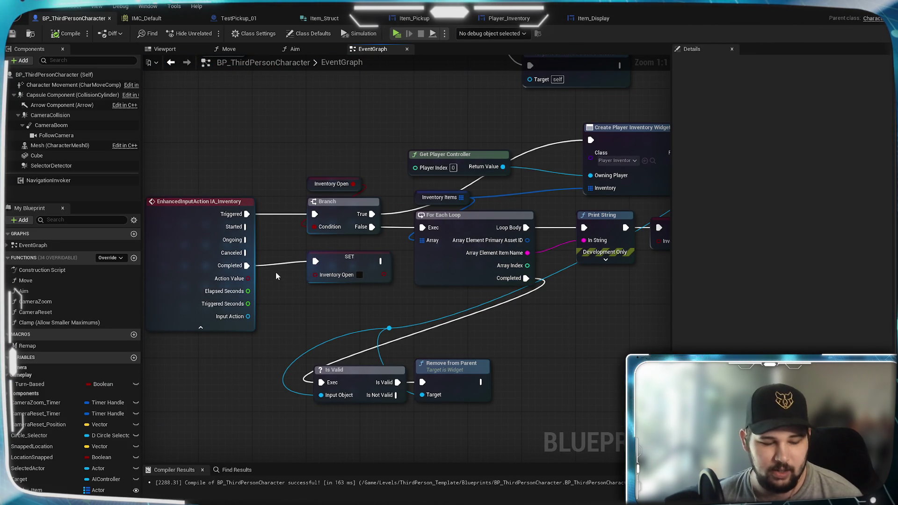
alt+click(278, 263)
drag(335, 327, 275, 304)
mouse_move(290, 234)
mouse_down()
mouse_move(441, 371)
mouse_move(491, 355)
mouse_up()
drag(338, 372, 363, 359)
mouse_move(420, 359)
mouse_down()
mouse_move(456, 358)
mouse_move(422, 358)
mouse_up()
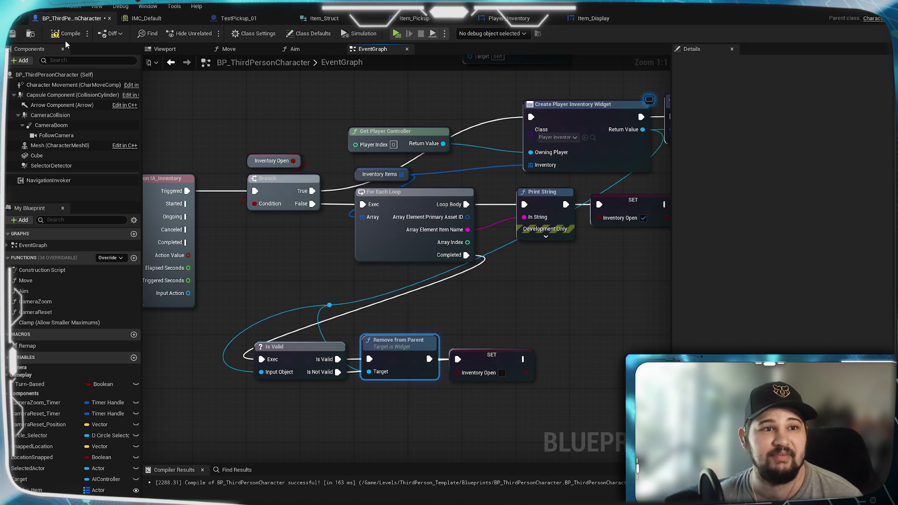
key(ctrl+s)
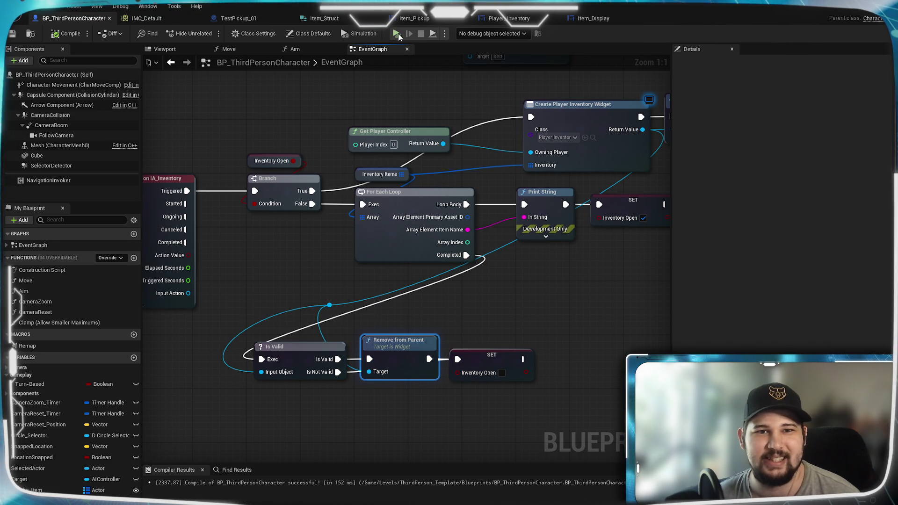
Walk to the red test item, pick it up, and stop the playtest
key(w)
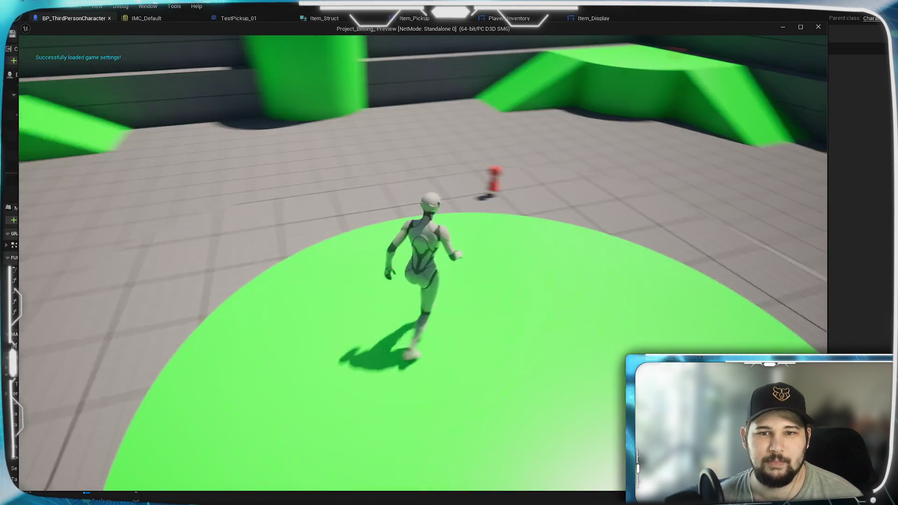
key(e)
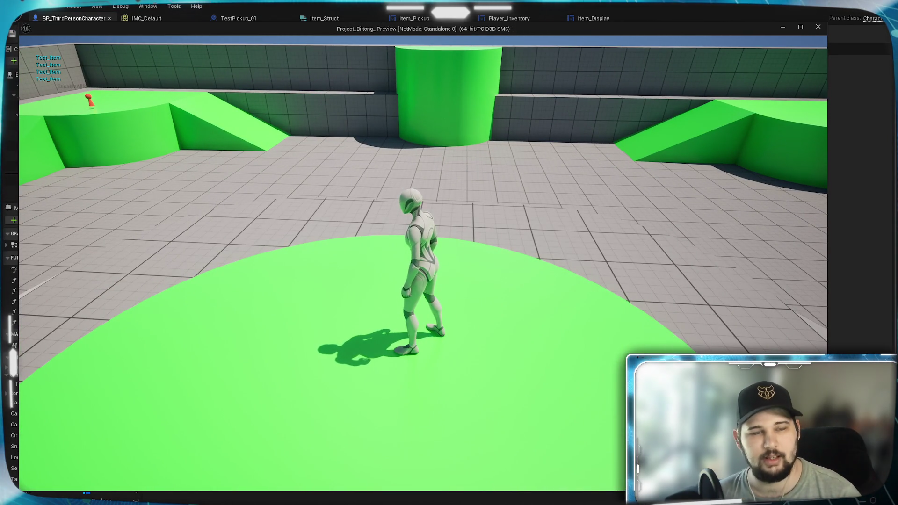
key(Escape)
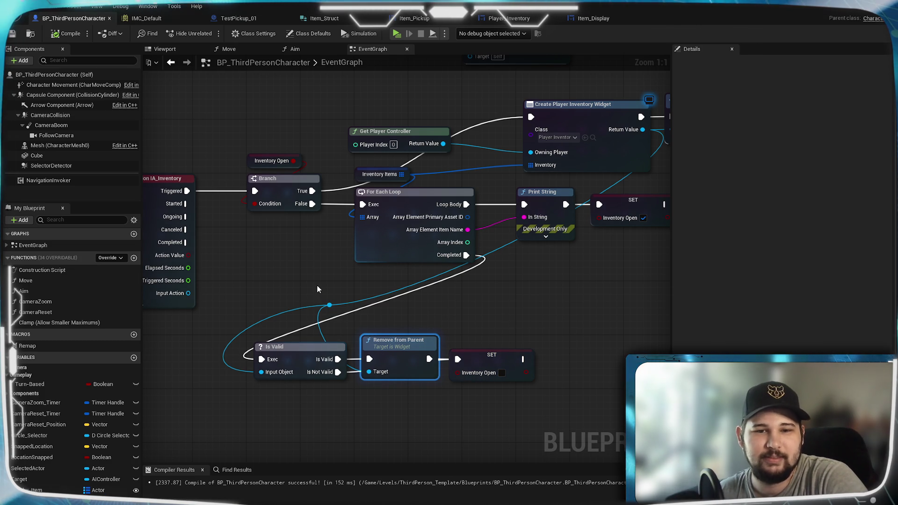
Inspect the Inventory Open variable's properties and bring the Create Player Inventory Widget chain into view
mouse_move(317, 285)
mouse_down()
mouse_move(454, 267)
mouse_move(394, 284)
mouse_move(392, 273)
mouse_up()
click(339, 154)
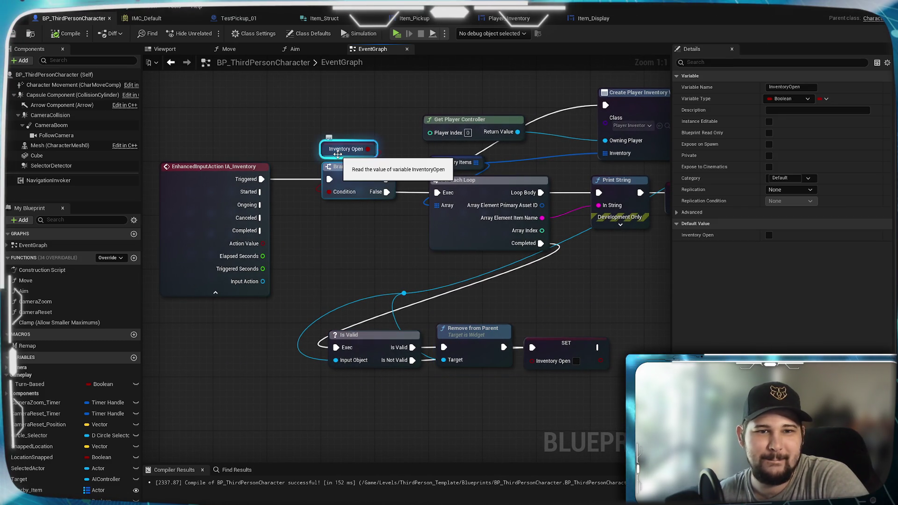
click(346, 250)
drag(361, 244, 243, 238)
mouse_move(306, 206)
mouse_down()
mouse_move(252, 296)
mouse_move(302, 445)
mouse_up()
Cut the wire into the lower SET Inventory Open, place it after Add to Viewport, and compile/save
mouse_move(310, 381)
mouse_down()
mouse_move(353, 384)
mouse_move(402, 372)
mouse_up()
mouse_move(340, 316)
mouse_down()
mouse_move(336, 344)
mouse_move(353, 367)
mouse_move(331, 444)
mouse_up()
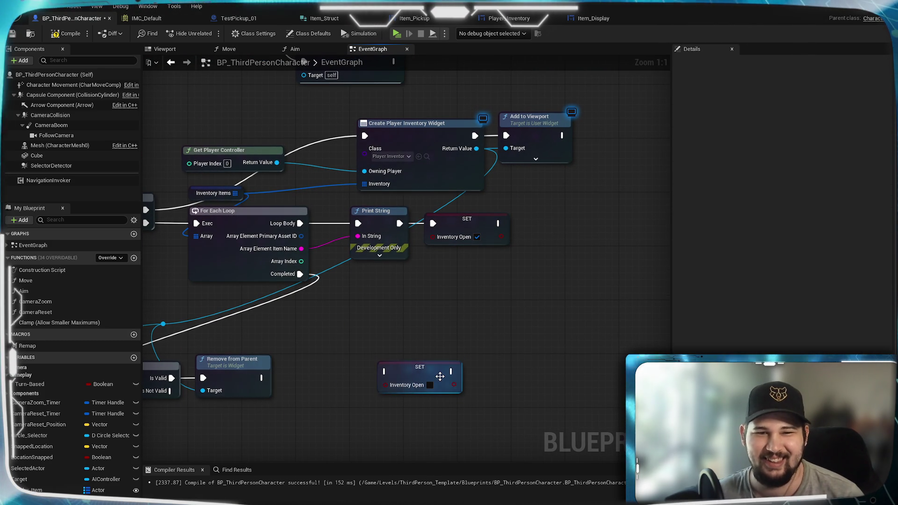
mouse_move(327, 337)
mouse_down()
mouse_move(369, 341)
mouse_move(483, 319)
mouse_move(402, 335)
mouse_up()
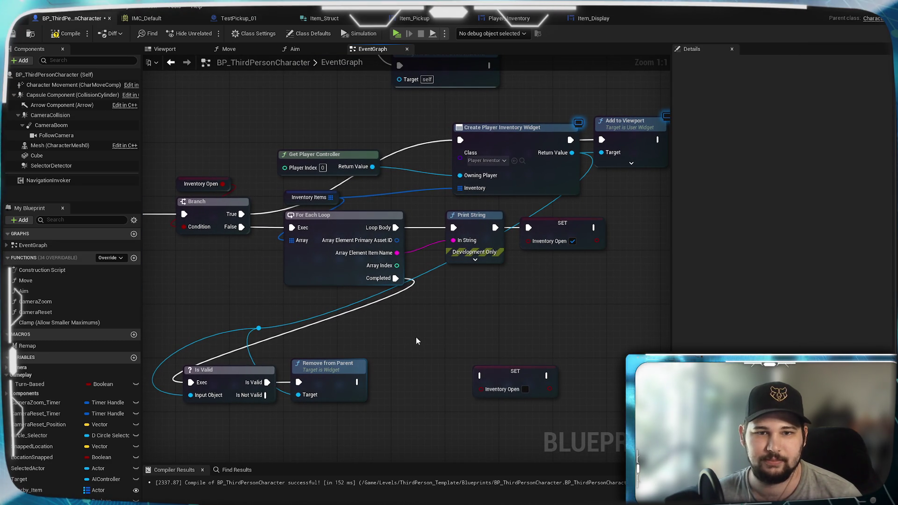
mouse_move(417, 337)
mouse_down()
mouse_move(367, 360)
mouse_move(447, 352)
mouse_move(435, 370)
mouse_move(325, 380)
mouse_up()
mouse_move(406, 414)
mouse_down()
mouse_move(607, 174)
mouse_move(497, 228)
mouse_move(511, 260)
mouse_move(519, 240)
mouse_up()
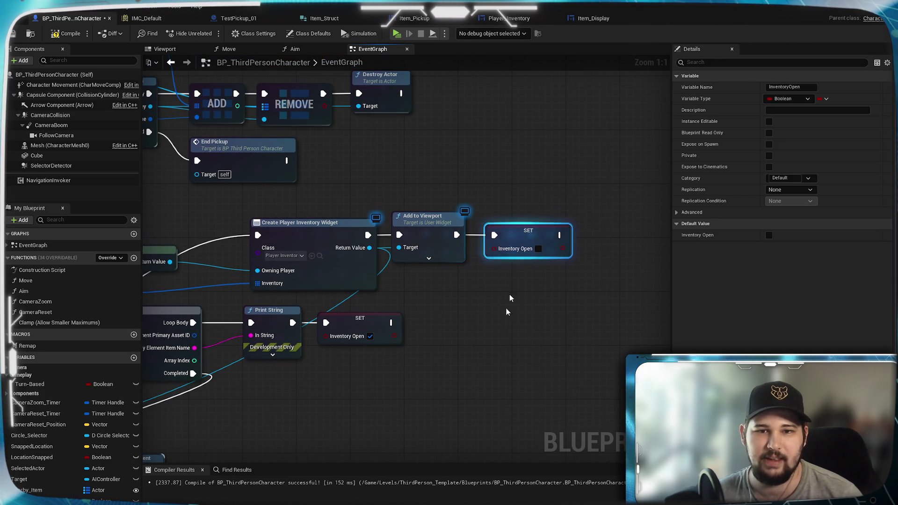
click(468, 187)
click(12, 33)
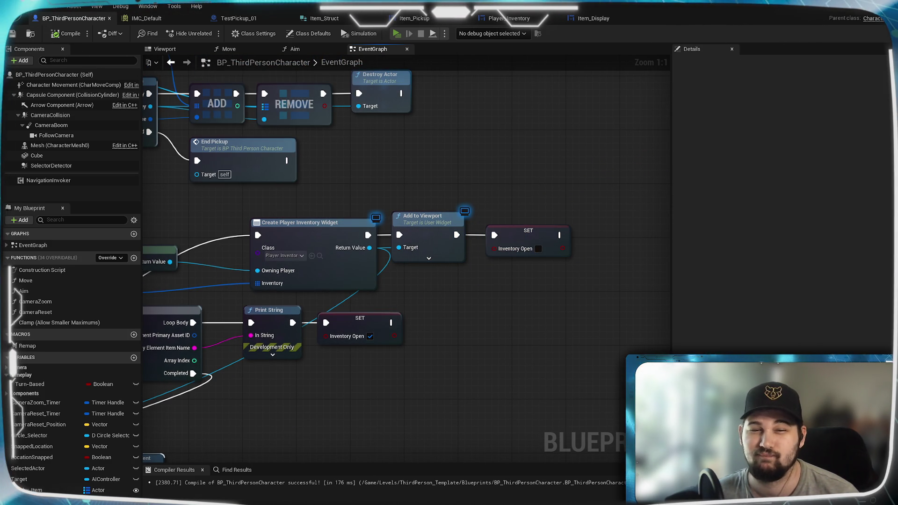
key(alt+p)
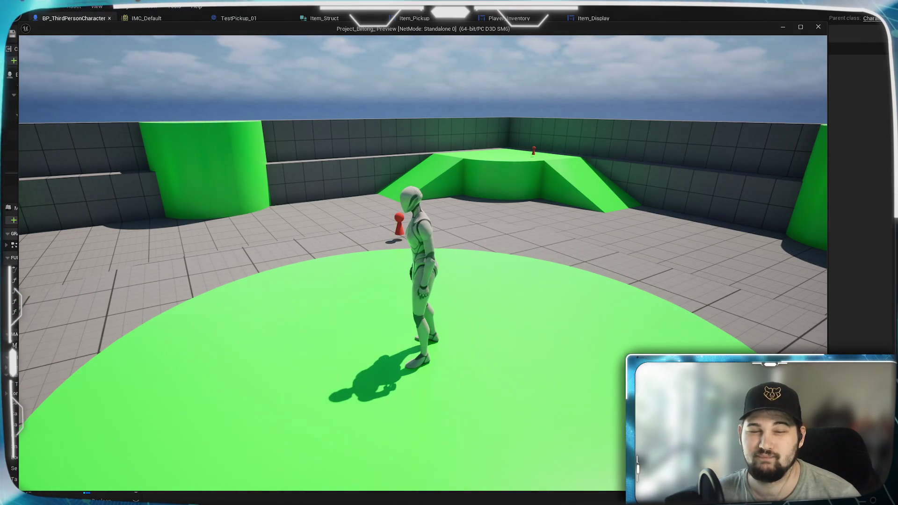
Collect the red pickup, press I twice to open and close the inventory, then stop
key(w)
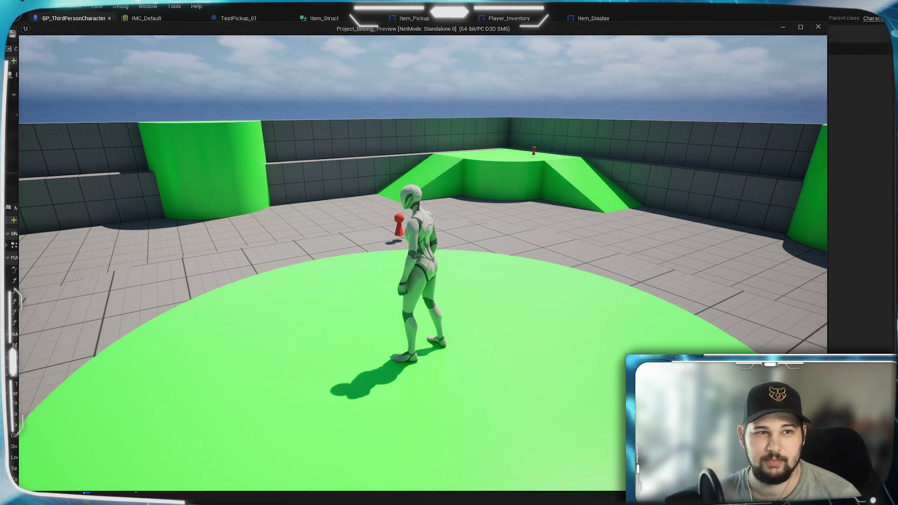
key(w)
key(e)
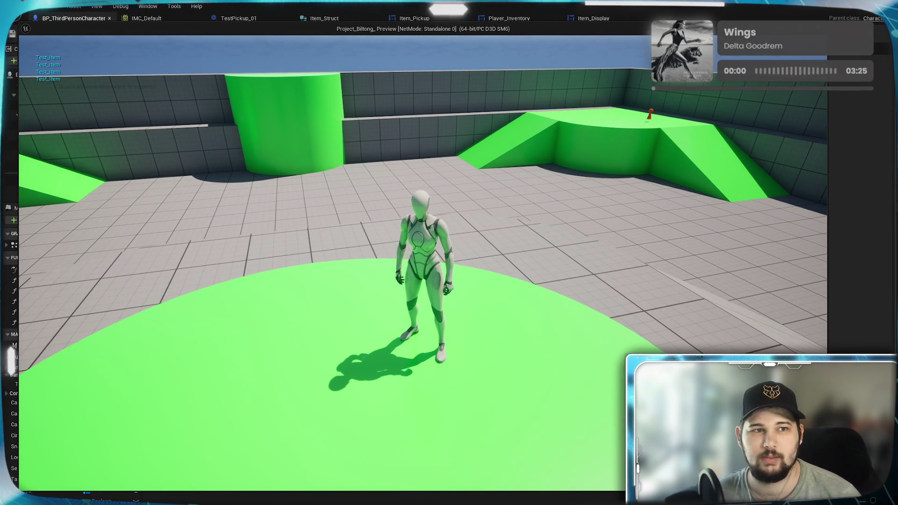
key(i)
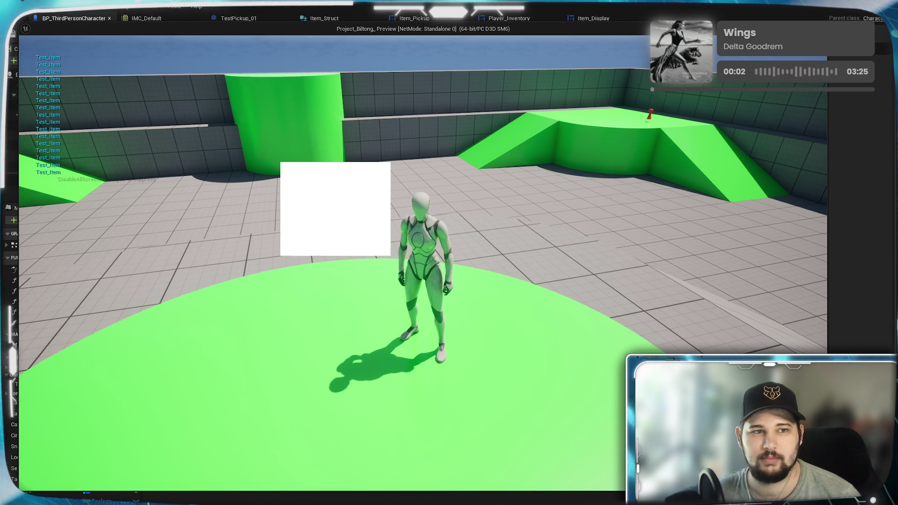
key(i)
key(Escape)
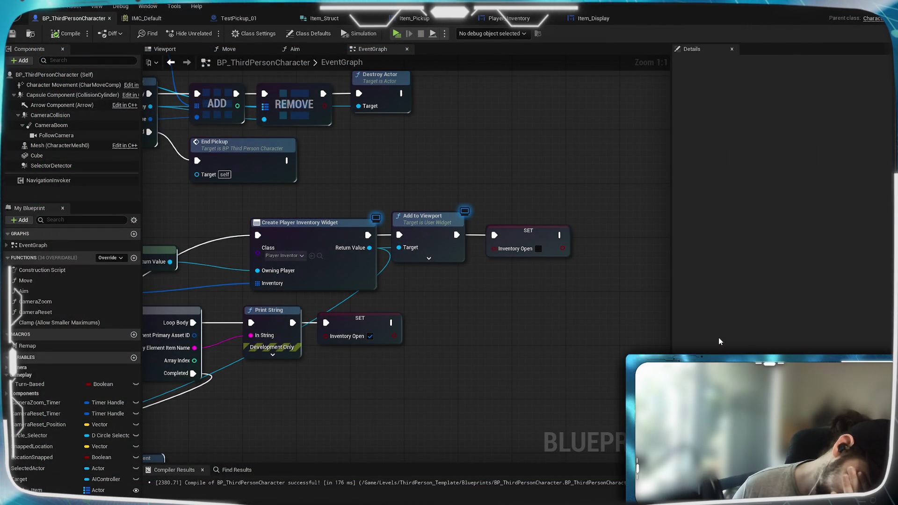
Connect IA_Inventory's Started pin to the Branch in place of Triggered, then compile and save
mouse_move(396, 289)
mouse_down()
mouse_move(575, 257)
mouse_move(697, 217)
mouse_move(794, 203)
mouse_up()
drag(347, 271, 324, 292)
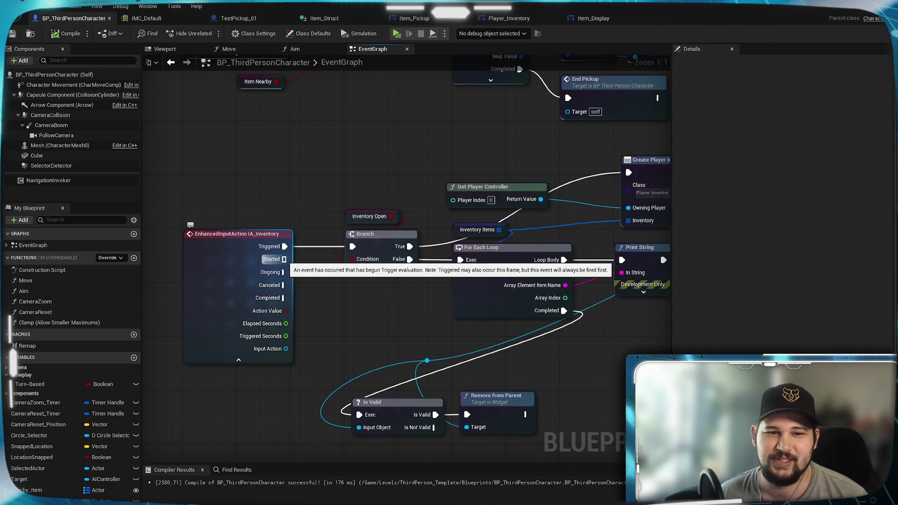
drag(284, 259, 352, 247)
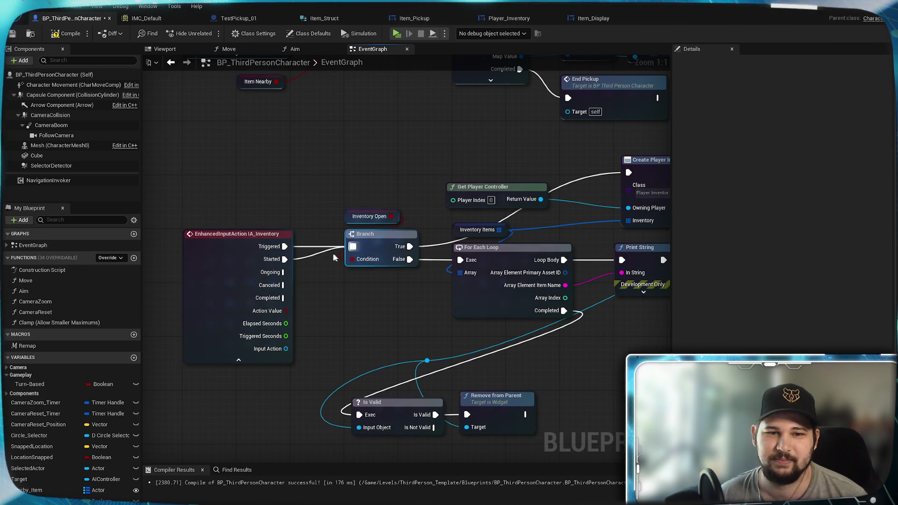
click(17, 33)
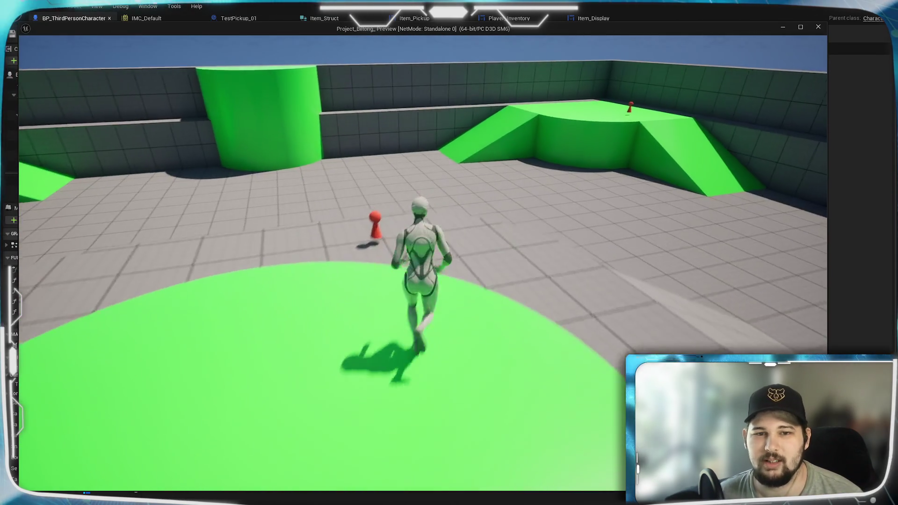
Run the character past the red pickup and across the green platform, then exit the playtest
key(w)
key(e)
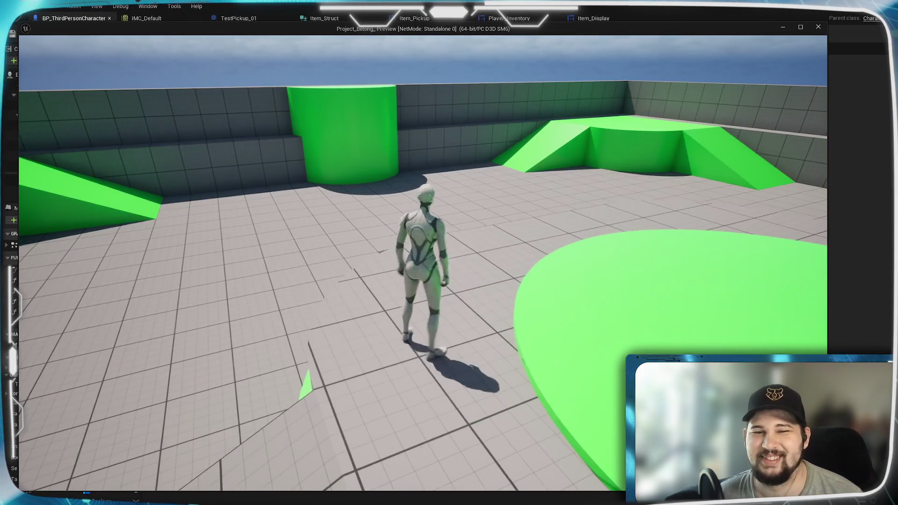
key(a)
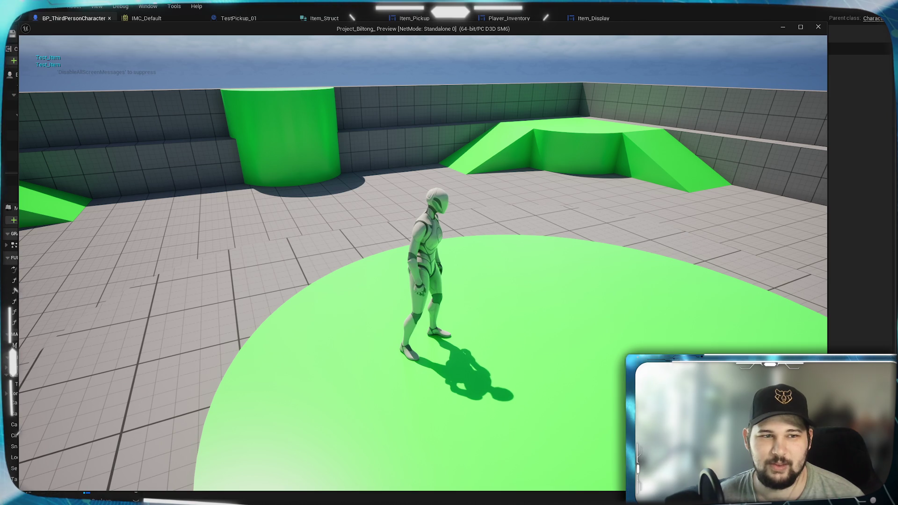
key(w)
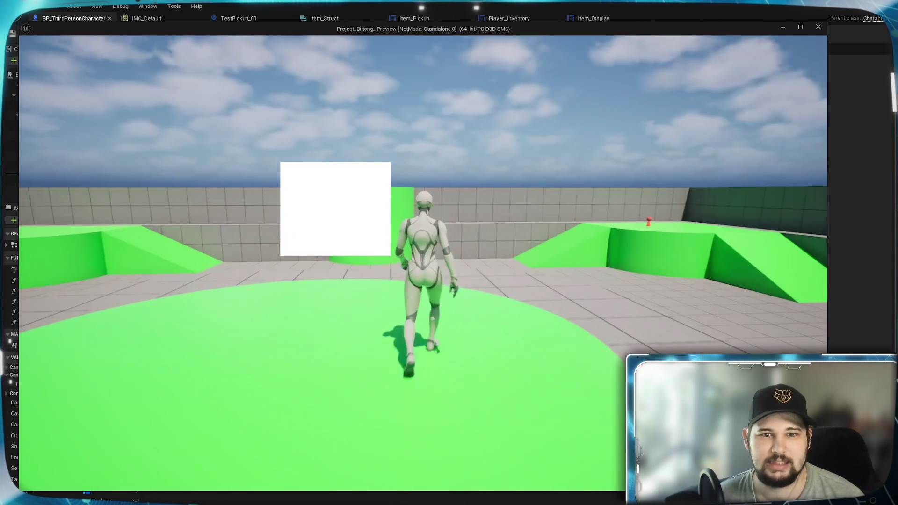
key(d)
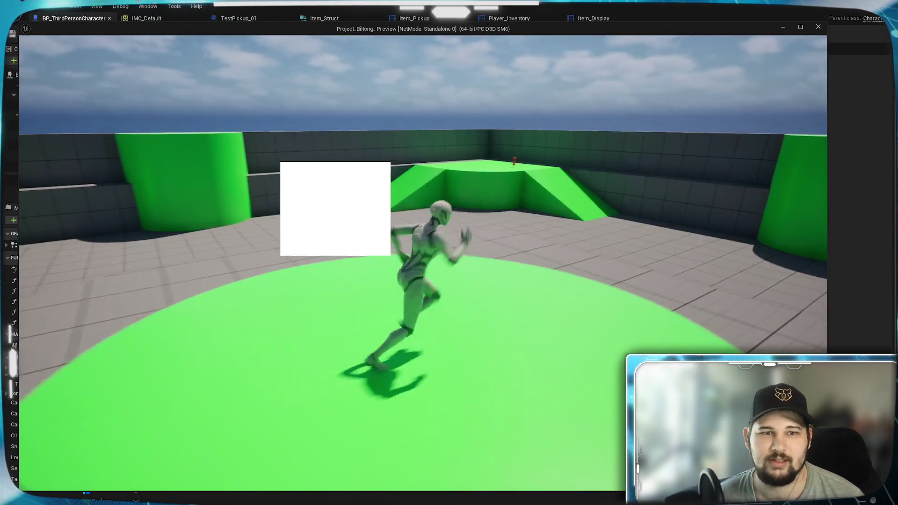
key(w)
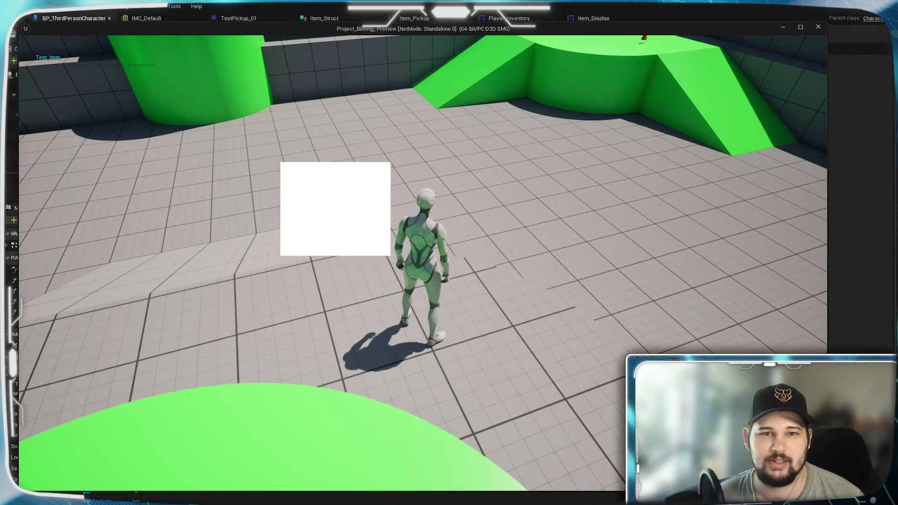
key(Escape)
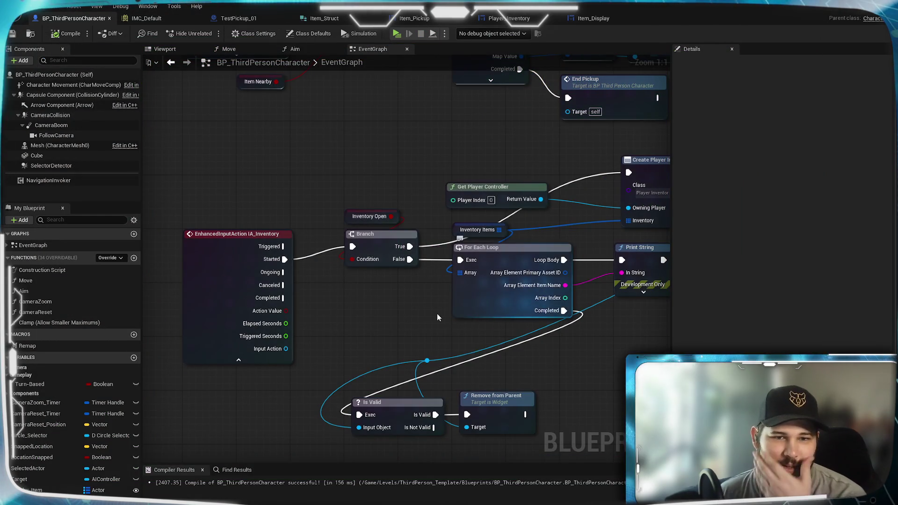
Wire Branch True to Is Valid and the loop's Completed to Create Player Inventory Widget
drag(426, 316, 278, 291)
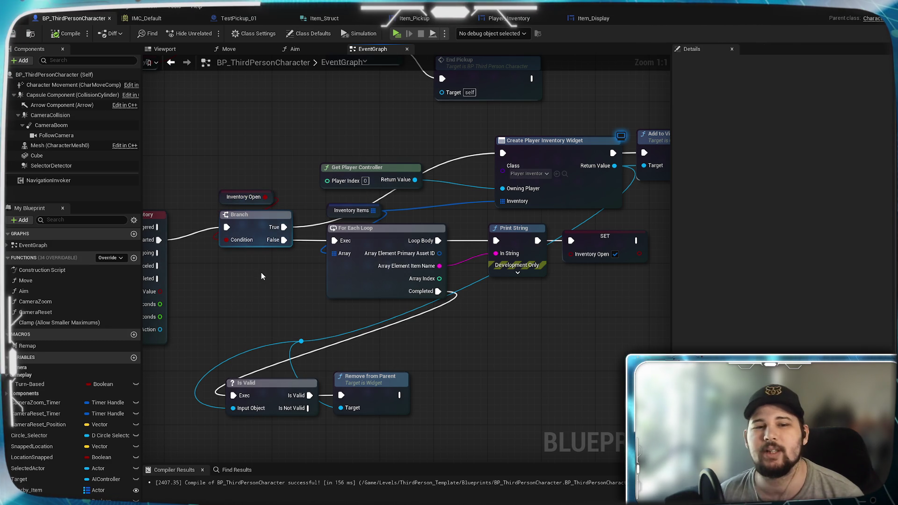
mouse_move(284, 226)
mouse_down()
mouse_move(223, 403)
mouse_move(234, 396)
mouse_up()
mouse_move(437, 291)
mouse_down()
mouse_move(475, 263)
mouse_move(503, 153)
mouse_up()
Add a SET Inventory Open node after Remove from Parent, then compile and start a playtest
mouse_move(506, 350)
mouse_down()
mouse_move(364, 360)
mouse_move(532, 271)
mouse_move(335, 346)
mouse_up()
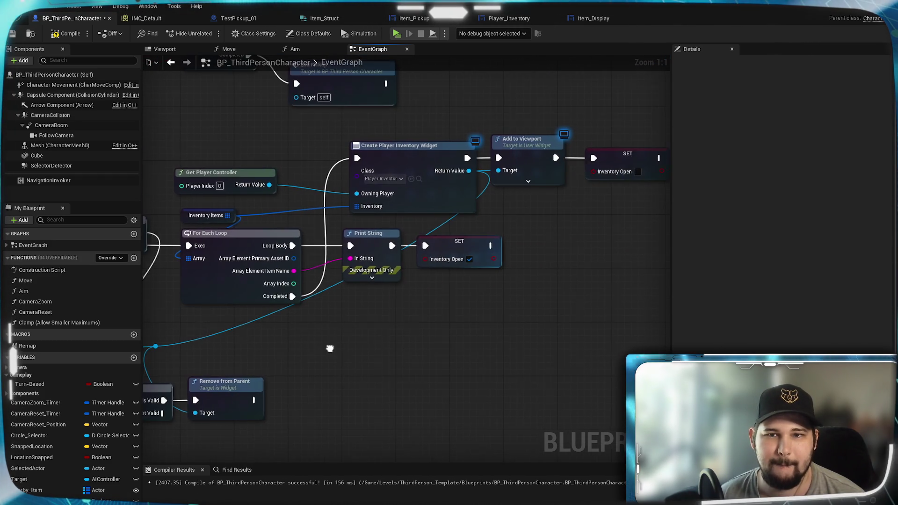
mouse_move(594, 161)
mouse_down()
mouse_move(576, 224)
mouse_move(288, 396)
mouse_up()
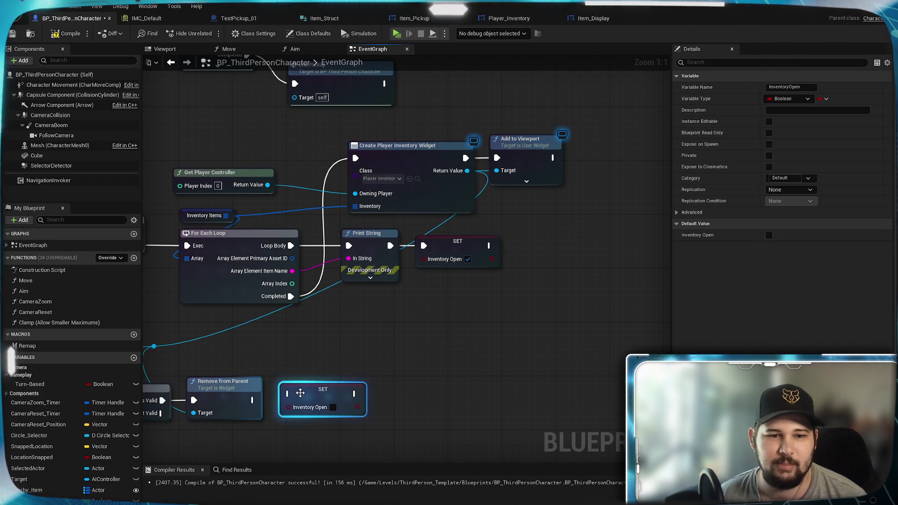
drag(272, 365, 367, 309)
mouse_move(347, 343)
mouse_down()
mouse_move(392, 349)
mouse_move(383, 338)
mouse_move(418, 340)
mouse_up()
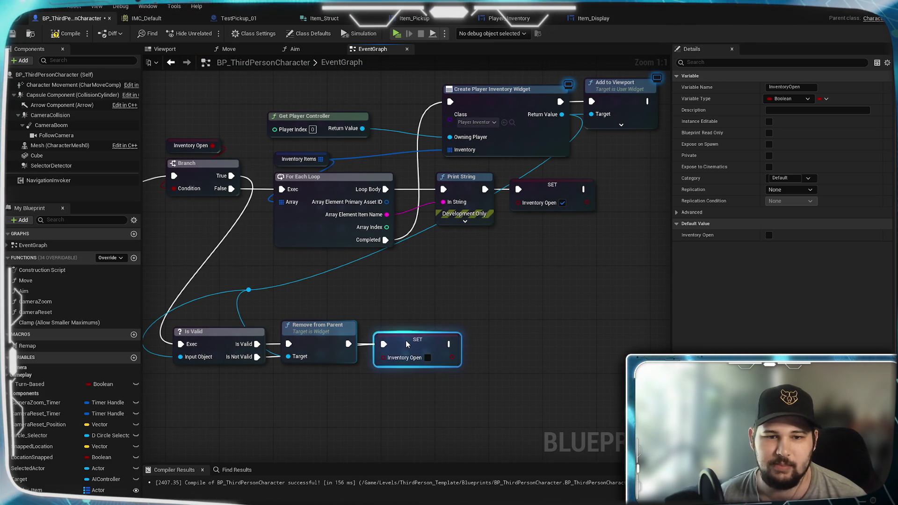
click(327, 281)
click(66, 34)
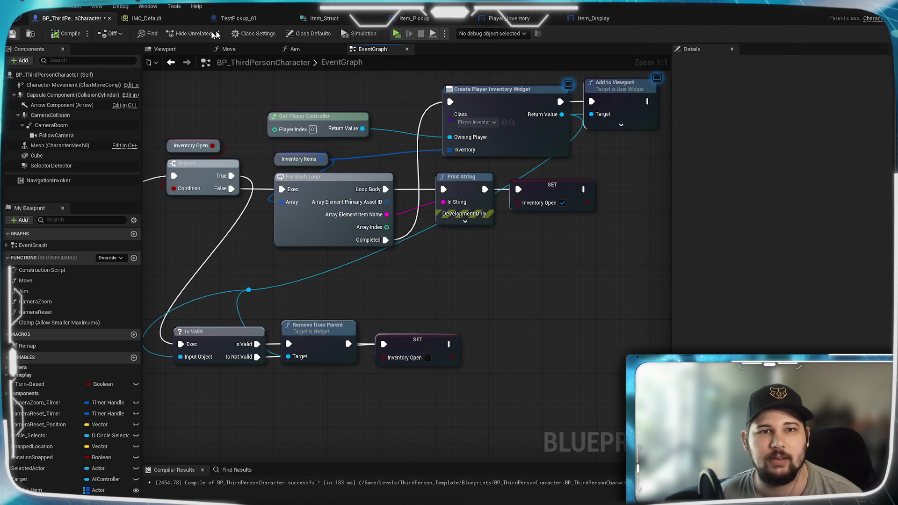
click(396, 34)
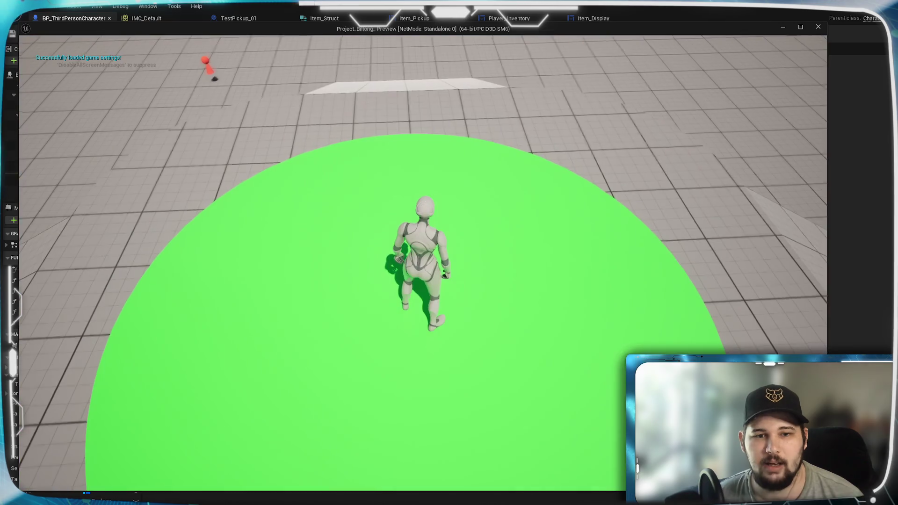
In game, open the inventory and close it again while moving
key(w)
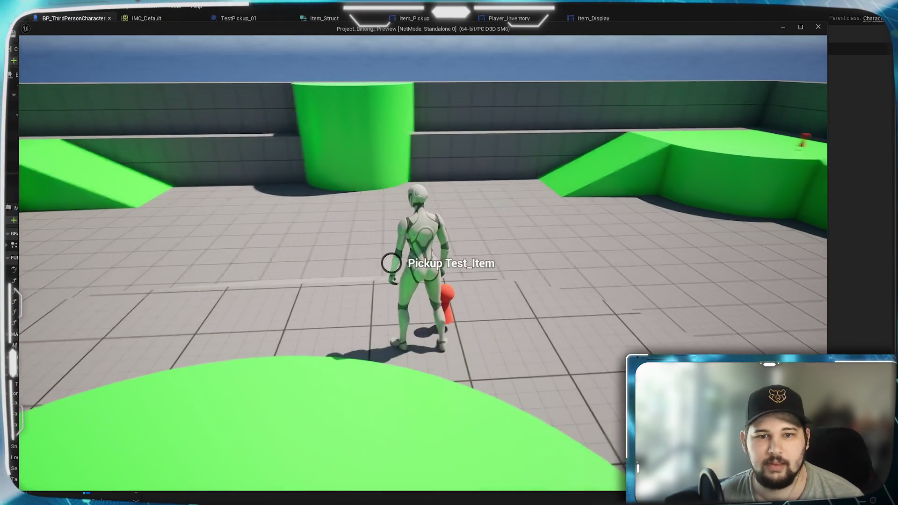
key(e)
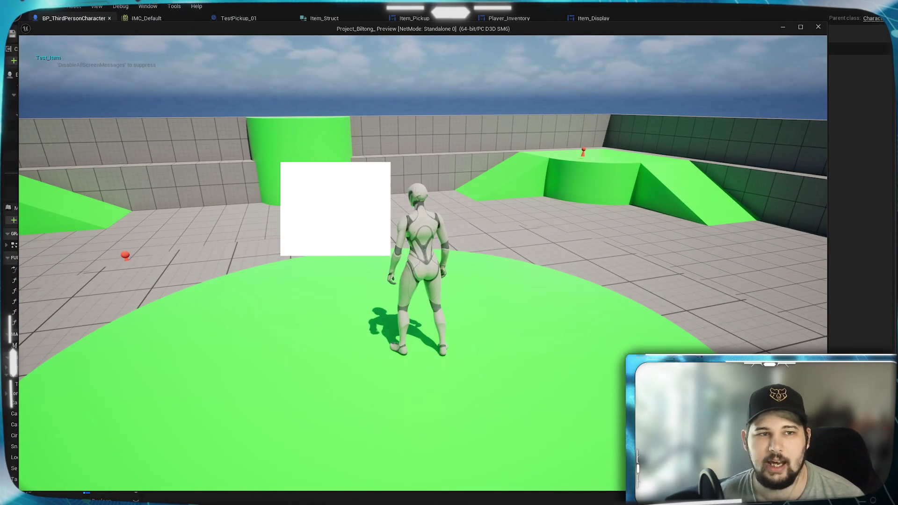
key(w)
key(space)
Run to the red pickup and over the green ramp, stop the playtest, and open Player_Inventory
key(w)
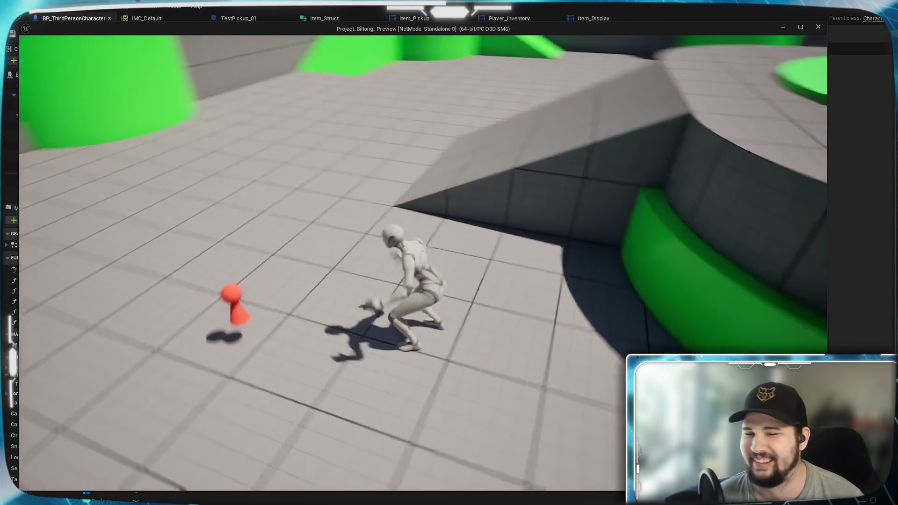
key(w)
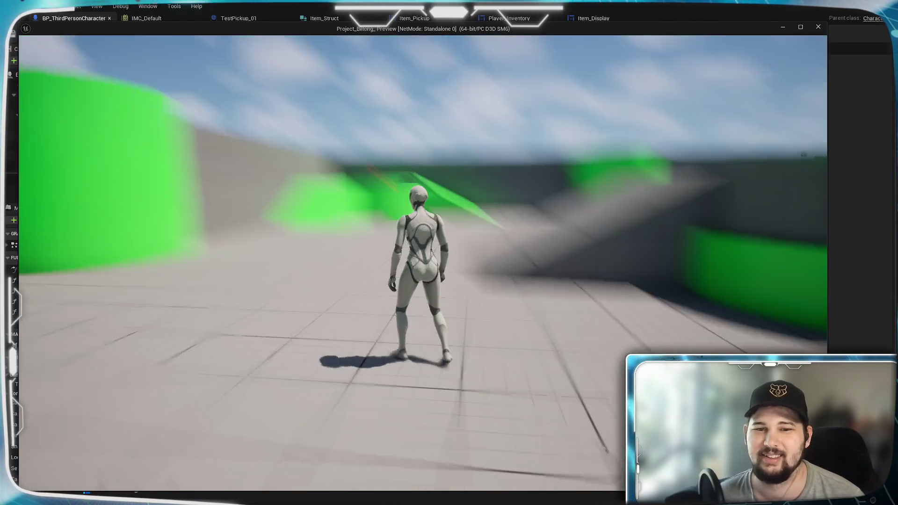
key(space)
key(w)
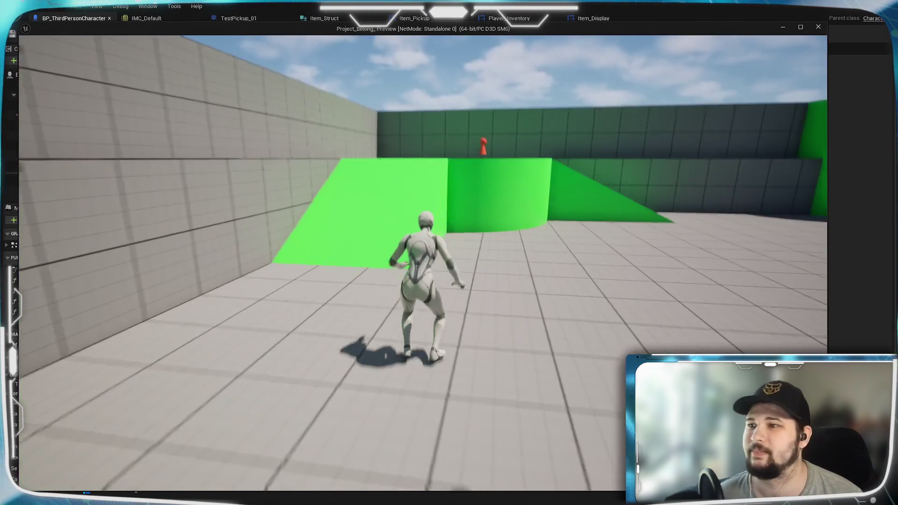
key(w)
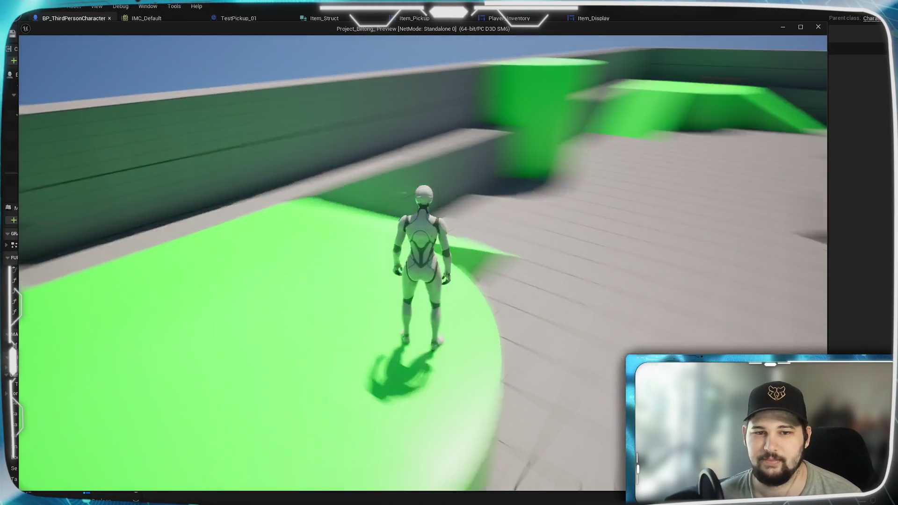
key(space)
key(Escape)
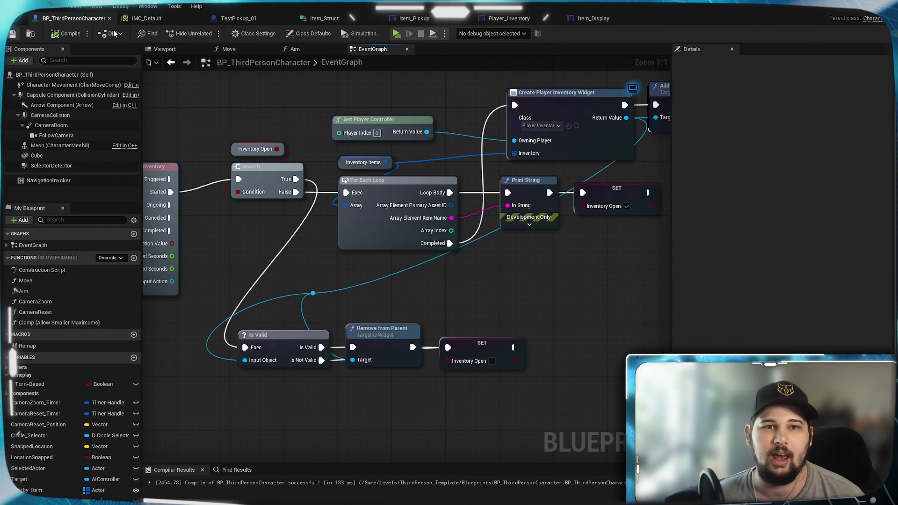
click(507, 19)
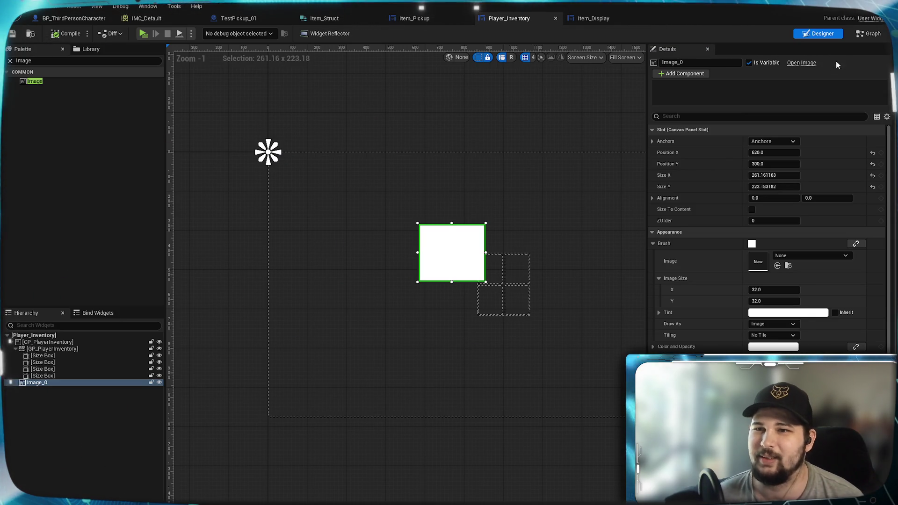
Delete the Image_0 placeholder from the Player_Inventory canvas
drag(454, 242, 428, 254)
key(Delete)
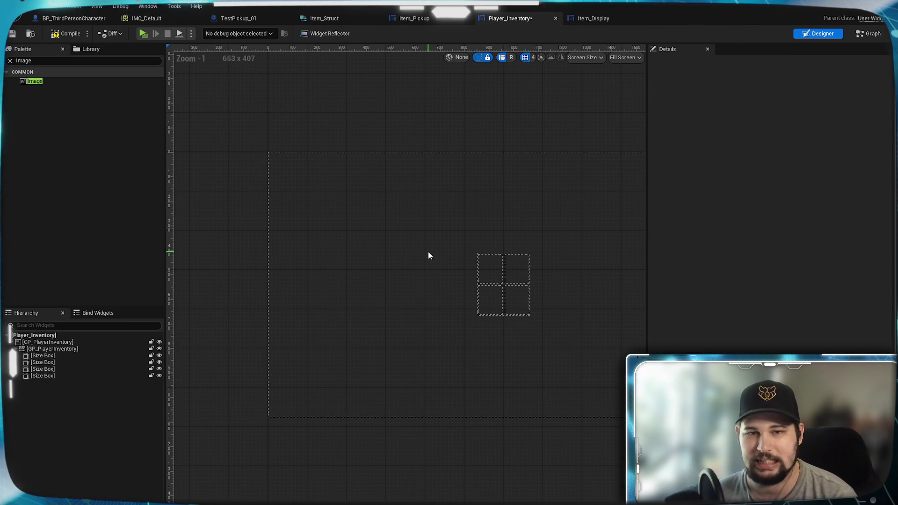
click(868, 33)
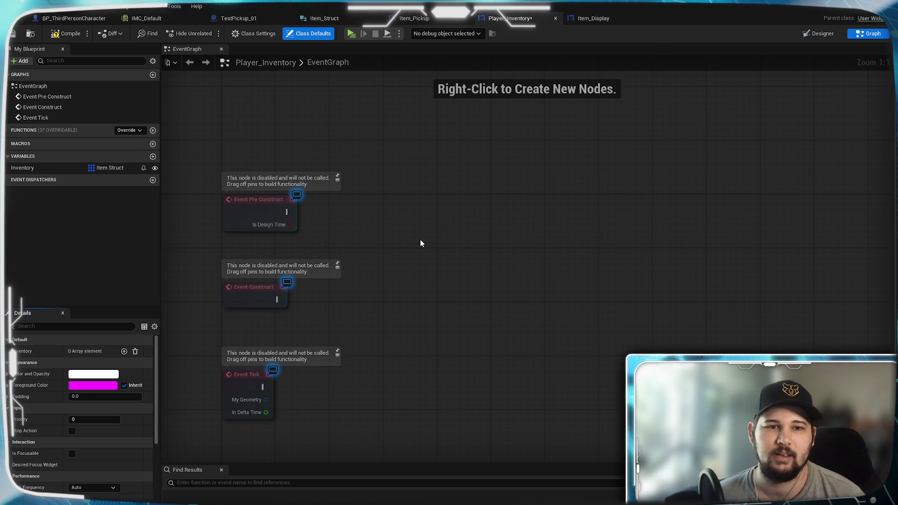
Place an Inventory getter node beside Event Construct in the widget graph
drag(420, 243, 479, 194)
drag(402, 240, 311, 248)
mouse_move(33, 167)
mouse_down()
mouse_move(242, 267)
mouse_move(387, 242)
mouse_up()
key(Delete)
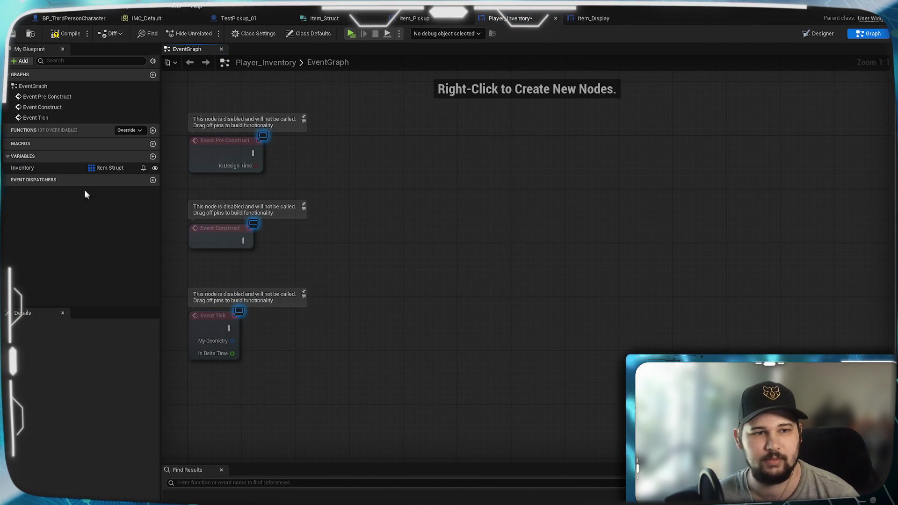
drag(49, 167, 221, 257)
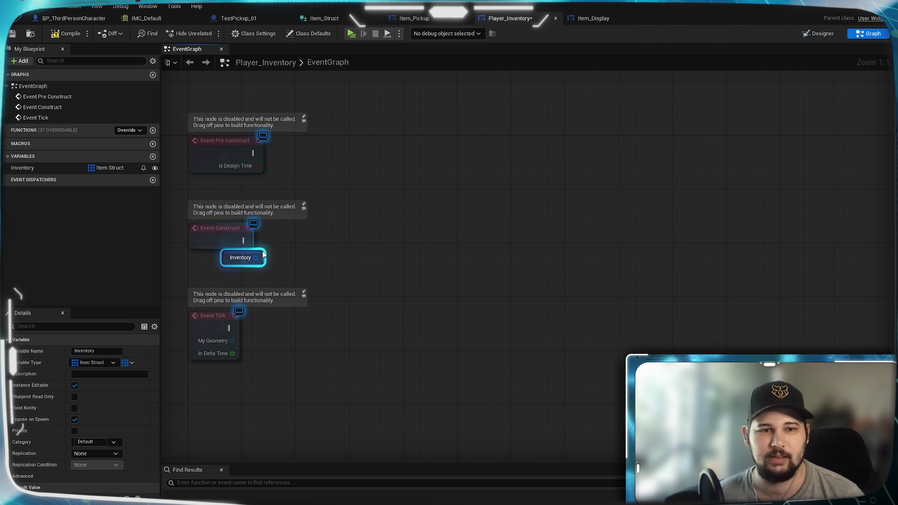
click(276, 269)
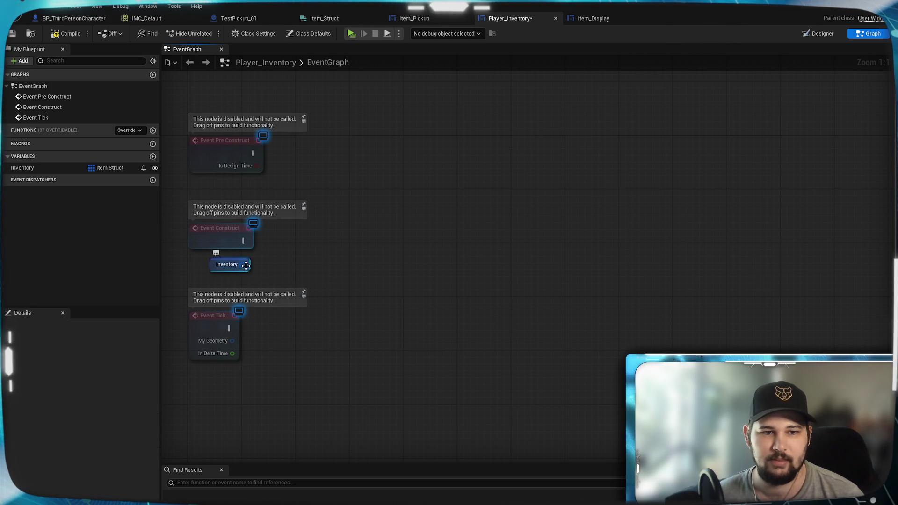
drag(245, 266, 317, 245)
click(265, 272)
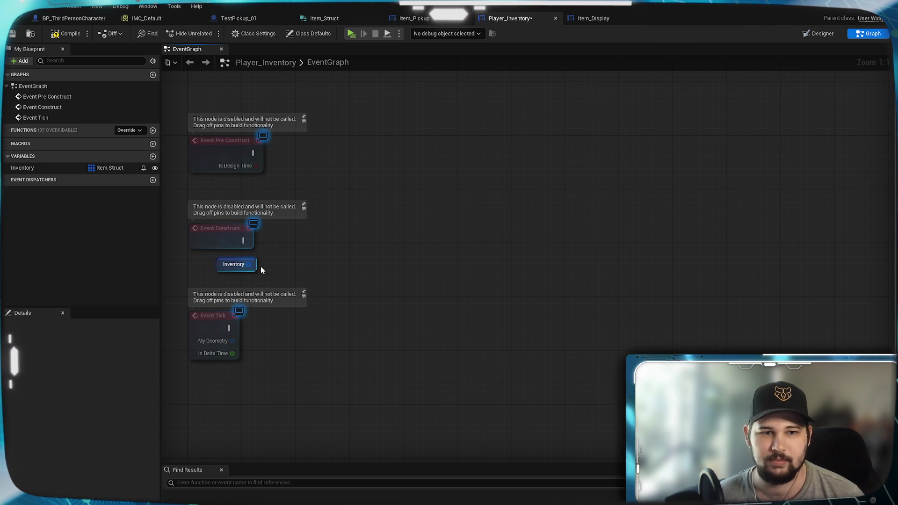
Add a For Each Loop over Inventory and drive it from Event Construct
drag(330, 247, 330, 247)
text(for loop)
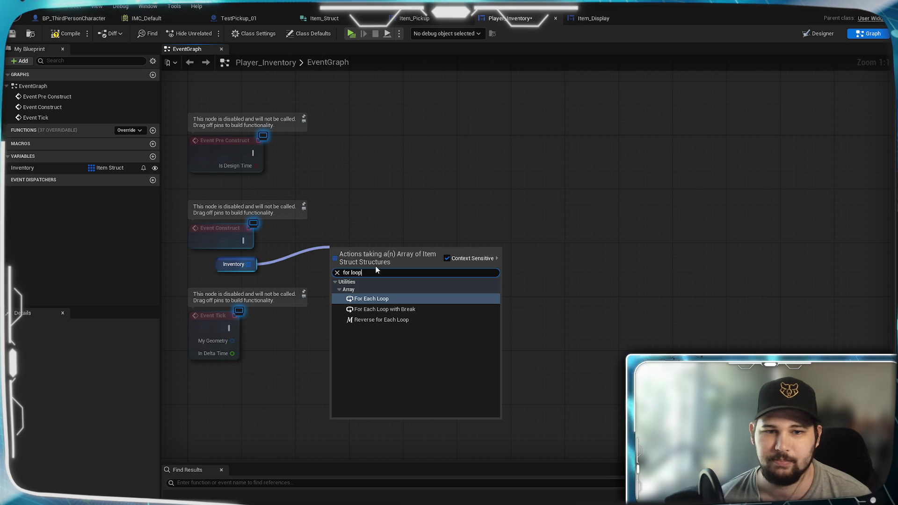
click(384, 299)
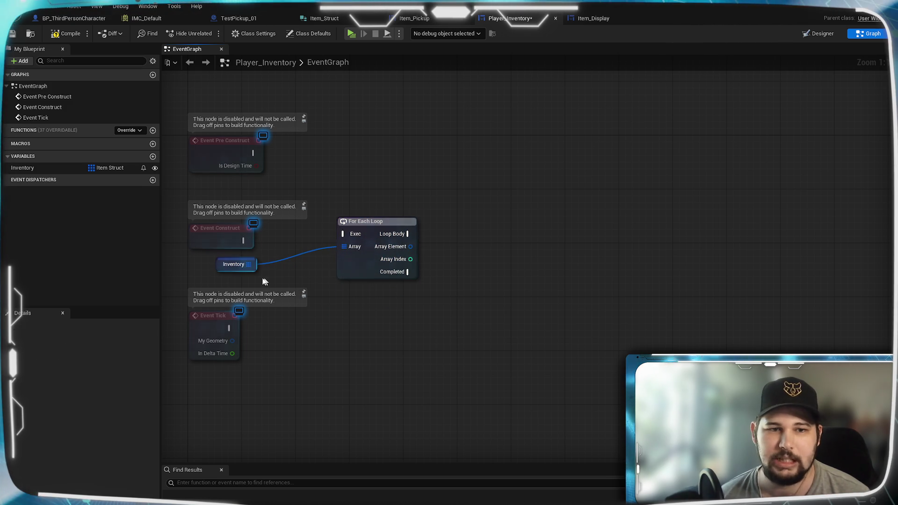
drag(326, 242, 343, 234)
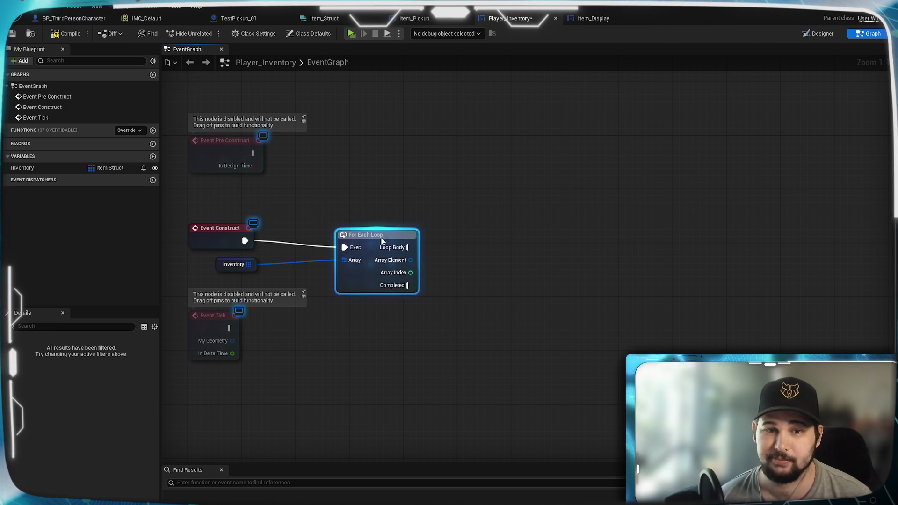
drag(395, 221, 409, 228)
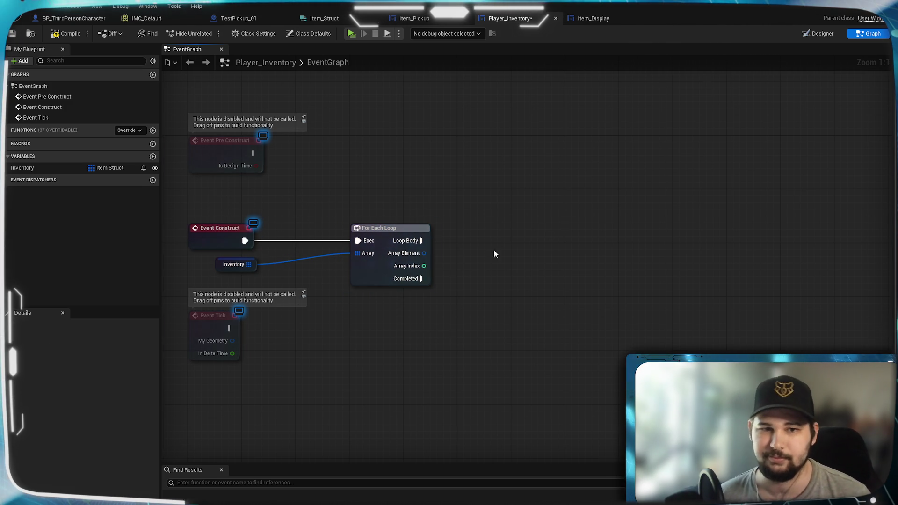
drag(519, 245, 464, 237)
drag(375, 227, 510, 214)
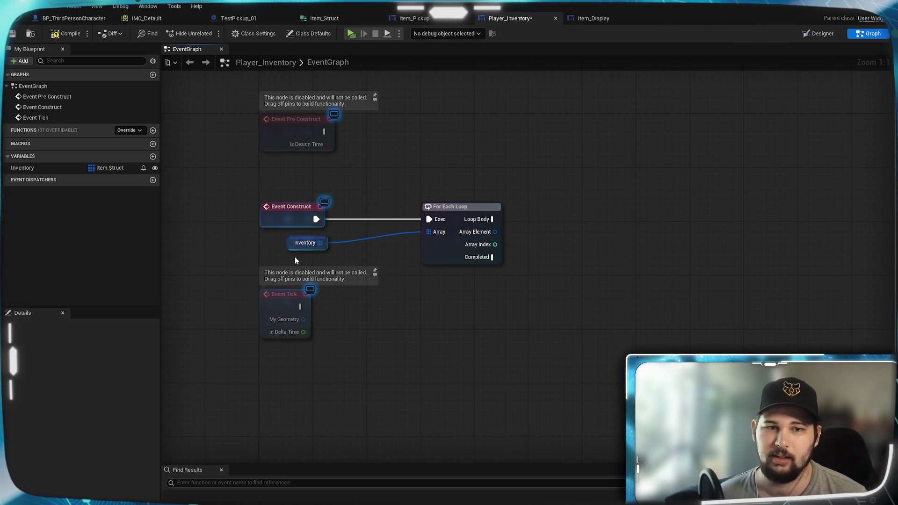
click(298, 243)
click(511, 301)
drag(600, 257, 518, 298)
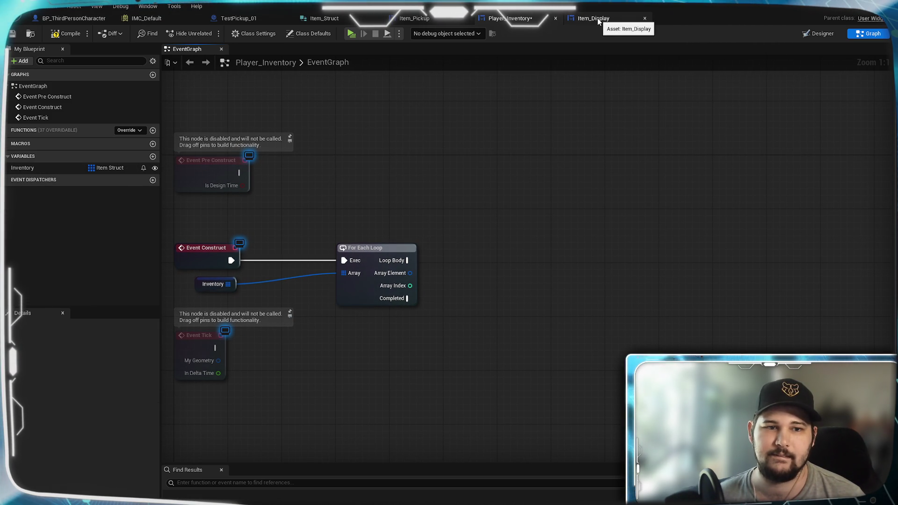
Tick Is Variable on the GP_PlayerInventory grid panel, then compile and save Player_Inventory
click(442, 22)
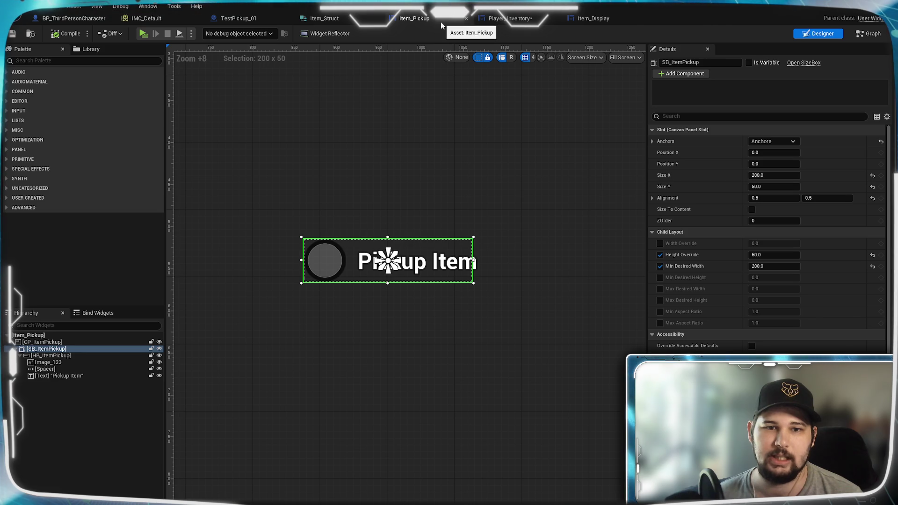
click(503, 22)
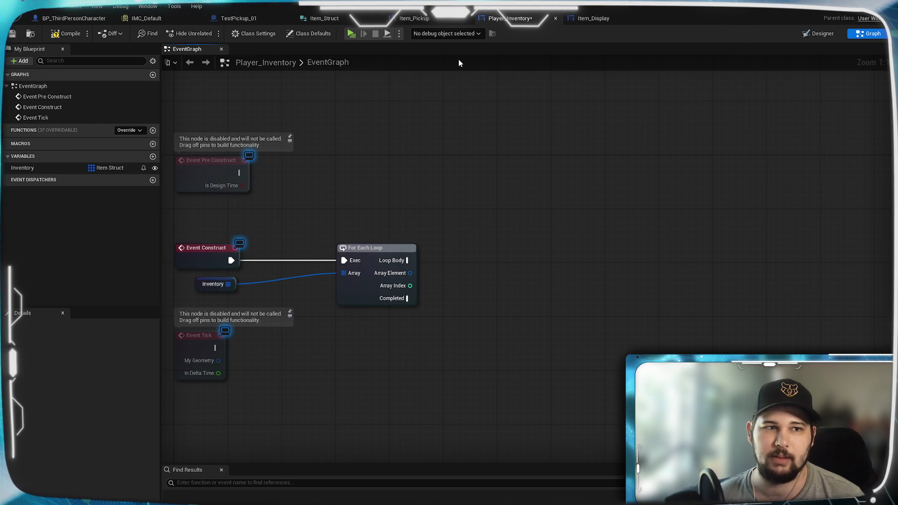
click(818, 33)
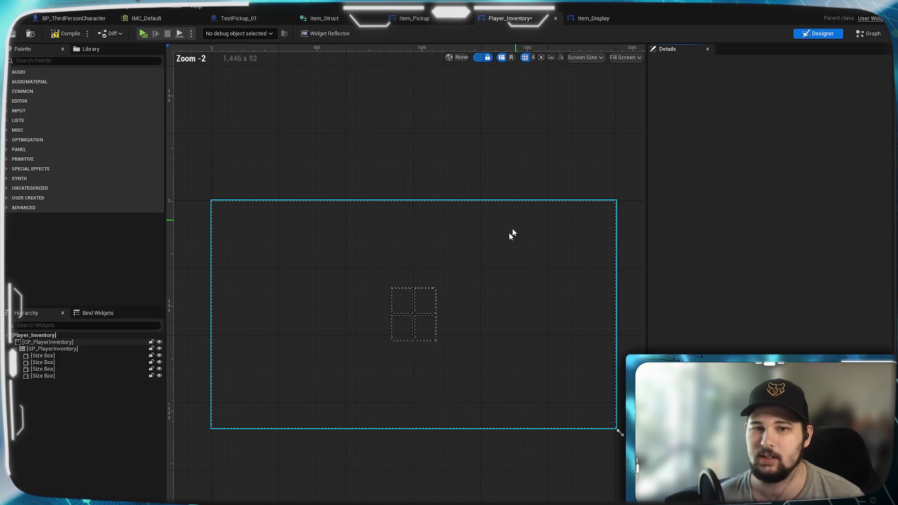
scroll(417, 299, up, 1)
click(68, 349)
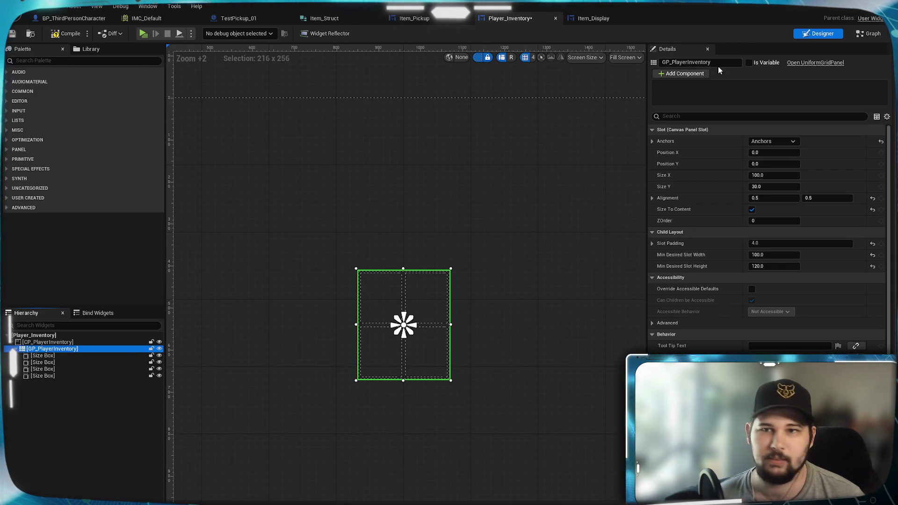
click(749, 62)
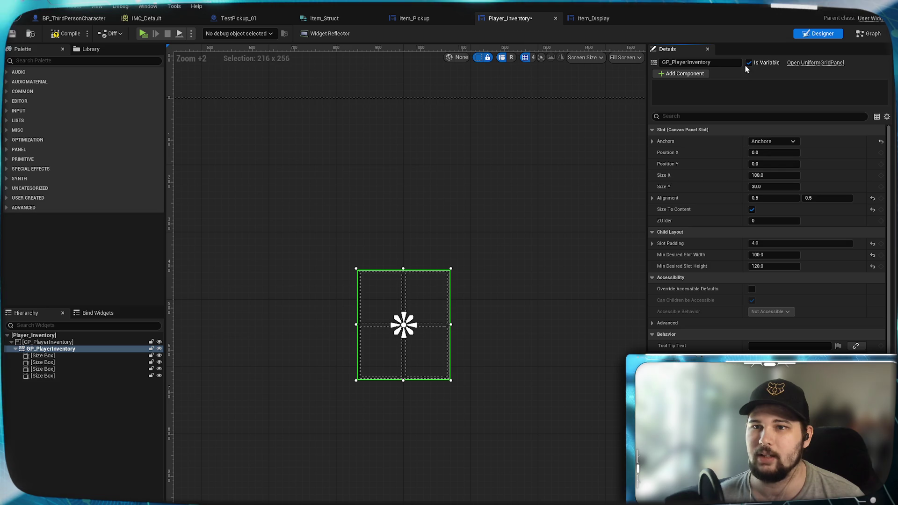
click(66, 33)
click(12, 33)
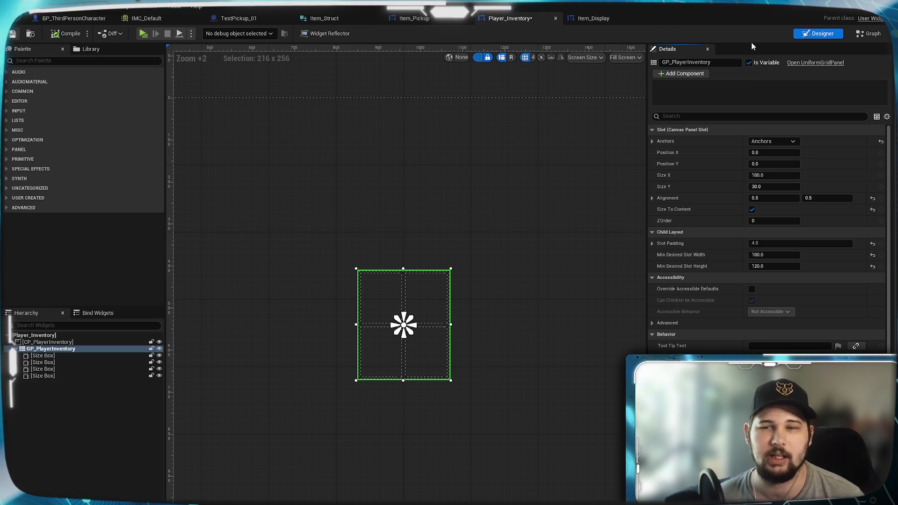
click(873, 34)
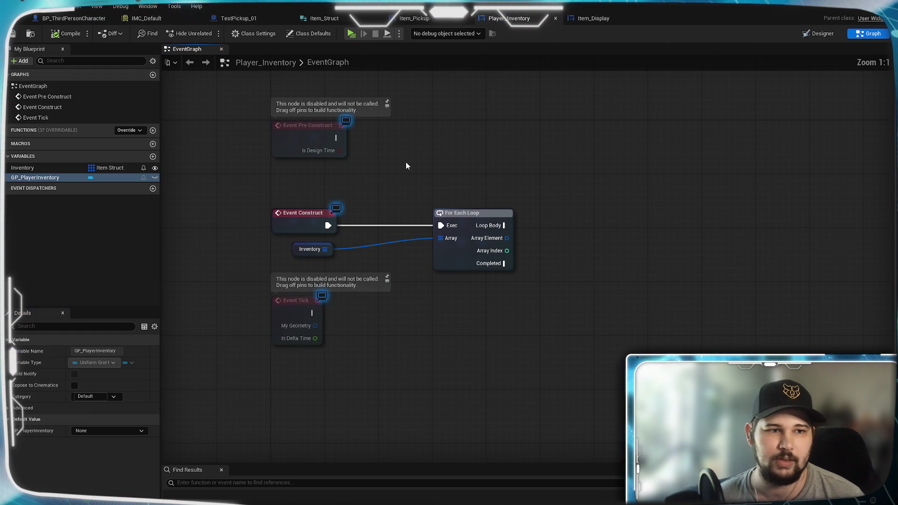
Add an Add Child to Uniform Grid node targeting a GP Player Inventory getter
click(87, 178)
drag(483, 197, 456, 189)
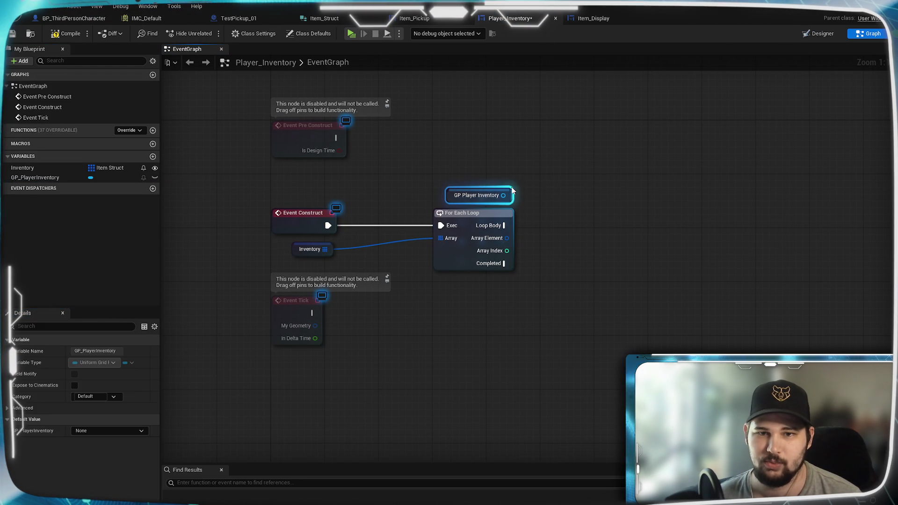
drag(543, 176, 457, 221)
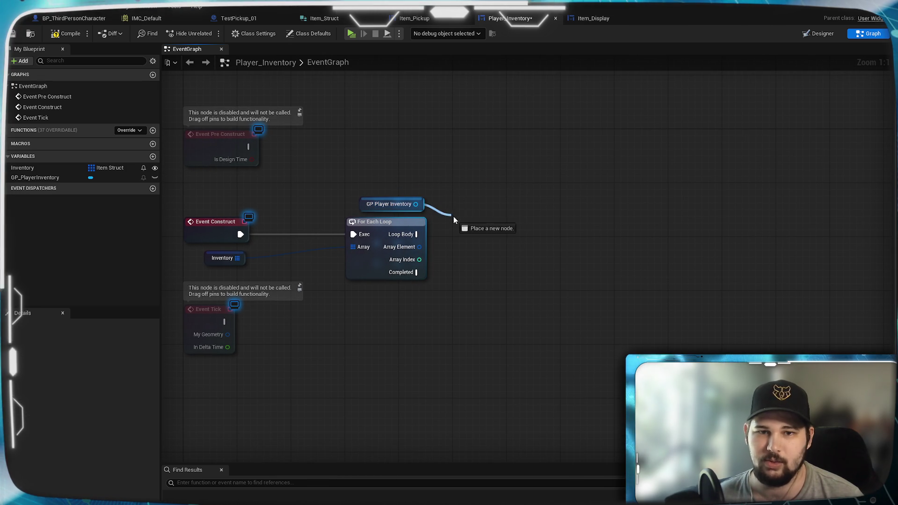
text(add)
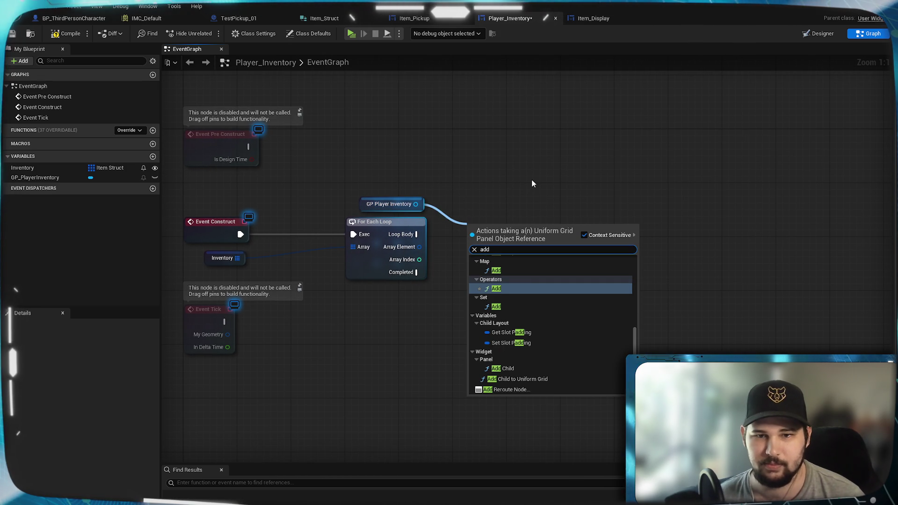
text( ch)
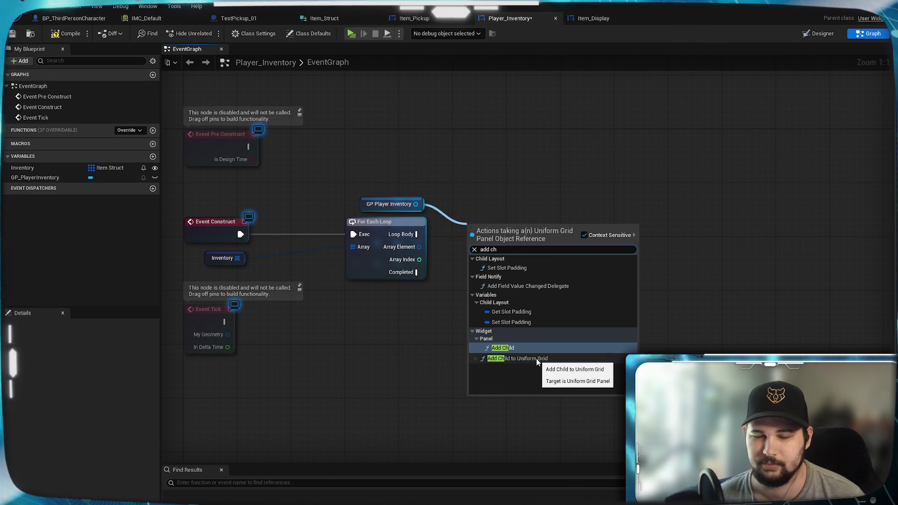
click(537, 359)
drag(517, 233, 651, 207)
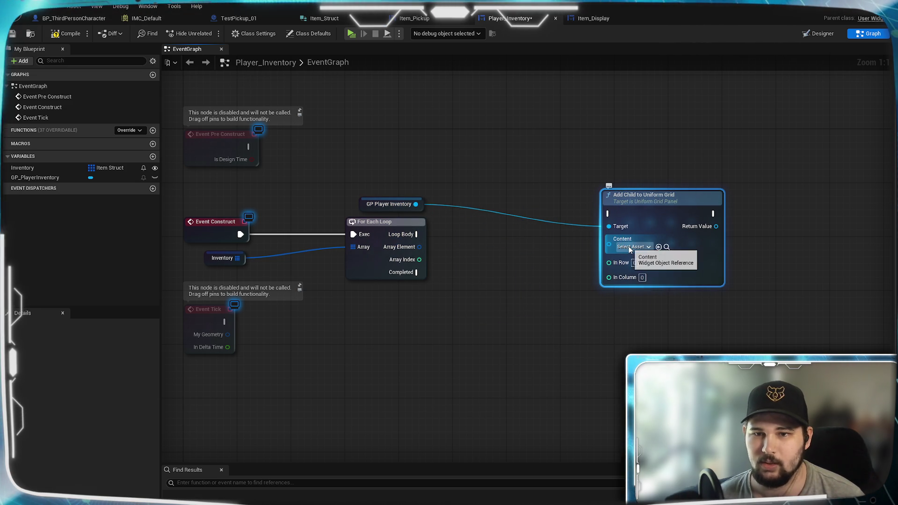
click(541, 260)
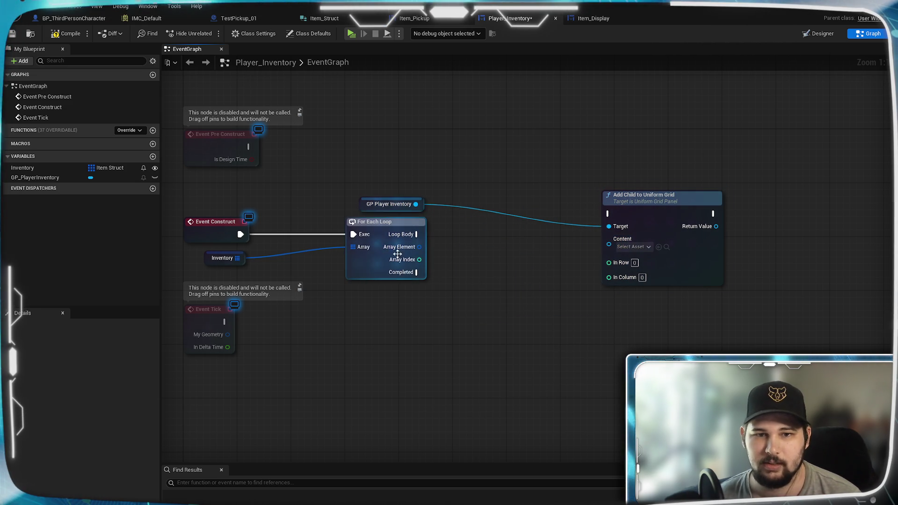
From the loop body, add a Create Widget node with class Item_Display and line up the nodes
drag(180, 210, 265, 261)
mouse_move(465, 245)
mouse_down()
mouse_move(420, 246)
mouse_move(457, 244)
mouse_up()
text(create widget)
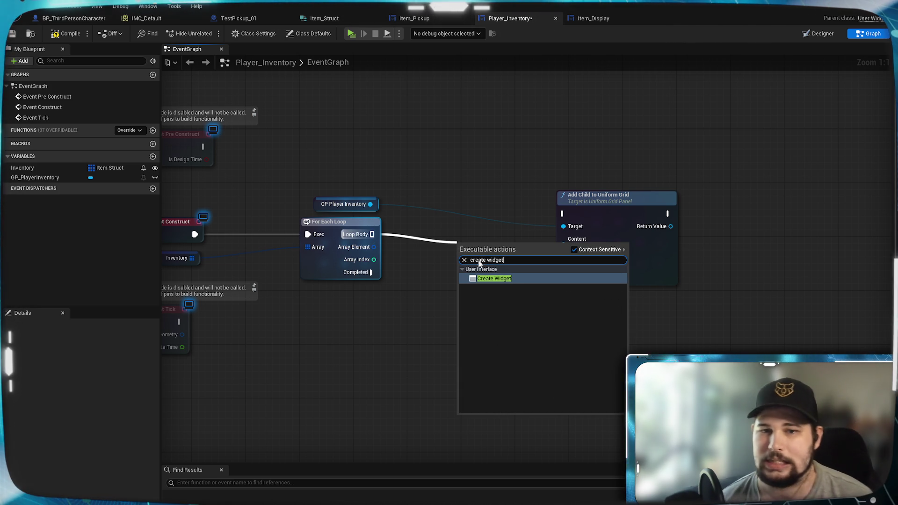
click(498, 282)
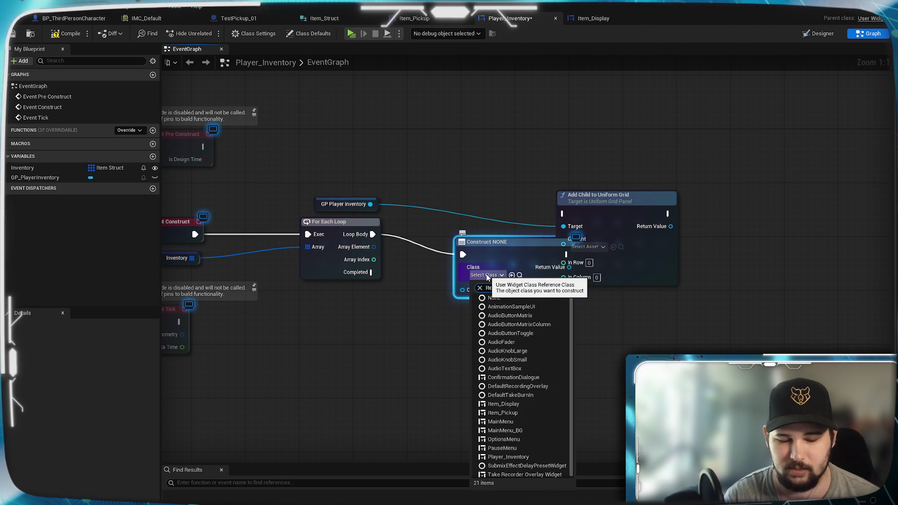
text(m_D)
click(508, 308)
drag(494, 250, 447, 236)
click(395, 261)
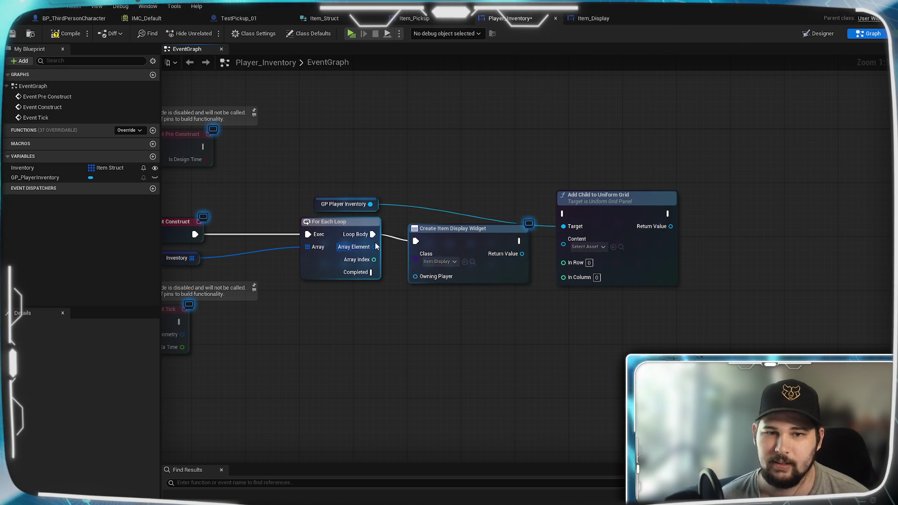
drag(388, 276, 517, 280)
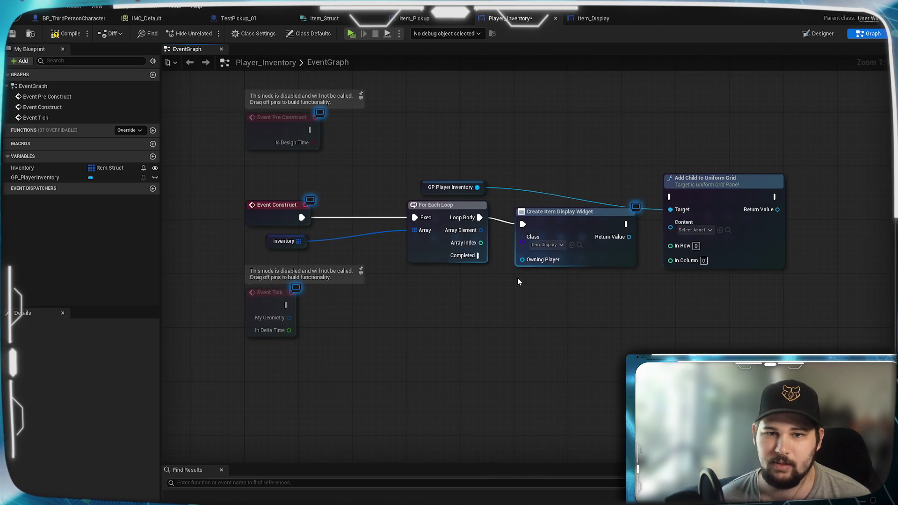
drag(556, 216, 559, 210)
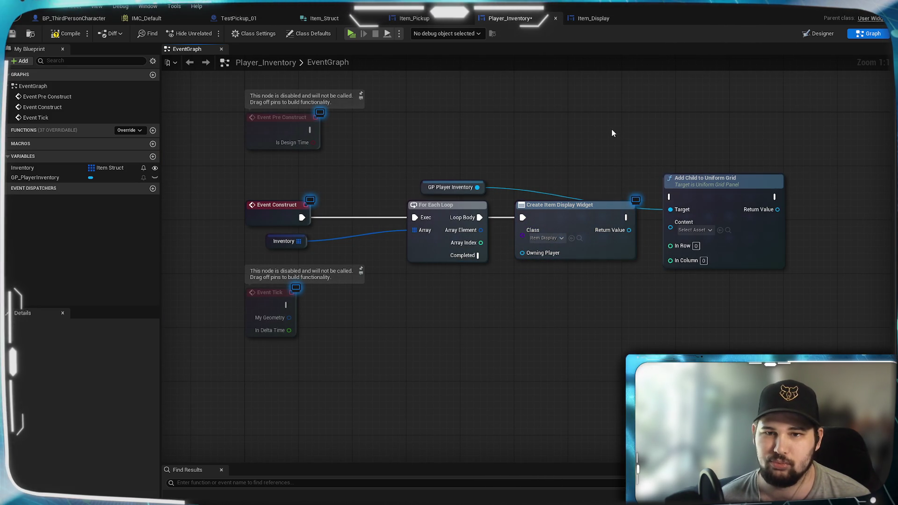
drag(703, 190, 704, 169)
click(633, 139)
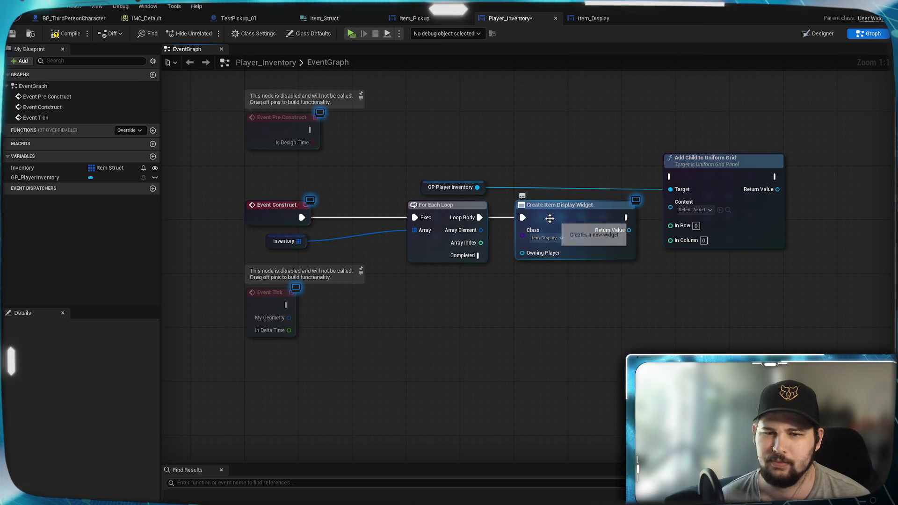
click(593, 18)
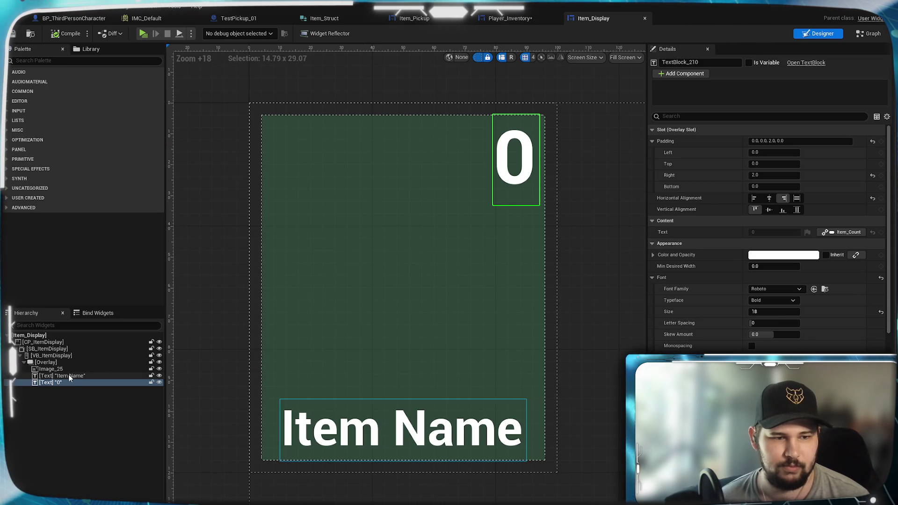
Make Item_Name and Item_Count instance editable and exposed on spawn, and save Item_Display
click(865, 36)
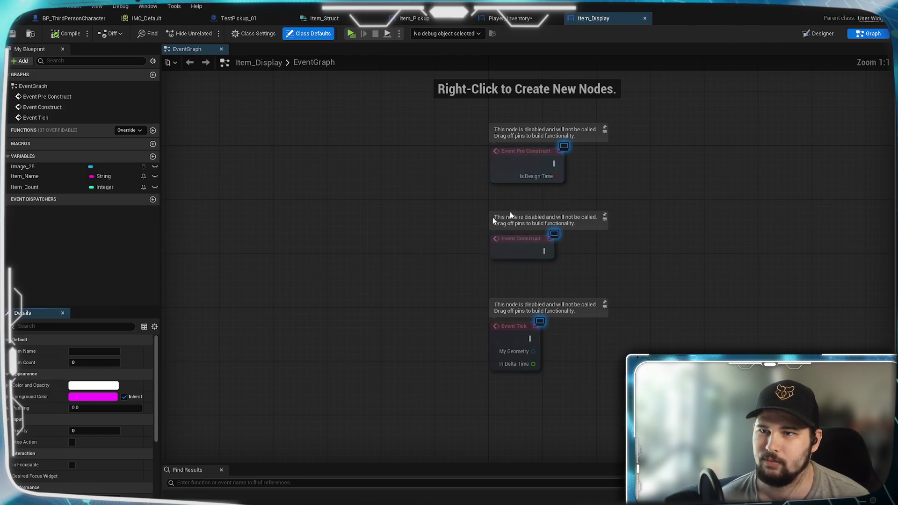
click(57, 179)
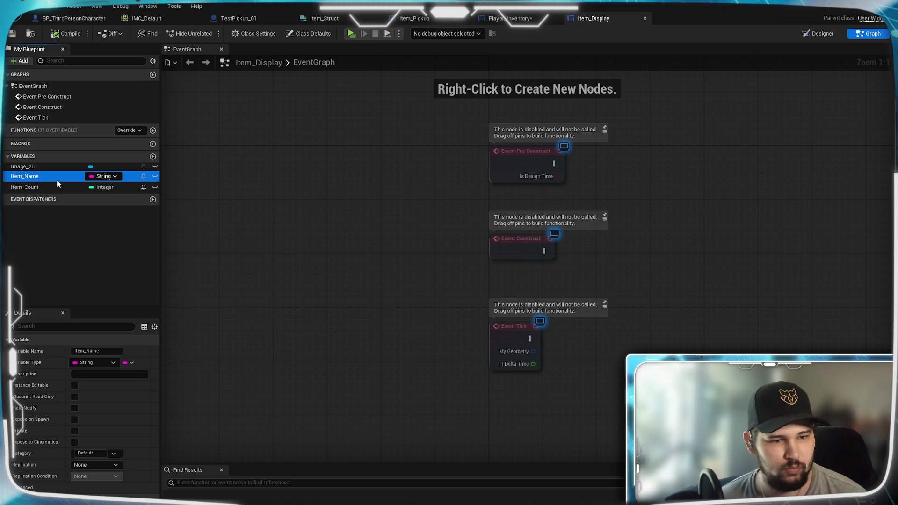
click(75, 385)
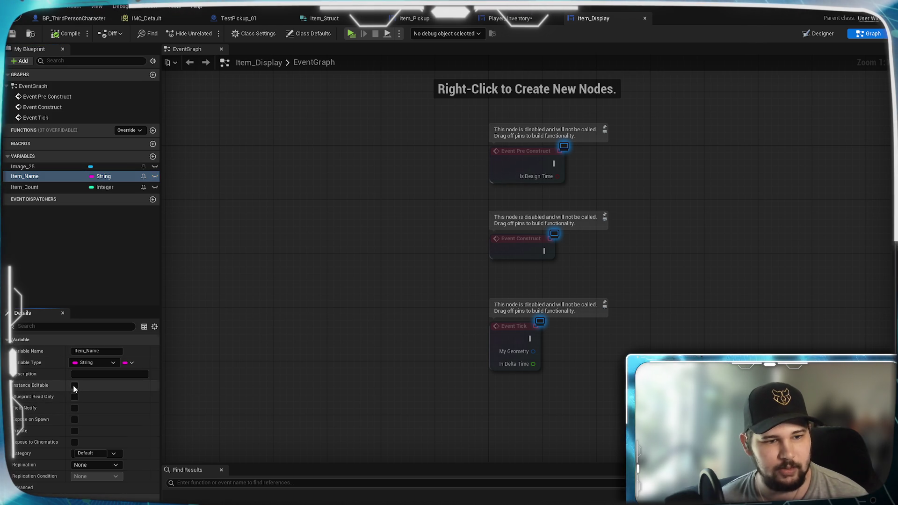
click(75, 420)
click(52, 187)
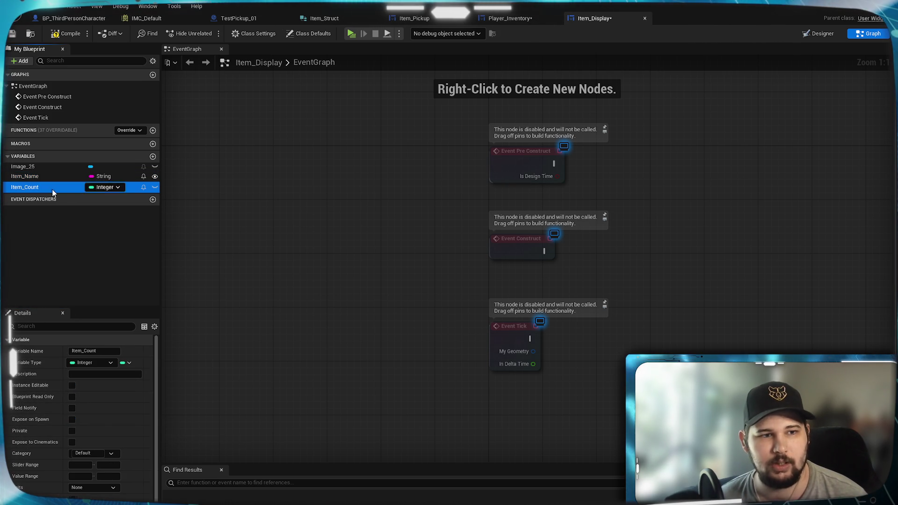
click(72, 385)
click(73, 419)
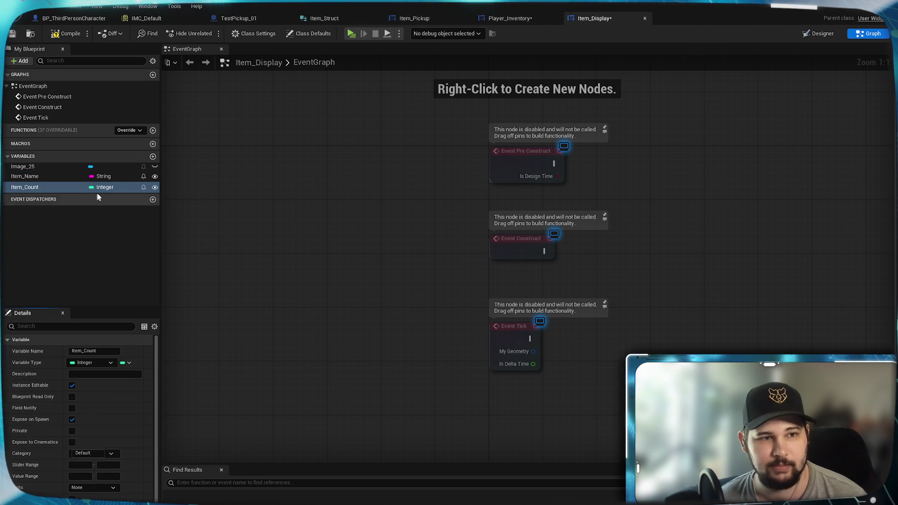
click(12, 33)
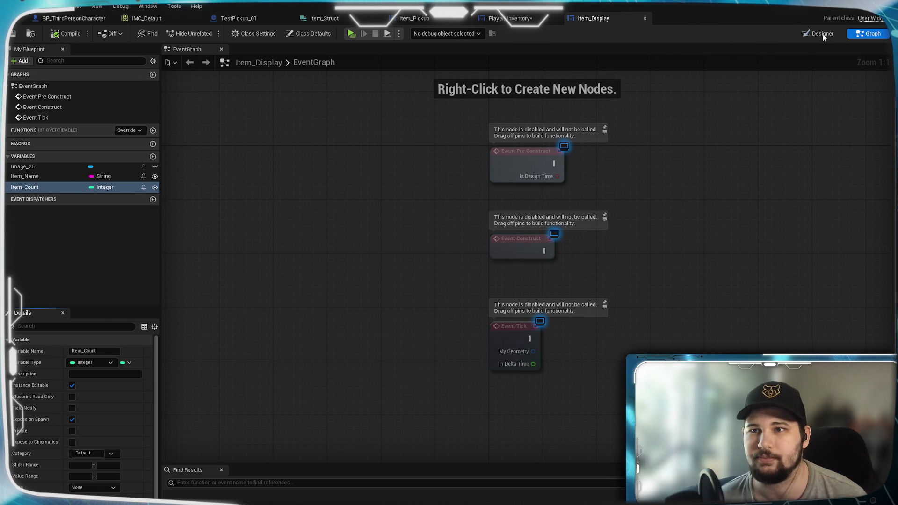
click(509, 19)
right_click(559, 228)
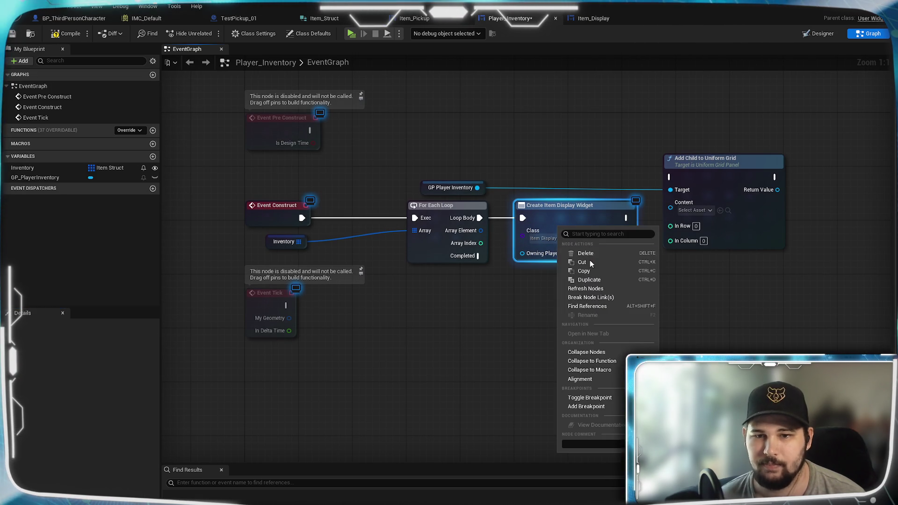
Refresh the Create Item Display Widget node and run Add Child to Uniform Grid after it
click(586, 288)
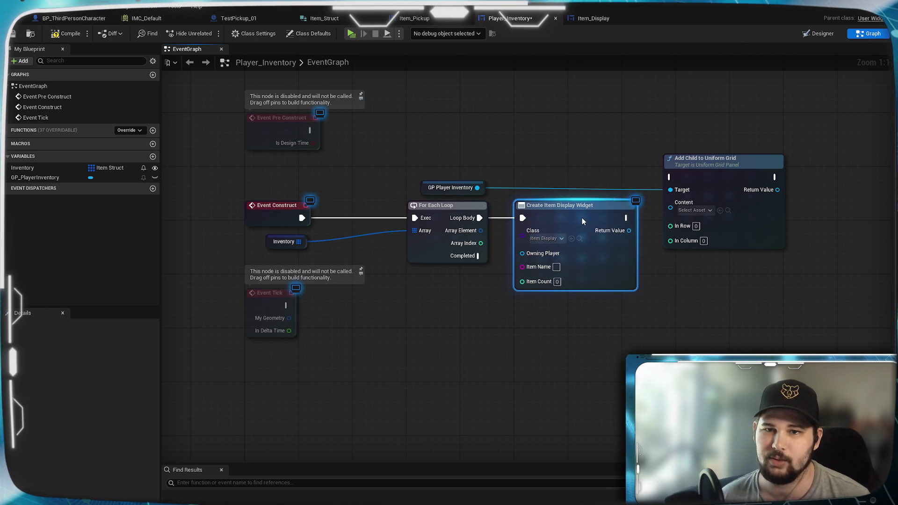
click(688, 276)
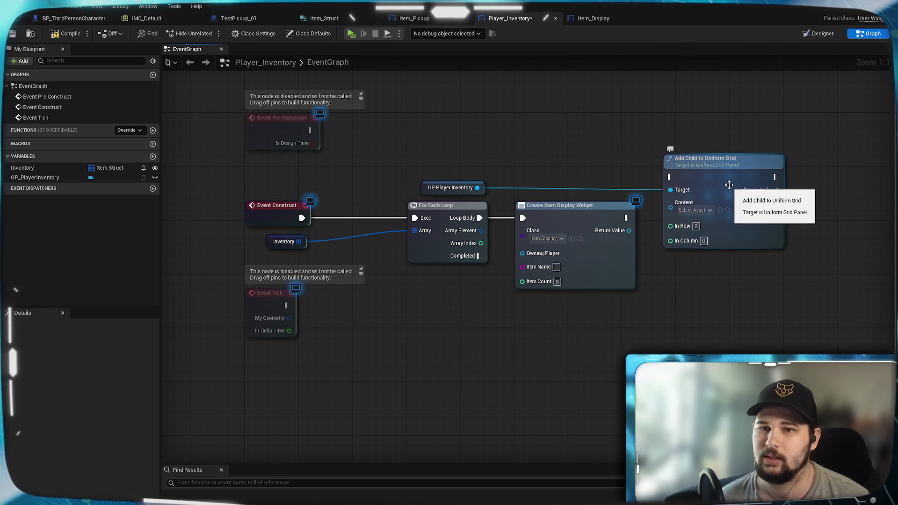
drag(728, 185, 756, 186)
mouse_move(697, 177)
mouse_down()
mouse_move(627, 218)
mouse_move(697, 202)
mouse_up()
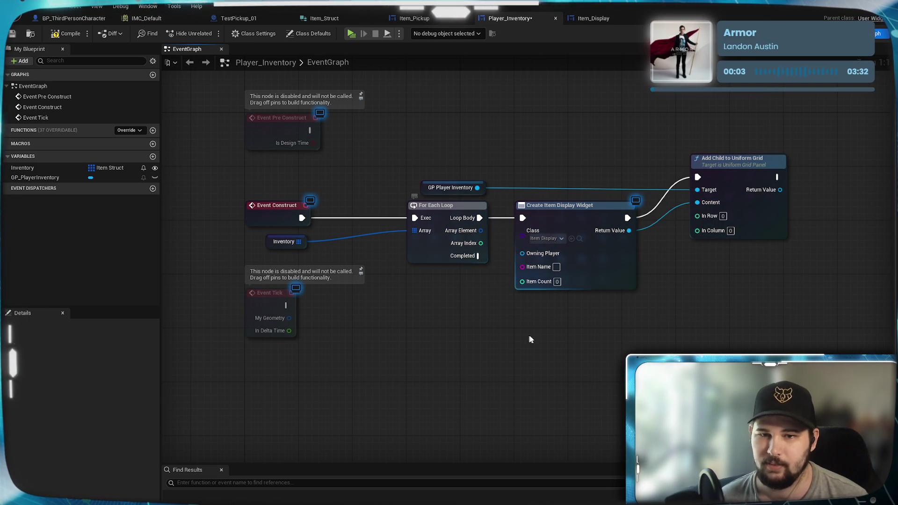
Feed Get Player Controller into the widget node's Owning Player
drag(544, 251, 487, 303)
text(get player)
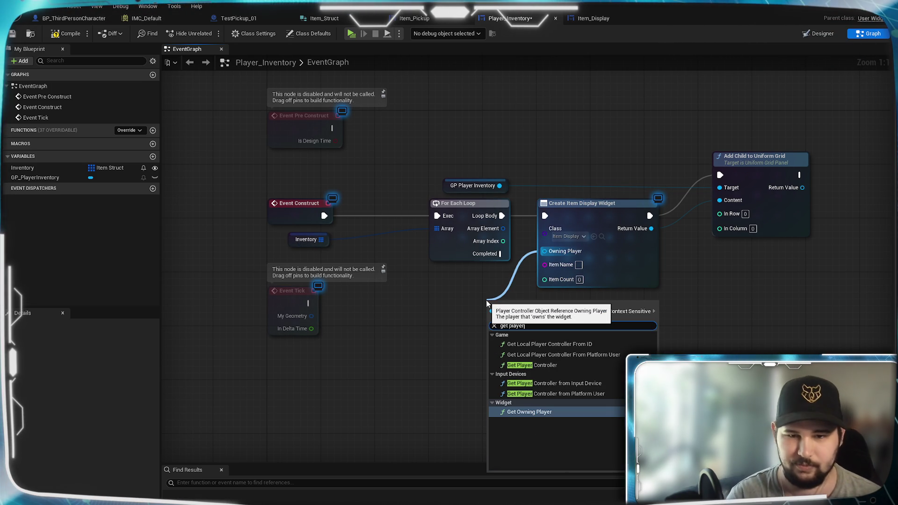
click(532, 365)
drag(532, 306, 444, 279)
drag(468, 358, 438, 361)
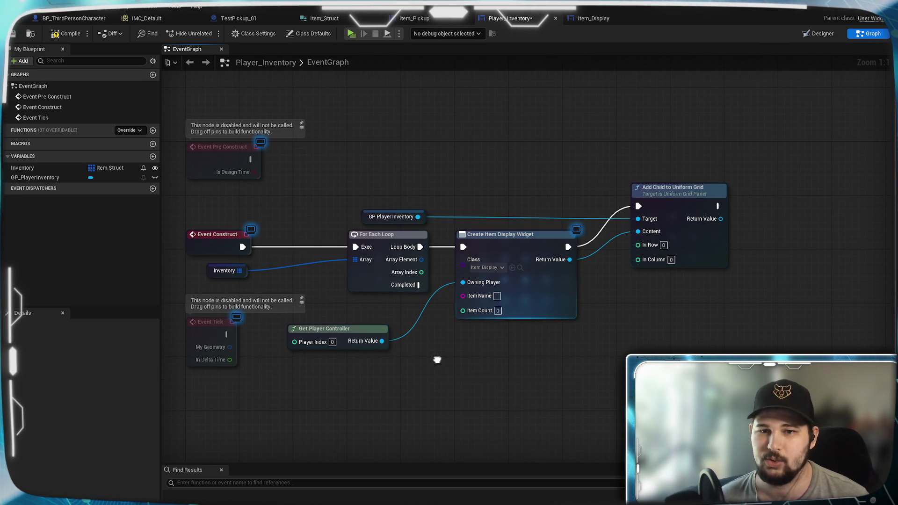
drag(502, 331, 487, 304)
Break the loop's item struct into Item Name and set Item Count to 1
drag(421, 215, 434, 296)
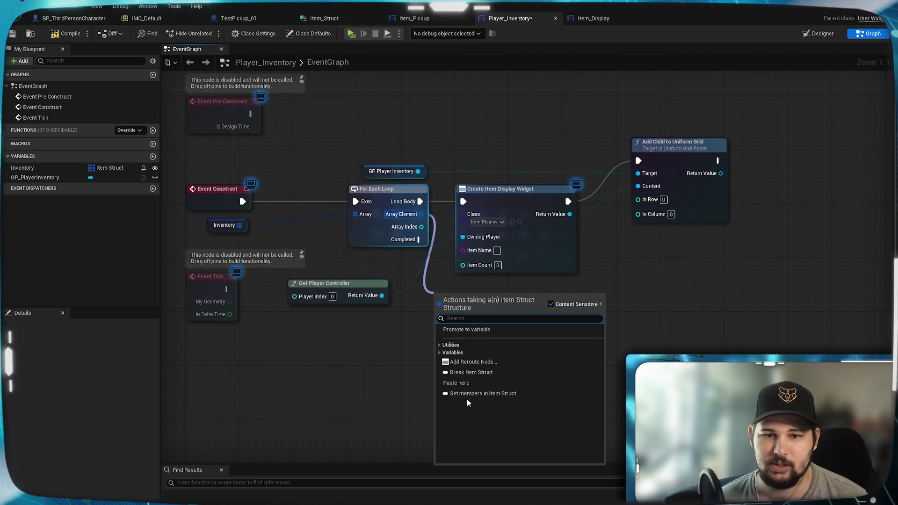
click(470, 371)
drag(518, 322, 463, 251)
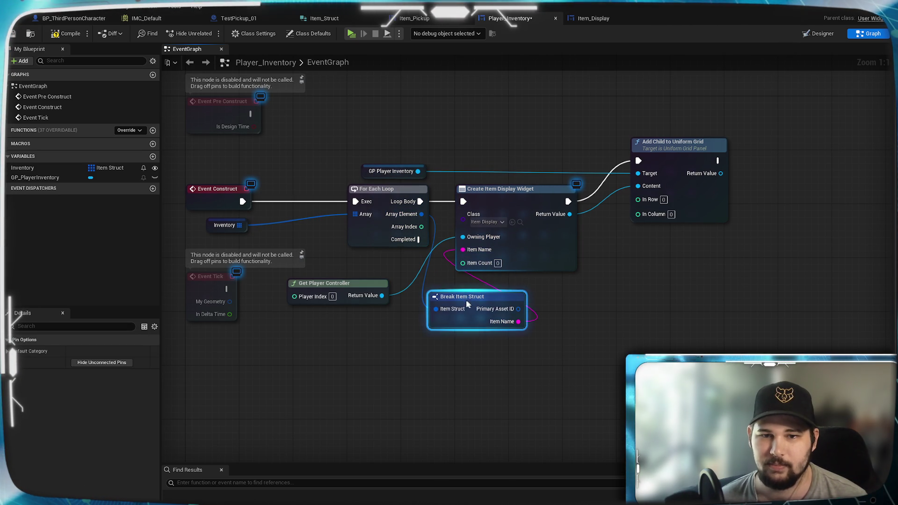
drag(468, 299, 494, 269)
text(1)
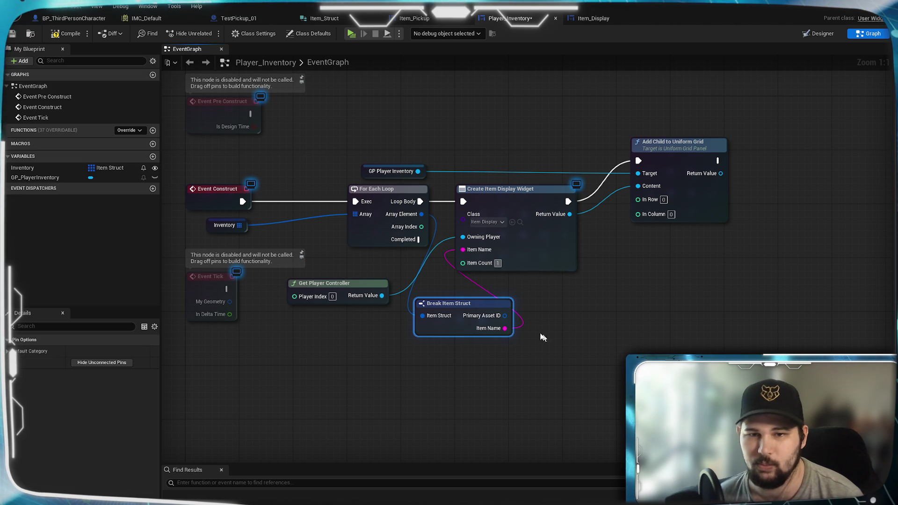
click(523, 339)
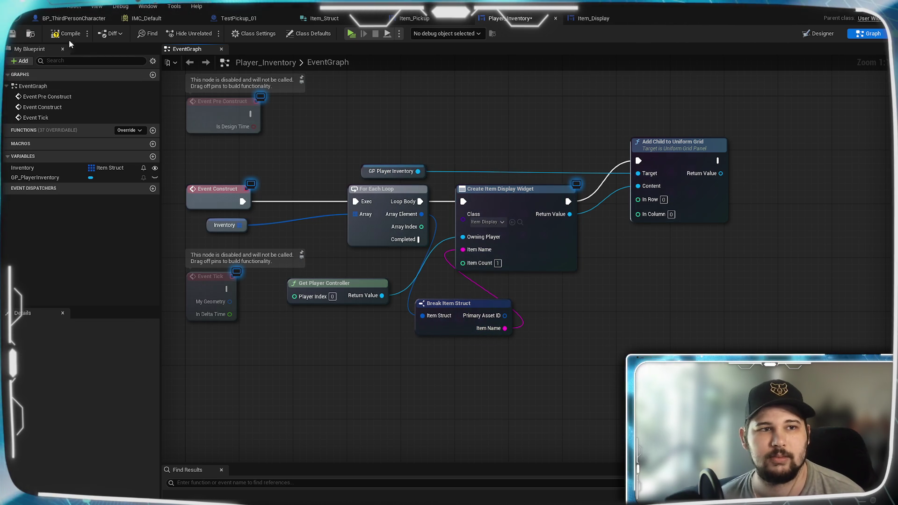
Recentre the graph and save the Player_Inventory blueprint
drag(487, 245, 557, 221)
click(557, 270)
drag(531, 357, 432, 384)
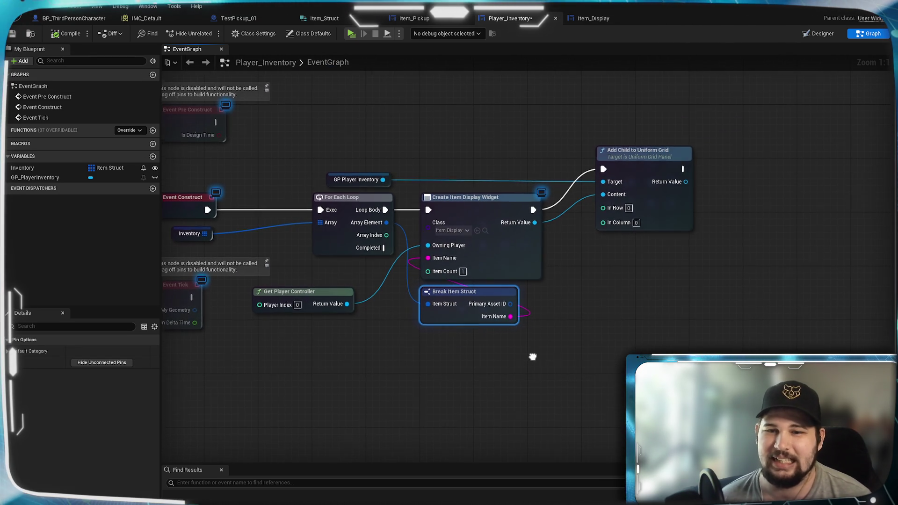
mouse_move(591, 308)
mouse_down()
mouse_move(575, 337)
mouse_move(619, 325)
mouse_up()
click(12, 33)
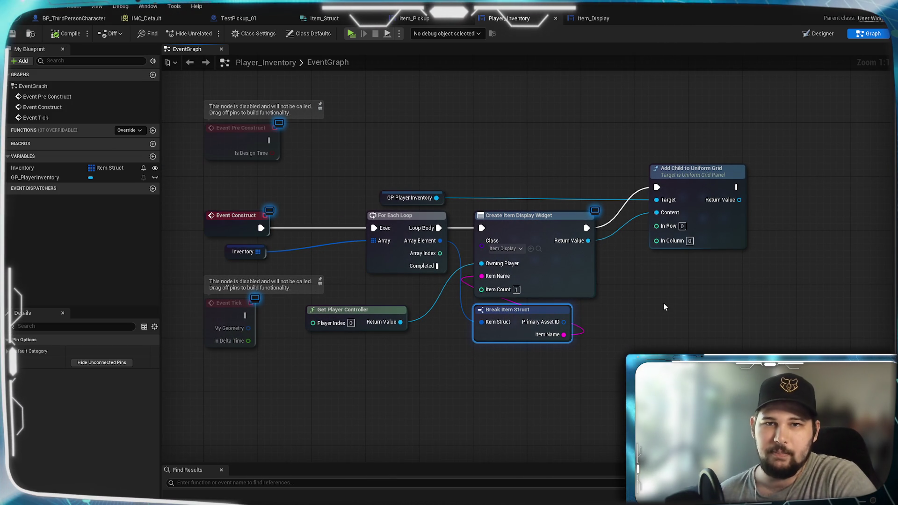
drag(689, 190, 682, 190)
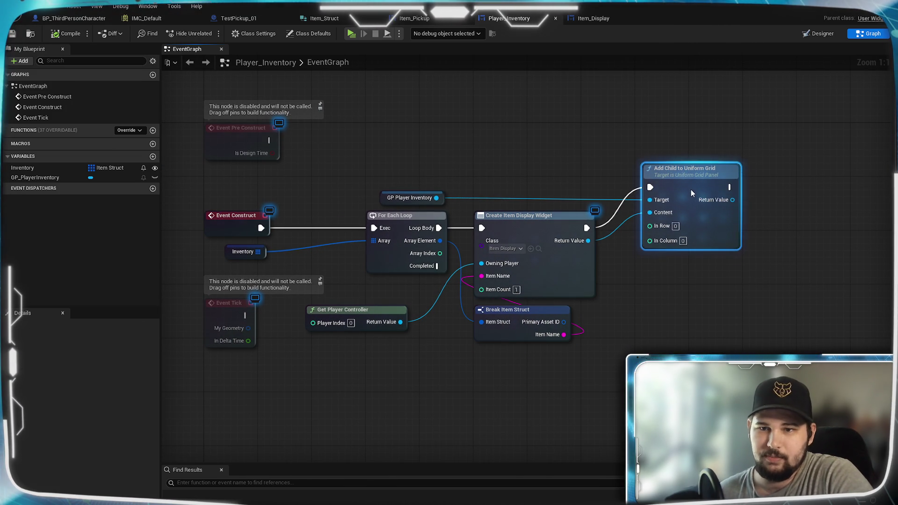
Connect For Each Loop's Array Index to In Column, save with Ctrl+S, and launch Play
drag(644, 283, 579, 258)
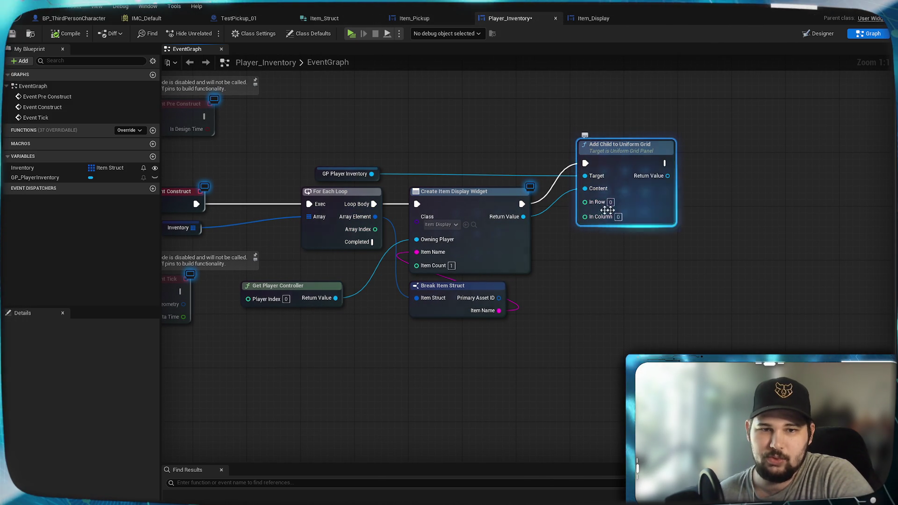
drag(602, 220, 513, 235)
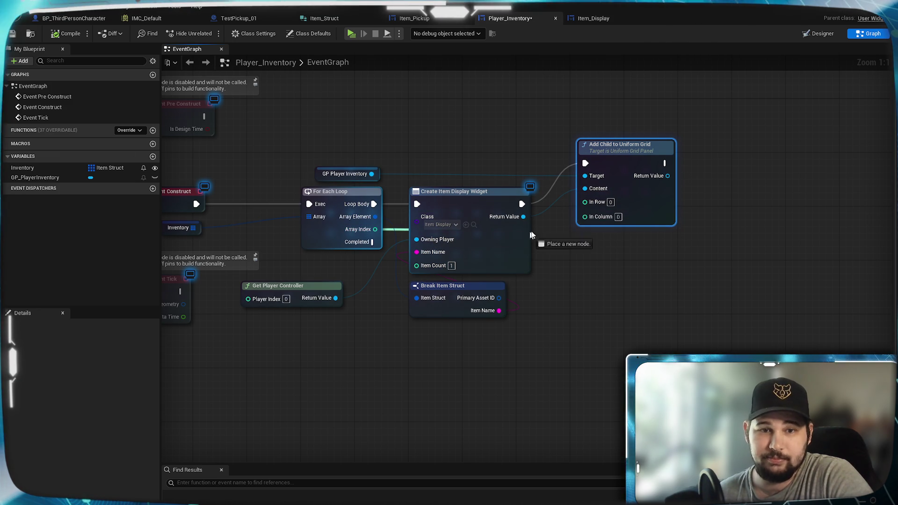
drag(585, 223, 586, 223)
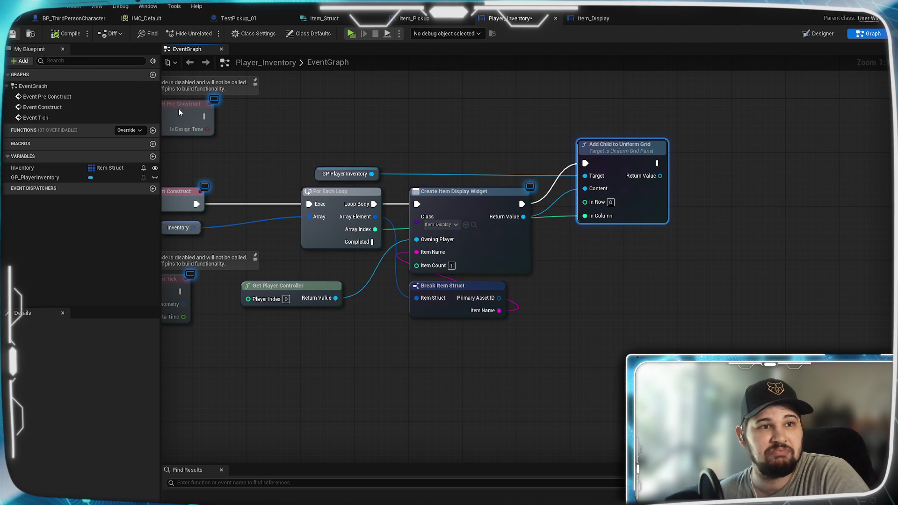
key(ctrl+s)
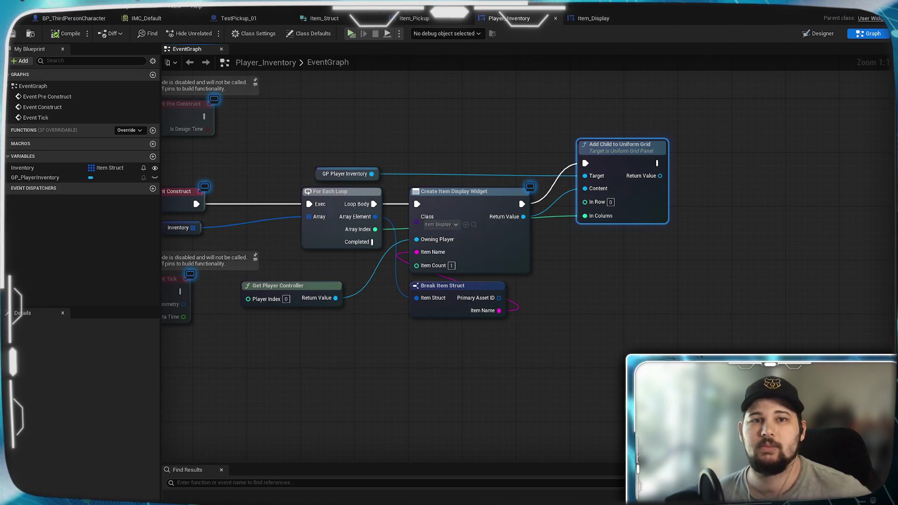
click(351, 34)
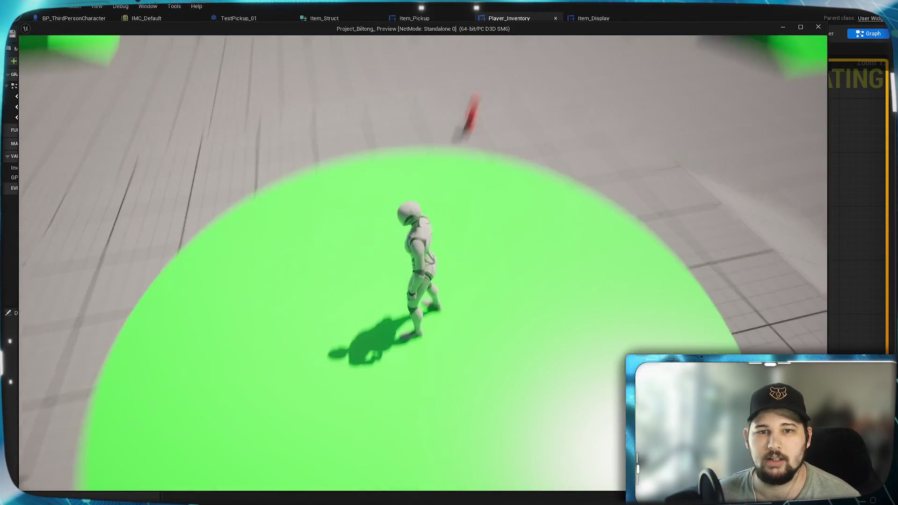
Toggle the inventory with I to see four Test_Item slots in a row, then exit the playtest
key(w)
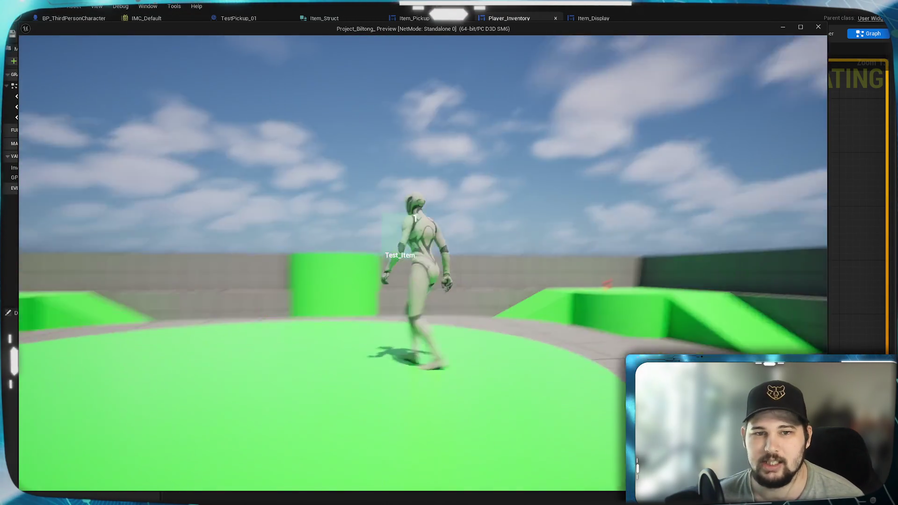
key(w)
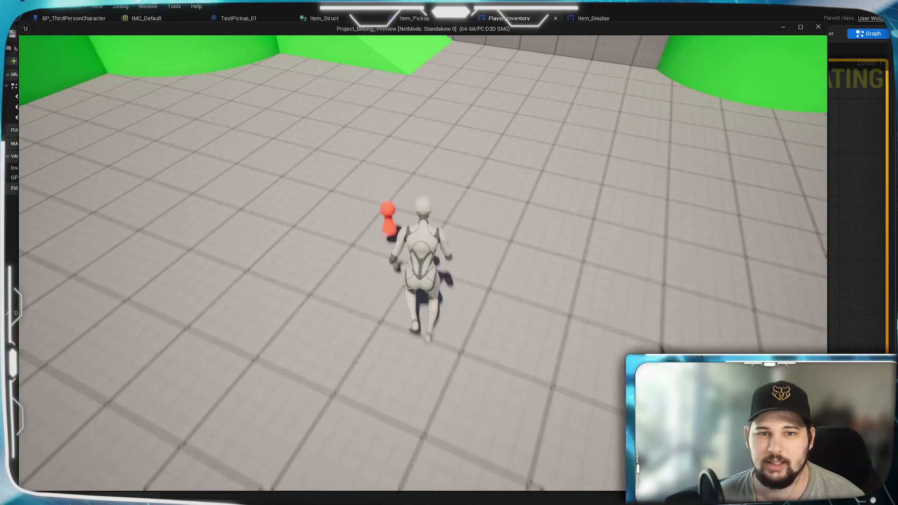
key(i)
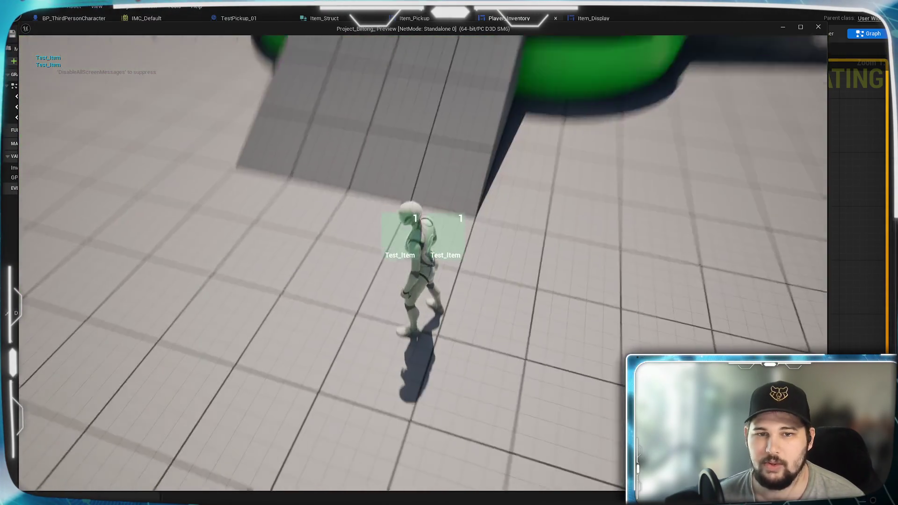
key(i)
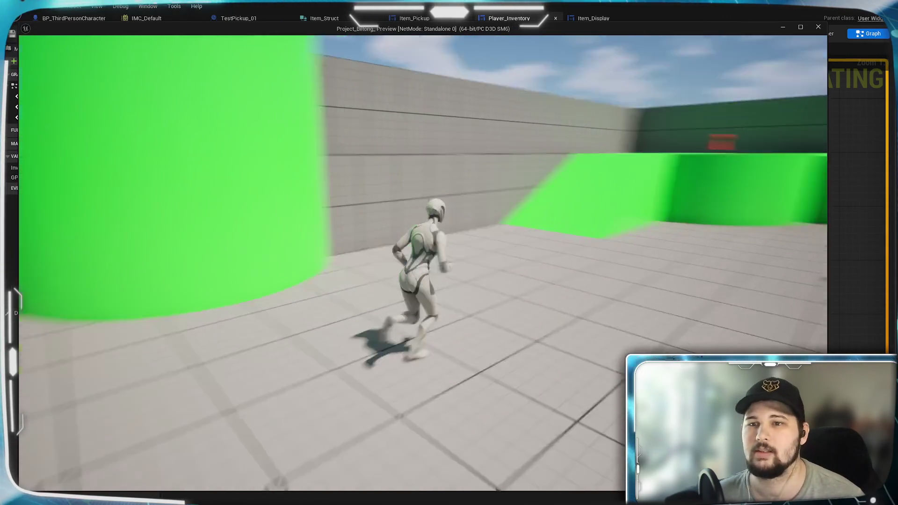
key(space)
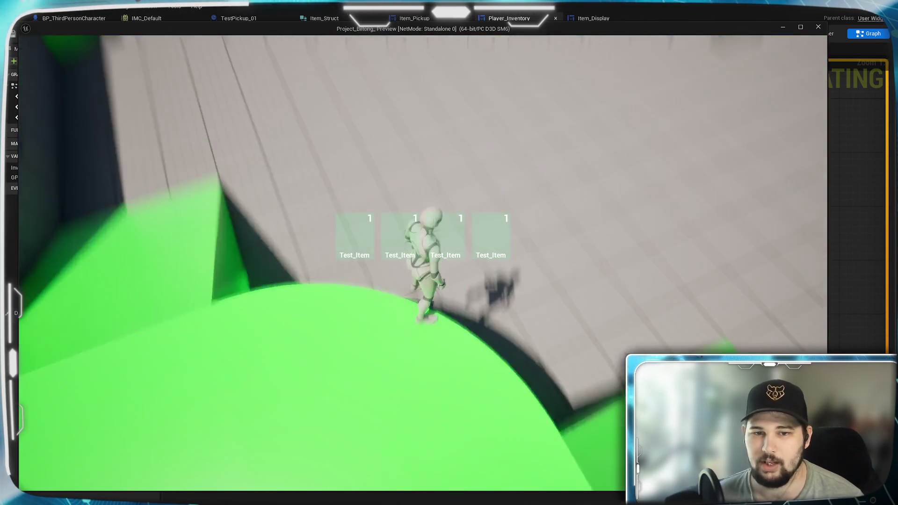
key(w)
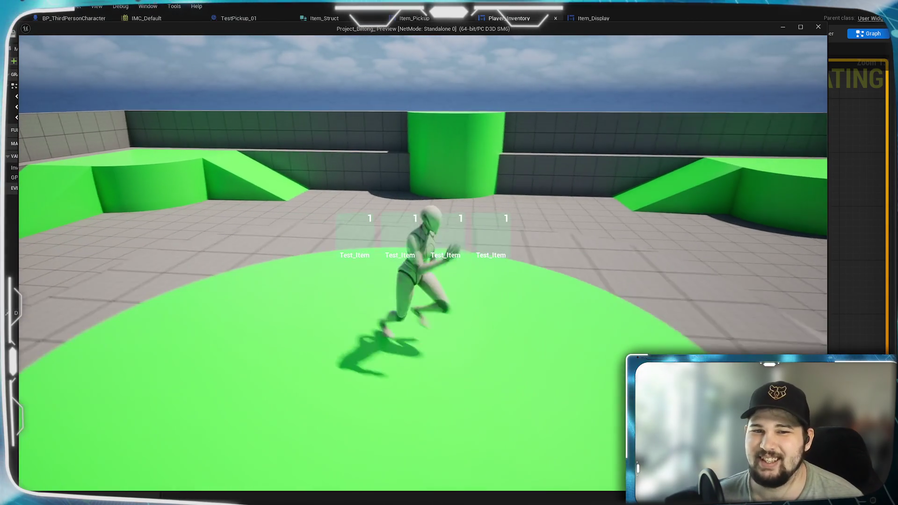
key(Escape)
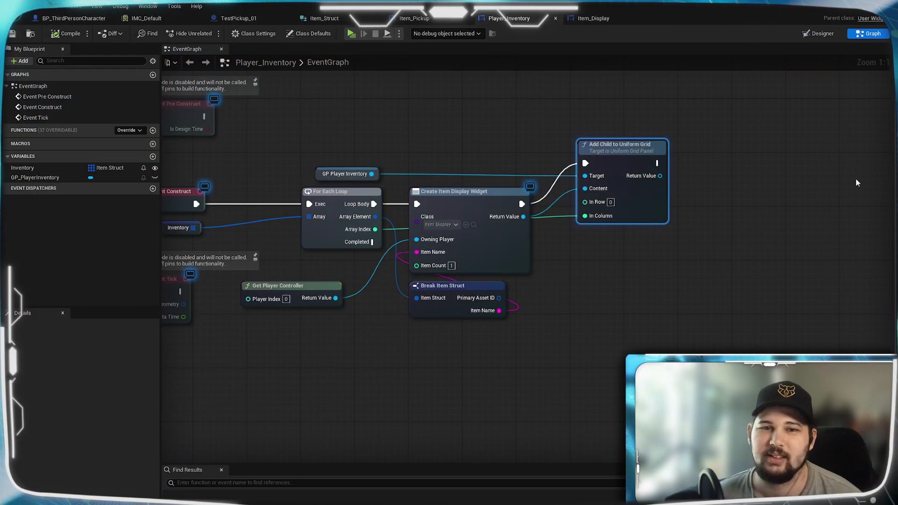
Bring BP_ThirdPersonCharacter's inventory widget-creation nodes into view
mouse_move(389, 369)
mouse_down()
mouse_move(604, 341)
mouse_move(337, 360)
mouse_move(332, 353)
mouse_up()
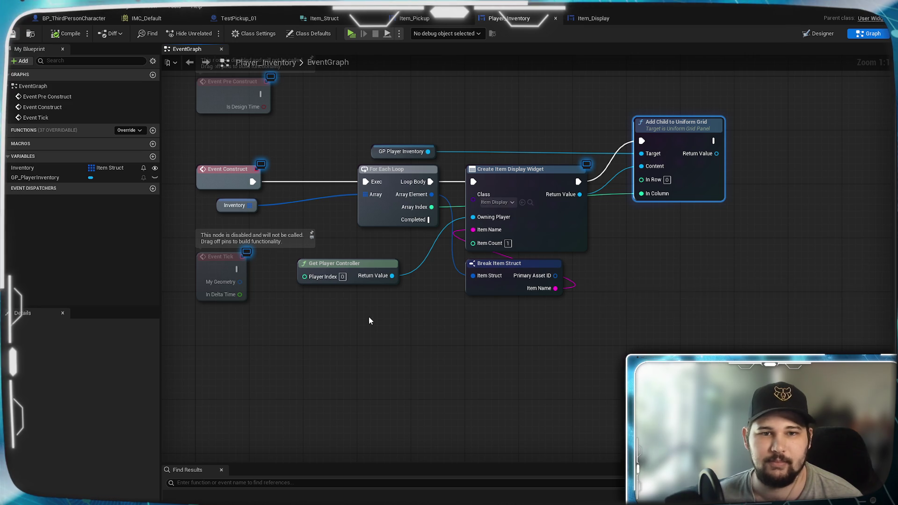
drag(370, 320, 517, 331)
drag(523, 150, 361, 317)
scroll(443, 150, down, 3)
drag(493, 196, 517, 173)
scroll(512, 174, up, 2)
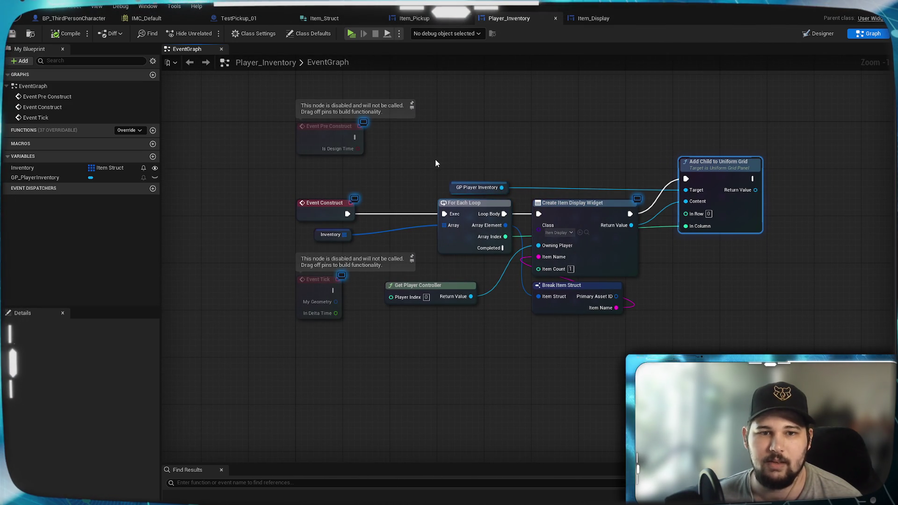
click(84, 18)
scroll(419, 295, up, 3)
mouse_move(419, 295)
mouse_down()
mouse_move(473, 290)
mouse_move(343, 291)
mouse_move(310, 350)
mouse_move(253, 191)
mouse_move(411, 226)
mouse_up()
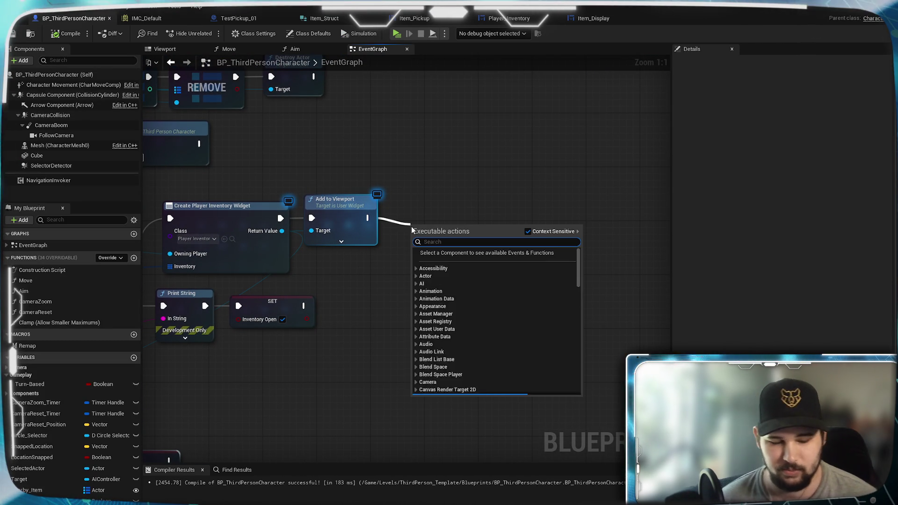
Add Set Input Mode UI Only after Add to Viewport, focusing the inventory widget
text(set input)
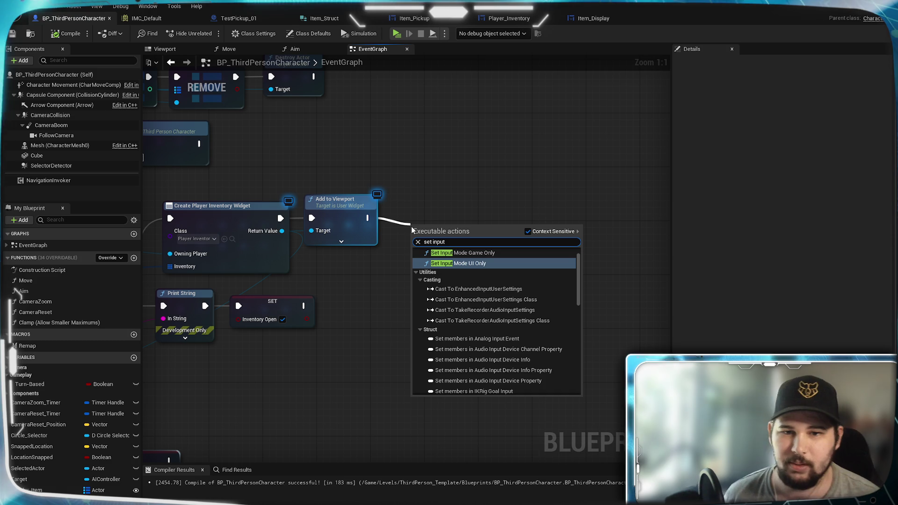
click(483, 263)
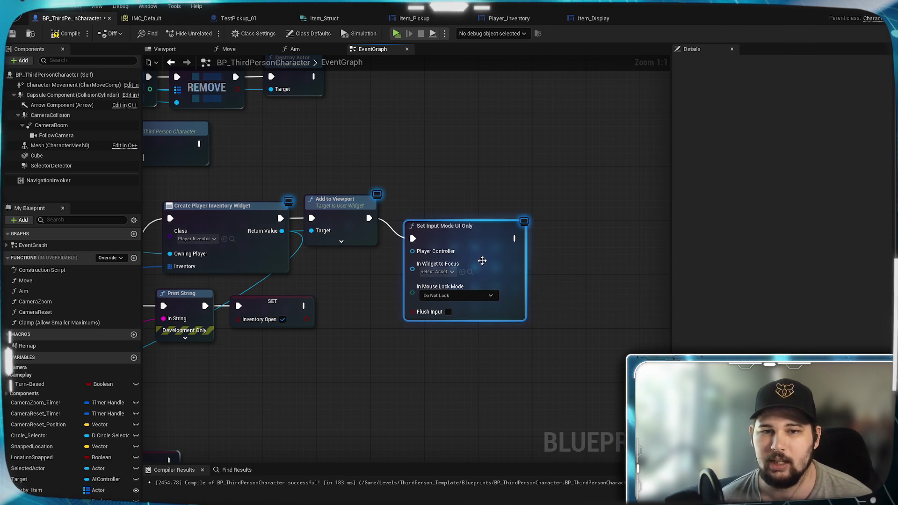
mouse_move(467, 238)
mouse_down()
mouse_move(468, 218)
mouse_move(512, 223)
mouse_up()
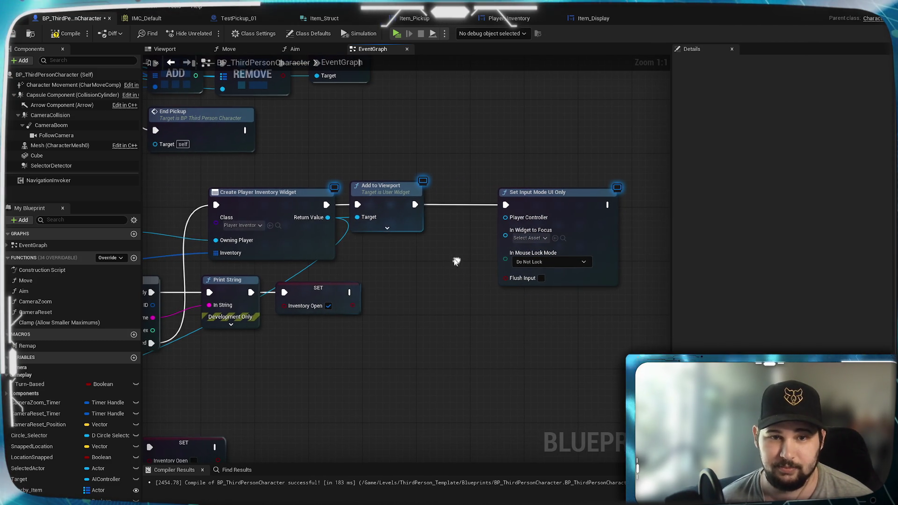
drag(507, 239, 452, 257)
click(344, 376)
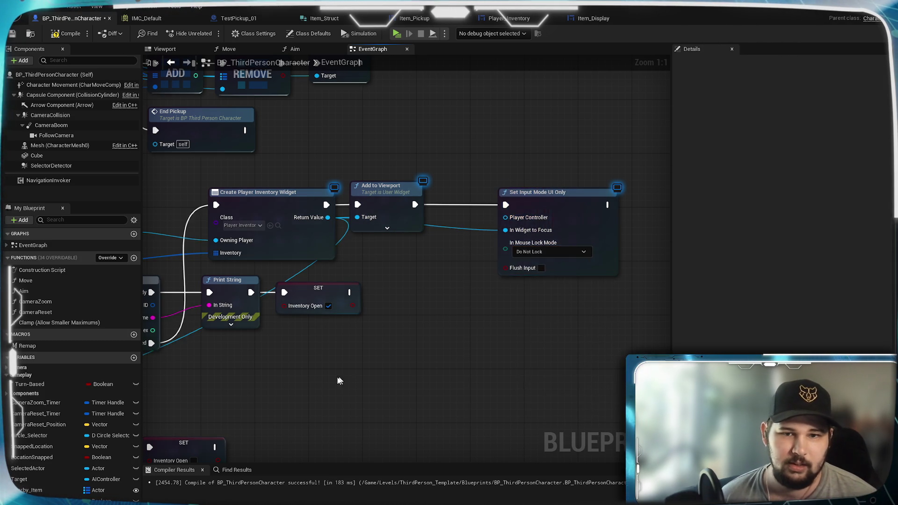
Add Set Input Mode Game Only after the closing SET, fed by Get Player Controller, and save
drag(344, 376, 467, 370)
mouse_move(275, 238)
mouse_down()
mouse_move(243, 252)
mouse_move(602, 223)
mouse_up()
mouse_move(338, 435)
mouse_down()
mouse_move(408, 338)
mouse_move(412, 355)
mouse_move(435, 346)
mouse_up()
text(set)
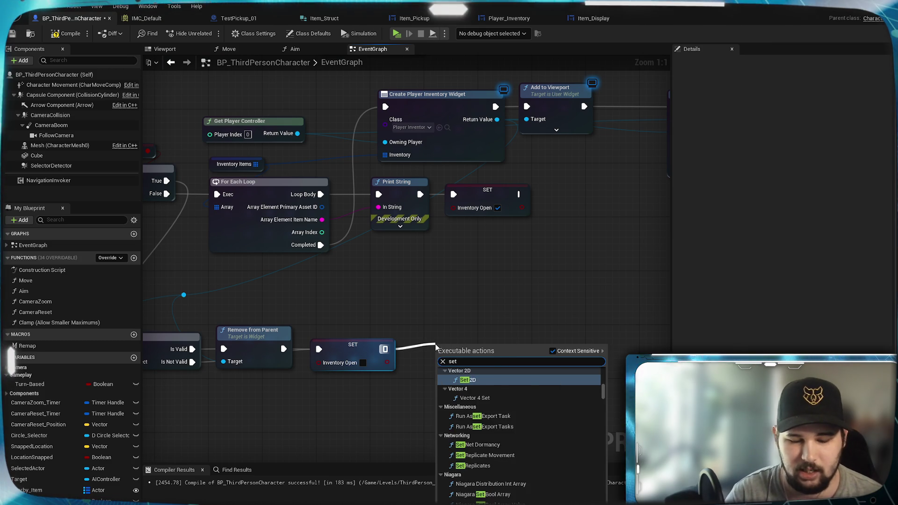
text( inpu)
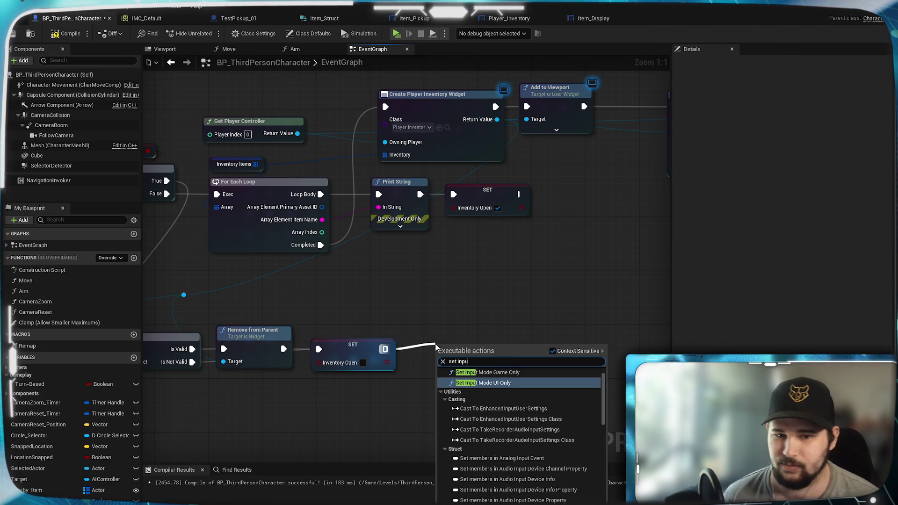
click(487, 373)
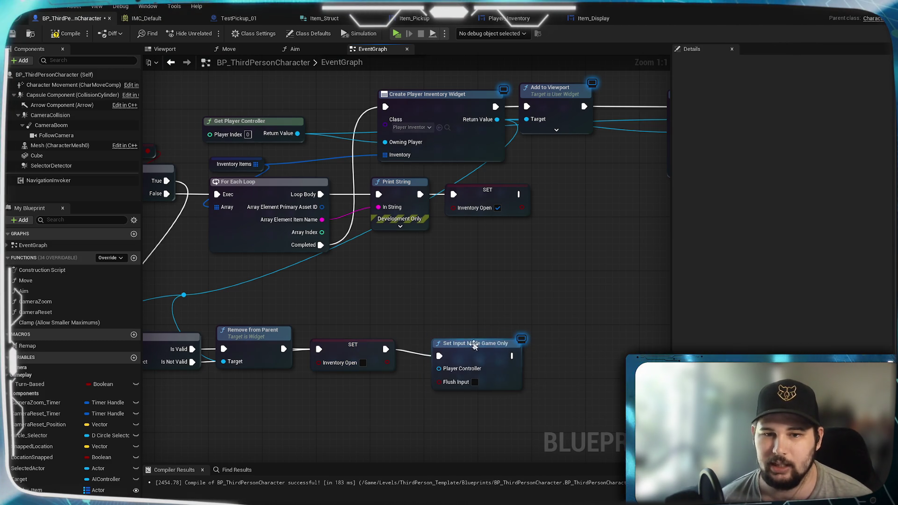
mouse_move(297, 134)
mouse_down()
mouse_move(377, 328)
mouse_move(440, 356)
mouse_move(468, 349)
mouse_up()
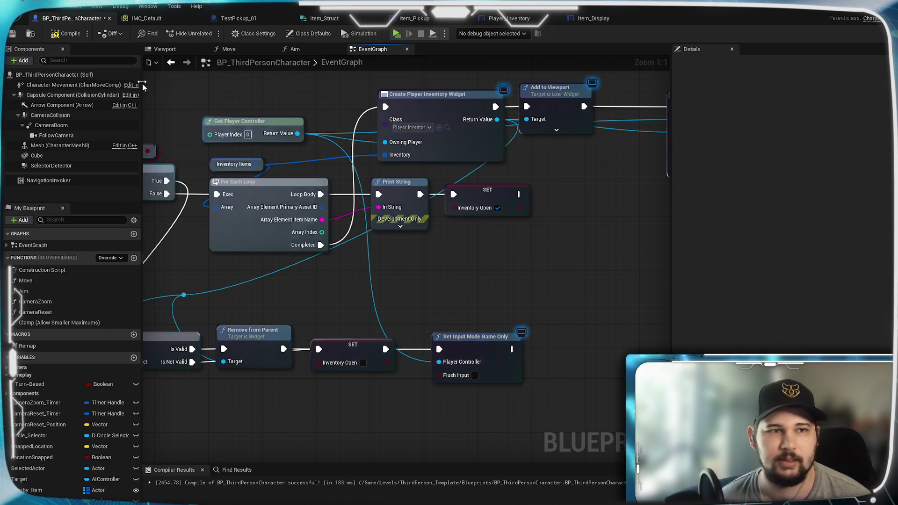
key(ctrl+s)
Select Image_25 in Item_Display's Designer view and compile the widget
click(606, 20)
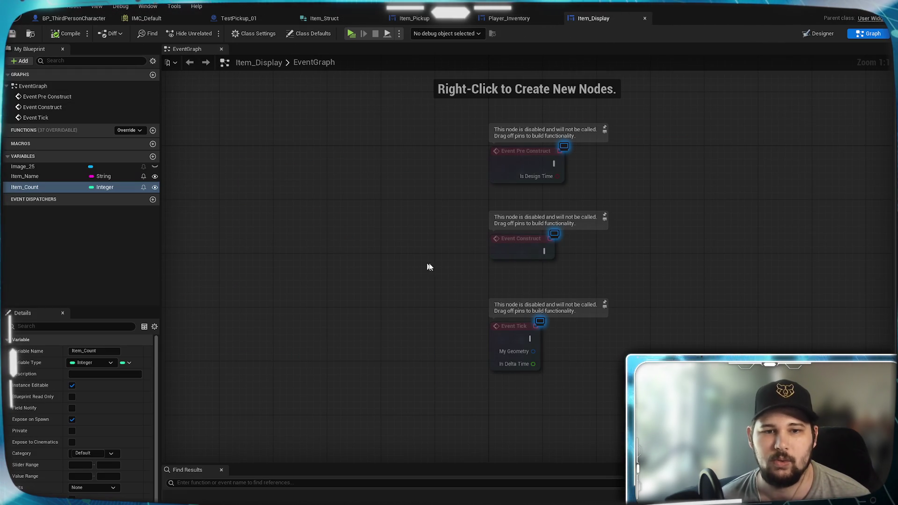
click(818, 34)
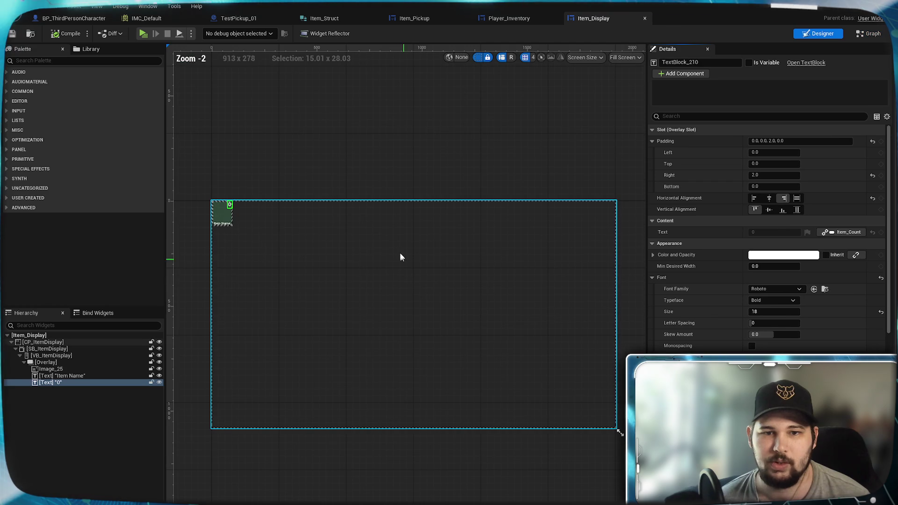
click(227, 216)
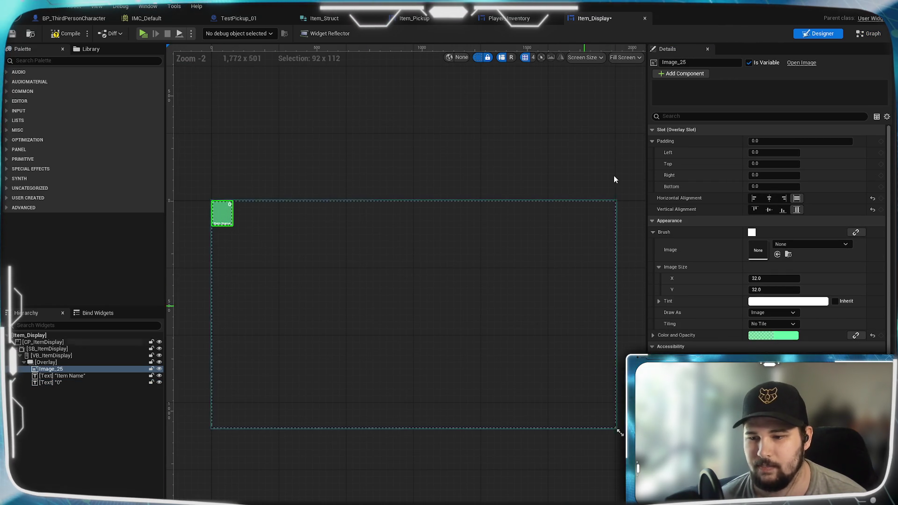
key(F7)
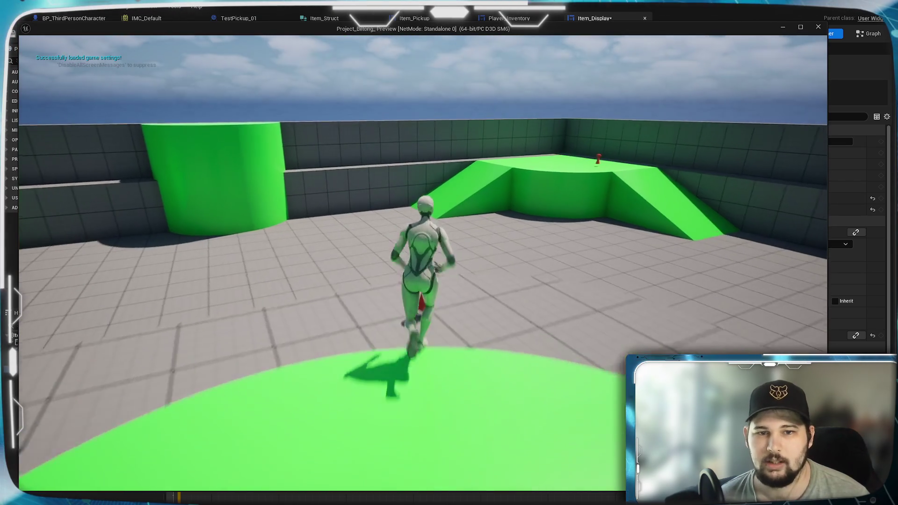
Pick up the Test_Item, open the inventory to check its slot, then exit the preview
key(e)
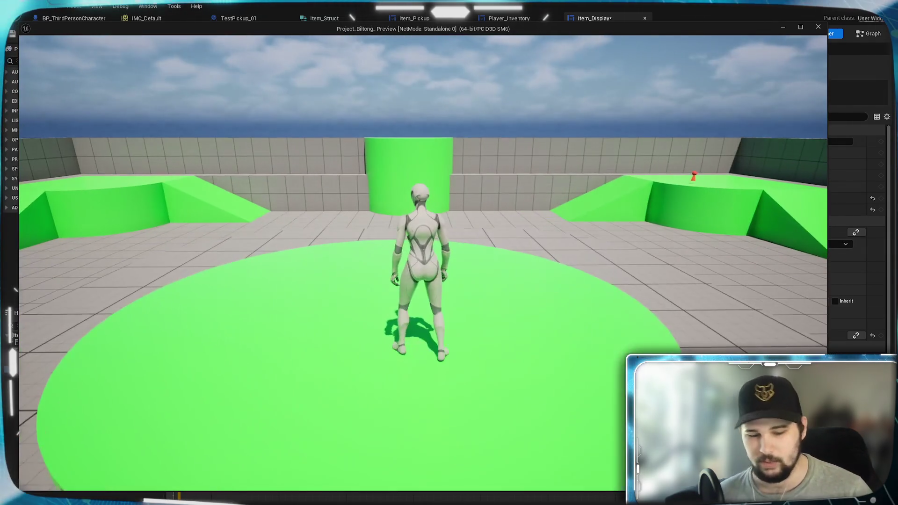
key(i)
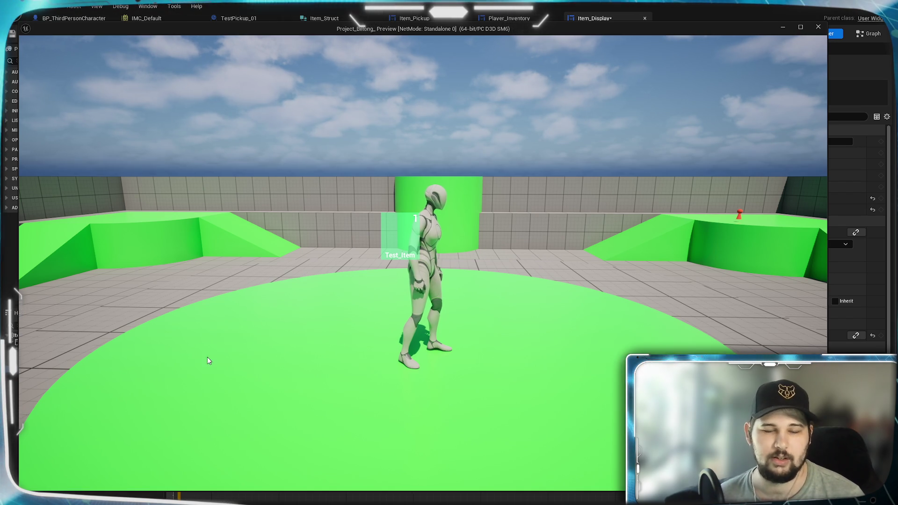
key(Escape)
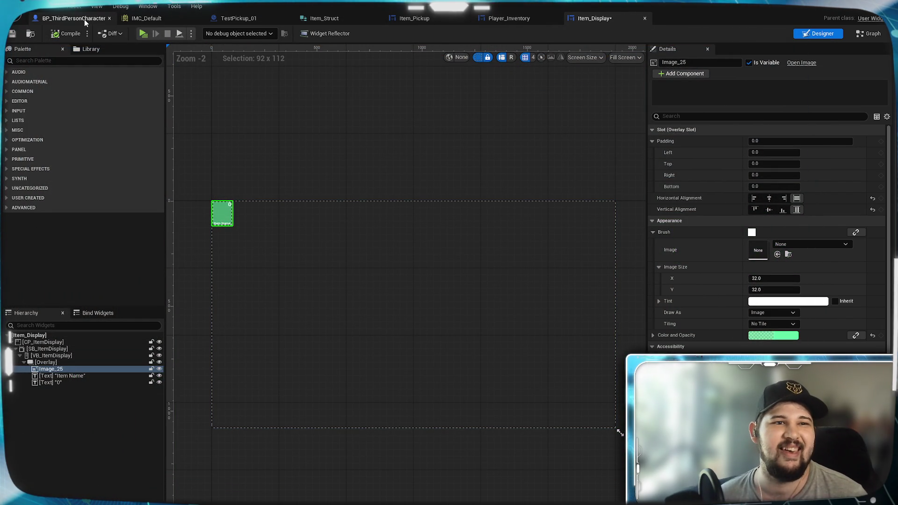
click(84, 19)
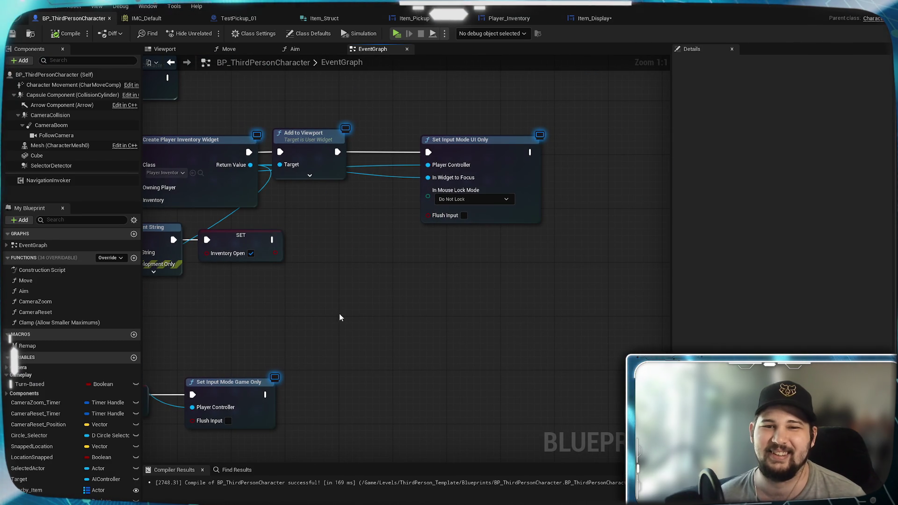
Add Set Input Mode Game And UI after Add to Viewport, wired to the player controller and inventory widget
drag(419, 292, 370, 344)
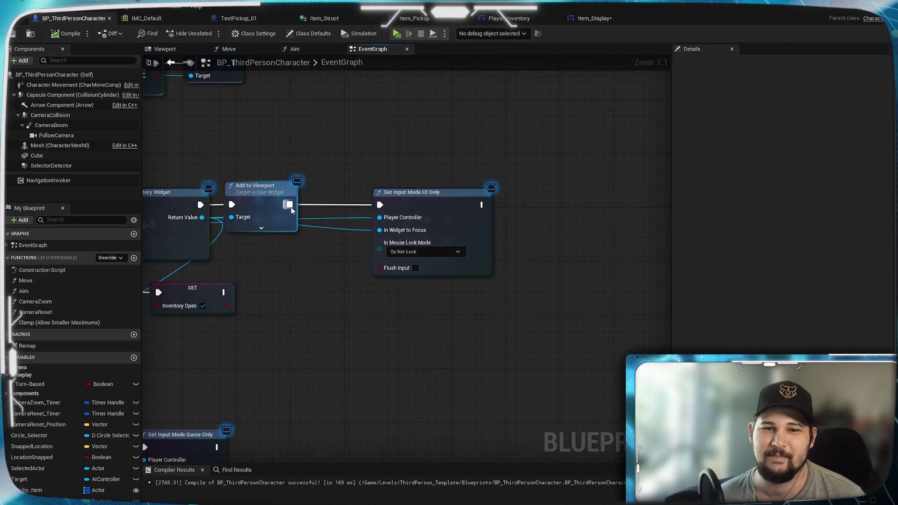
drag(289, 205, 415, 322)
text(set inpu)
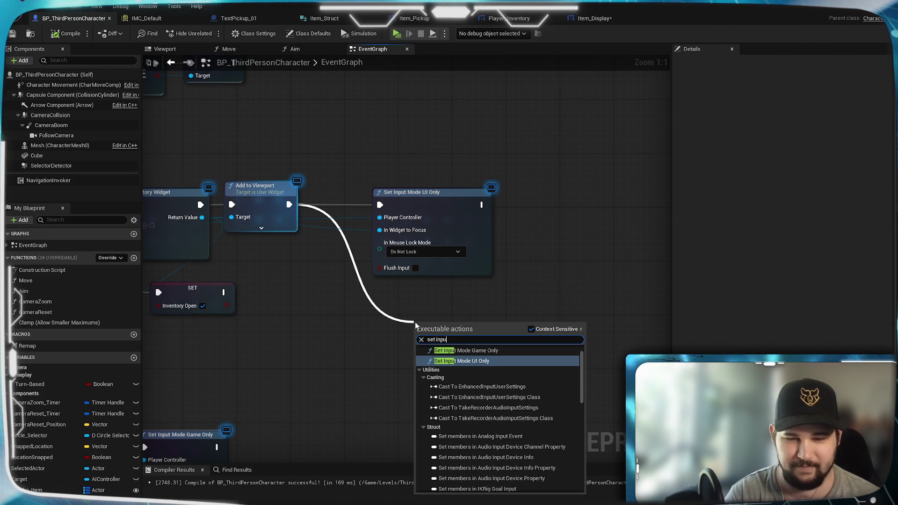
text(t)
click(471, 358)
drag(471, 358, 428, 318)
drag(289, 301, 504, 264)
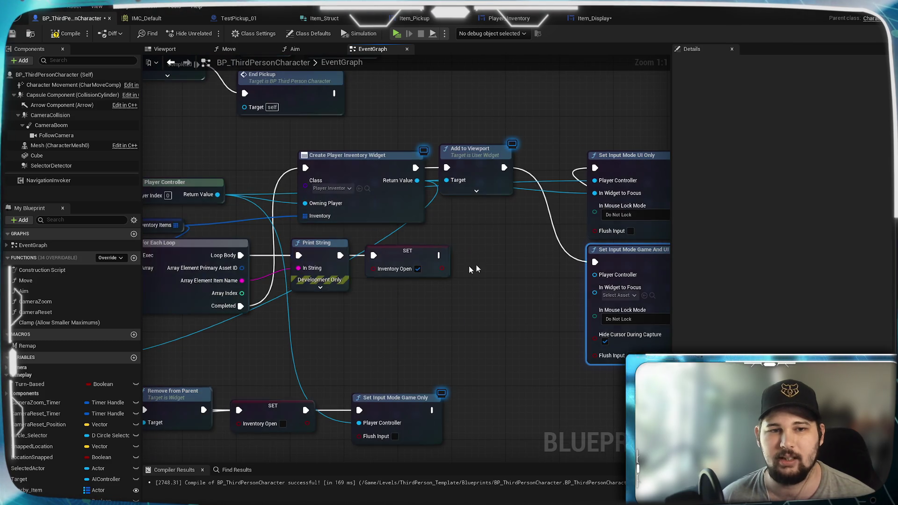
mouse_move(218, 194)
mouse_down()
mouse_move(596, 276)
mouse_move(474, 273)
mouse_up()
mouse_move(298, 178)
mouse_down()
mouse_move(427, 374)
mouse_move(472, 286)
mouse_up()
Uncheck Hide Cursor, delete the old UI Only node, and align the Game And UI node
drag(401, 325, 352, 321)
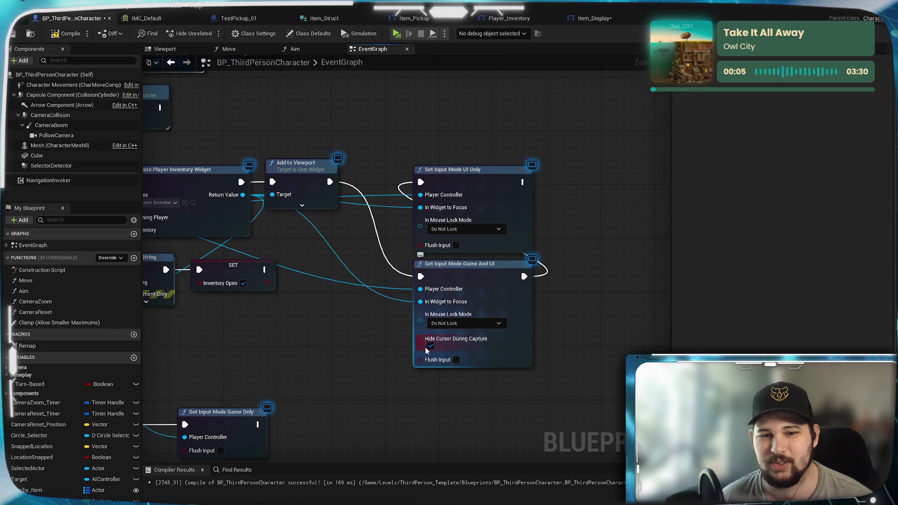
click(426, 347)
drag(408, 308, 371, 323)
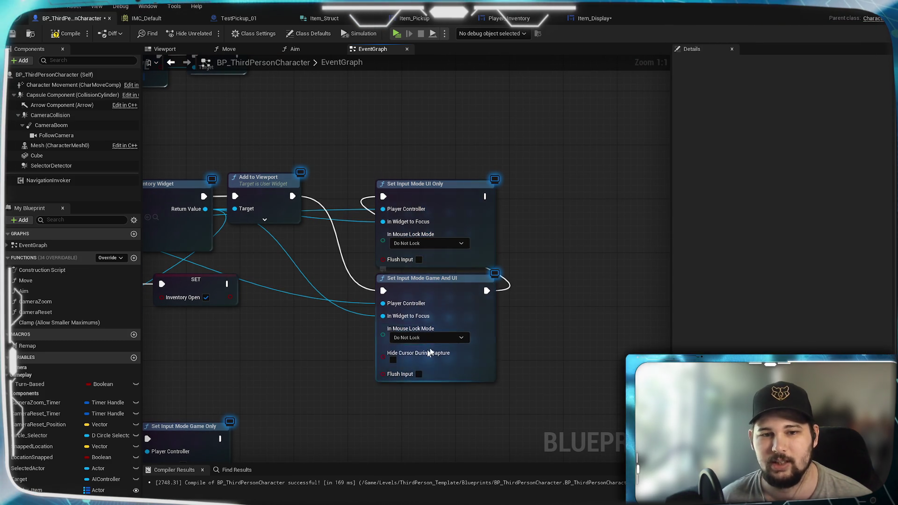
click(445, 185)
key(Delete)
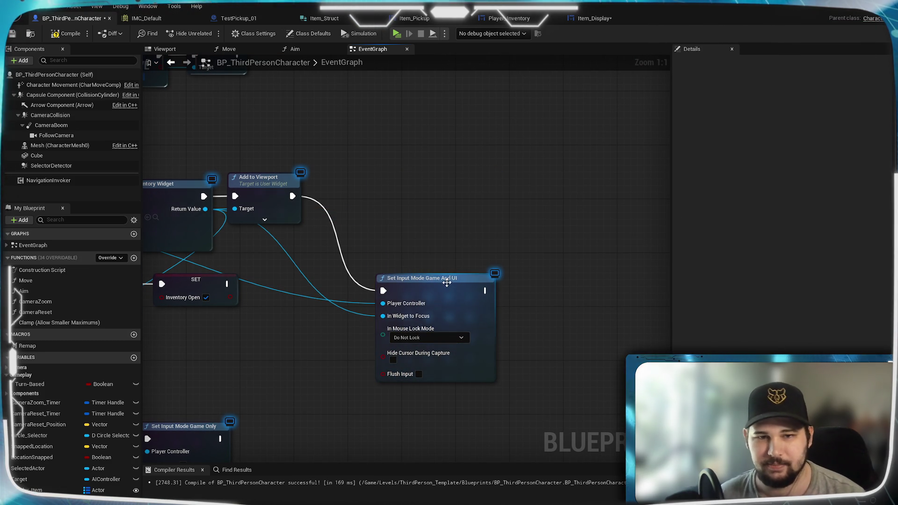
drag(447, 281, 448, 193)
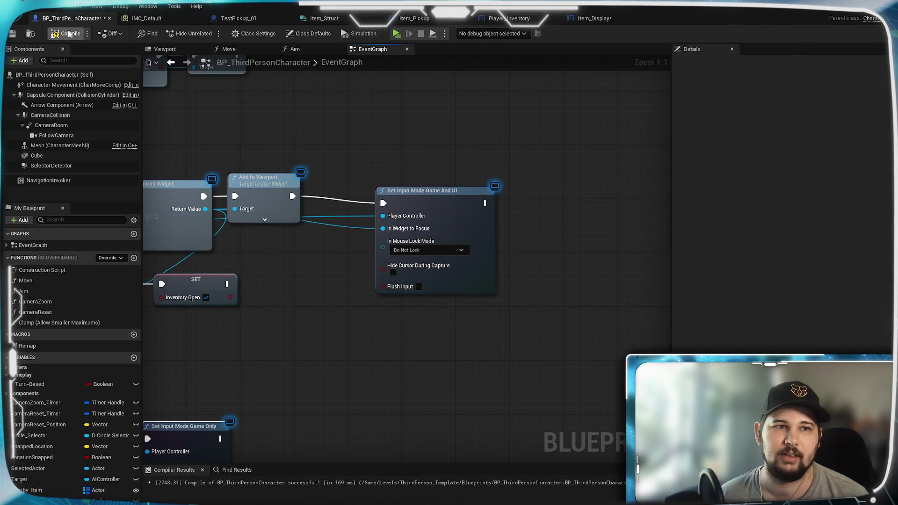
drag(244, 306, 501, 326)
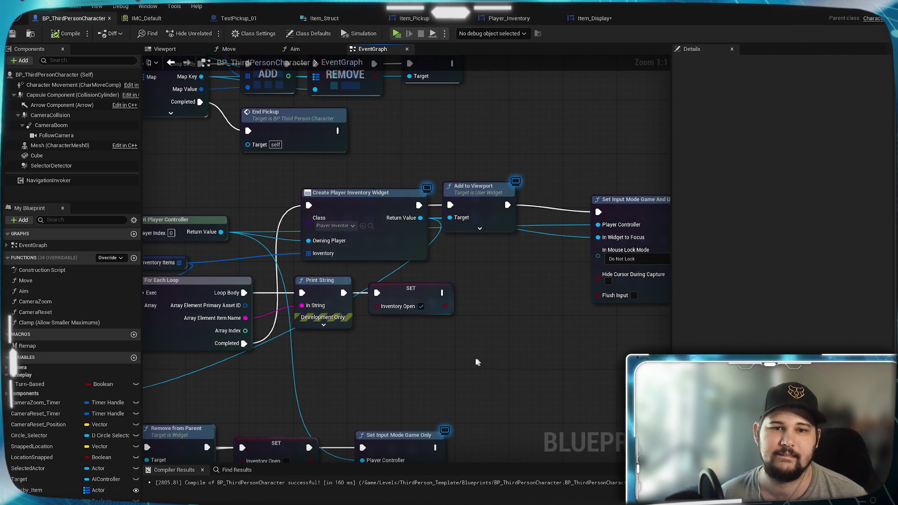
drag(529, 332, 421, 350)
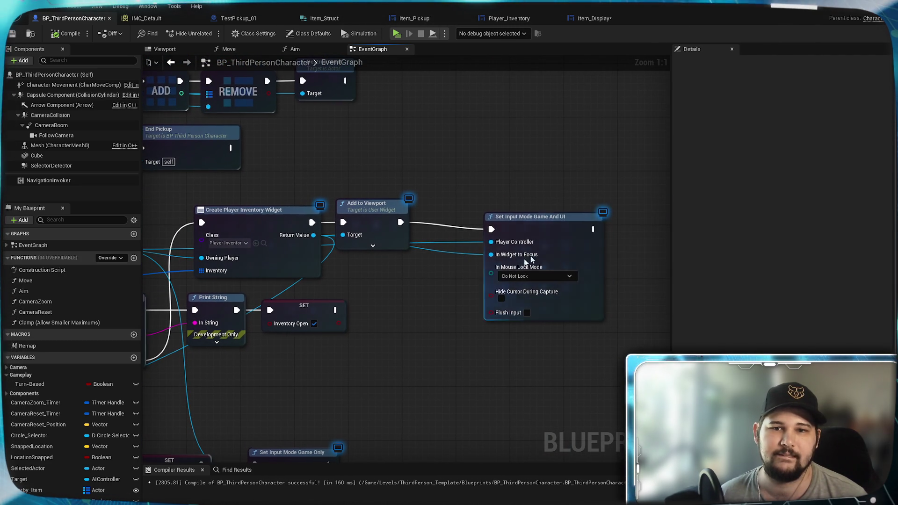
drag(568, 241, 540, 235)
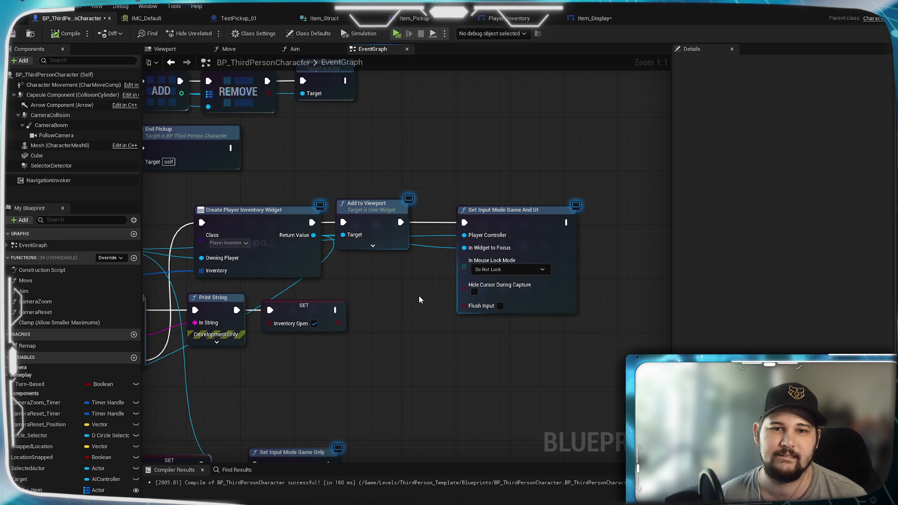
drag(396, 290, 448, 296)
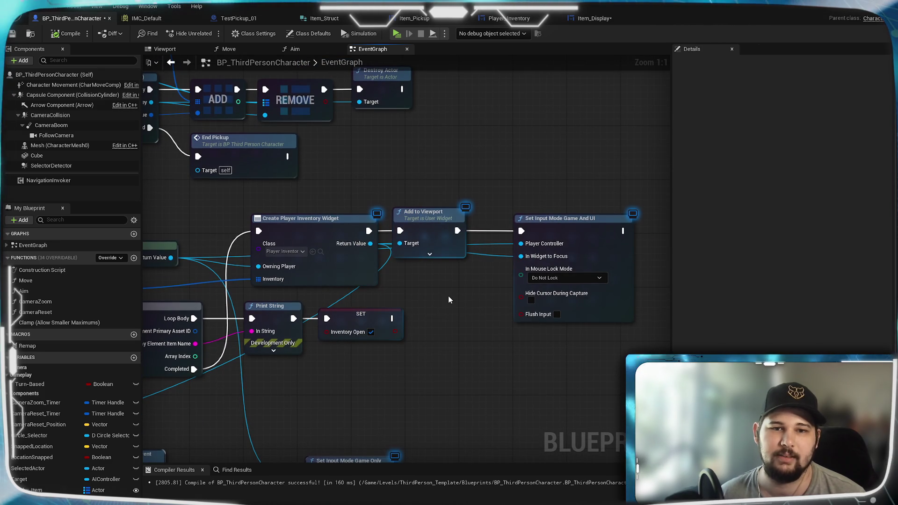
mouse_move(307, 386)
mouse_down()
mouse_move(545, 233)
mouse_move(722, 215)
mouse_move(340, 311)
mouse_move(664, 248)
mouse_move(435, 315)
mouse_up()
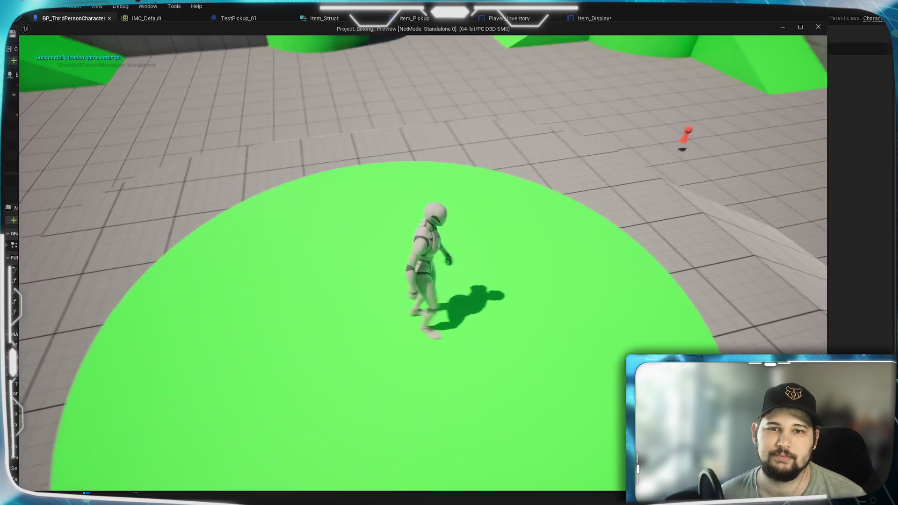
key(w)
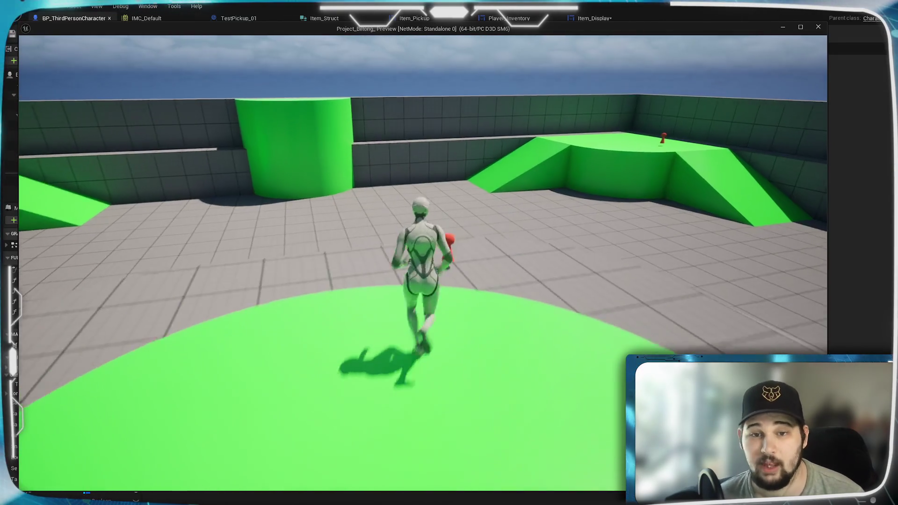
key(e)
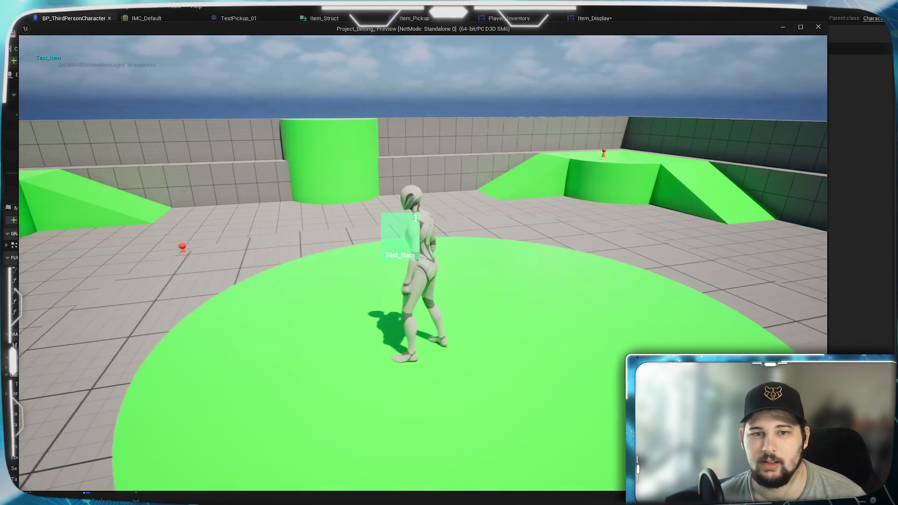
key(Escape)
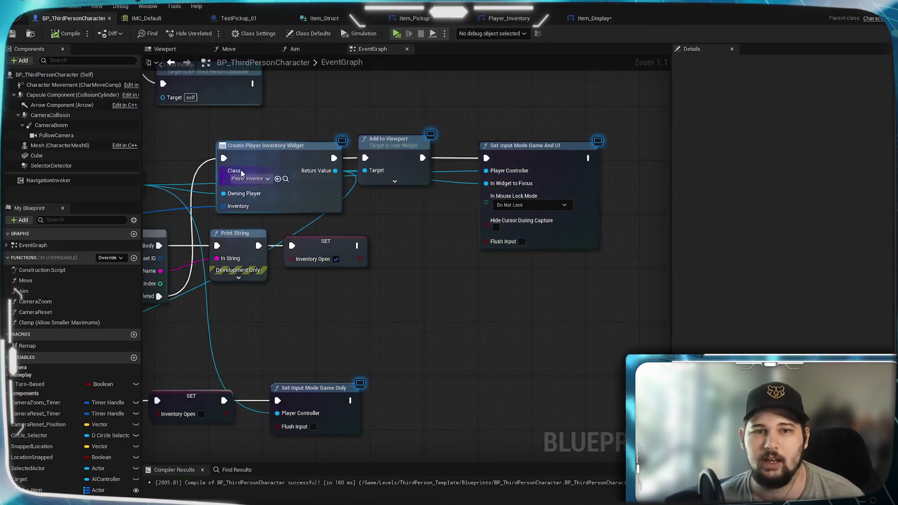
Reconnect Add to Viewport to Set Input Mode UI Only, moving Game And UI out of the chain
mouse_move(384, 304)
mouse_down()
mouse_move(528, 252)
mouse_move(470, 288)
mouse_move(459, 309)
mouse_up()
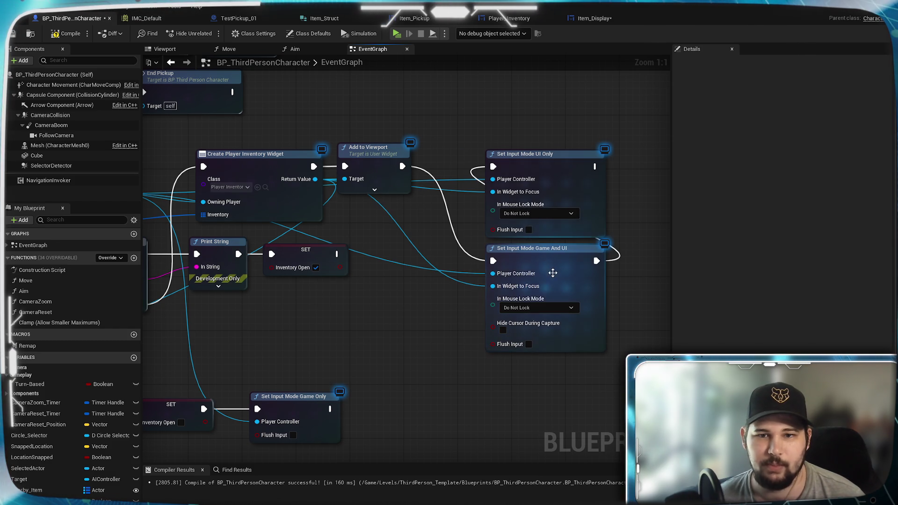
drag(401, 168, 492, 166)
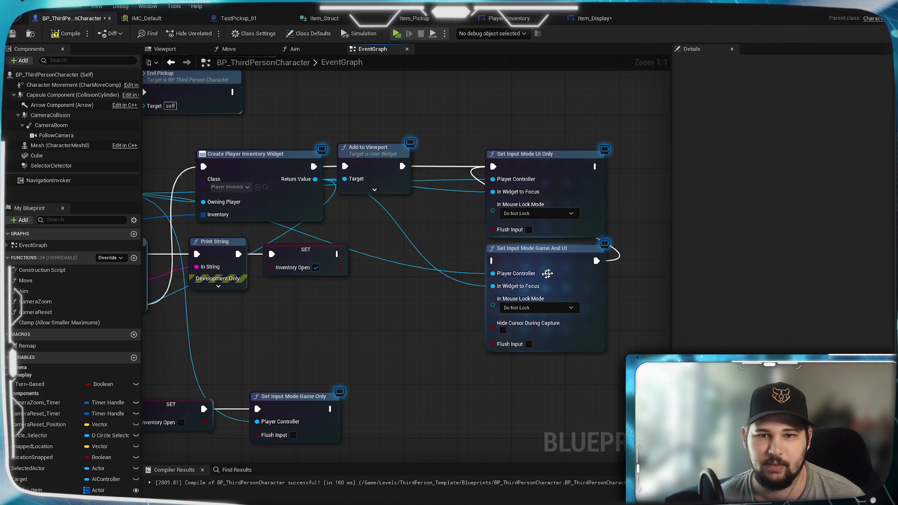
drag(528, 248, 508, 268)
mouse_move(446, 219)
mouse_down()
mouse_move(518, 226)
mouse_move(575, 203)
mouse_move(535, 212)
mouse_move(608, 235)
mouse_up()
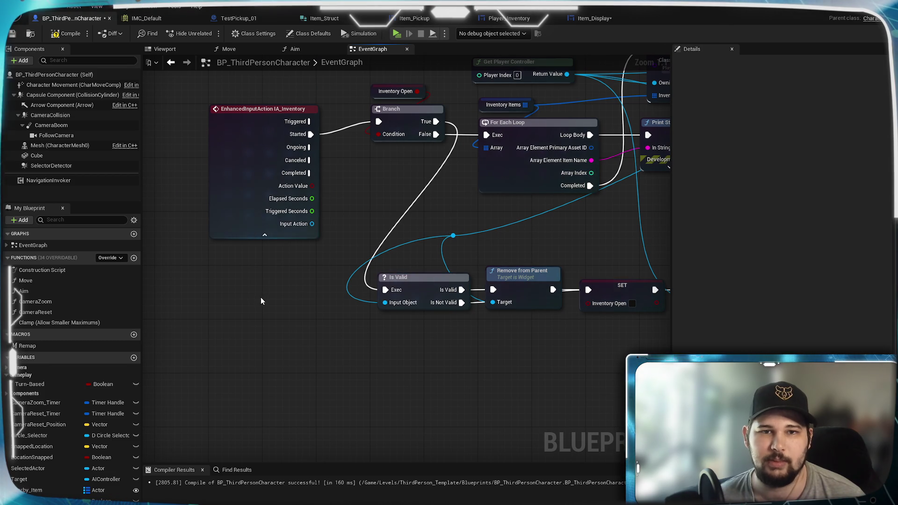
mouse_move(318, 282)
mouse_down()
mouse_move(255, 316)
mouse_move(266, 325)
mouse_move(287, 293)
mouse_up()
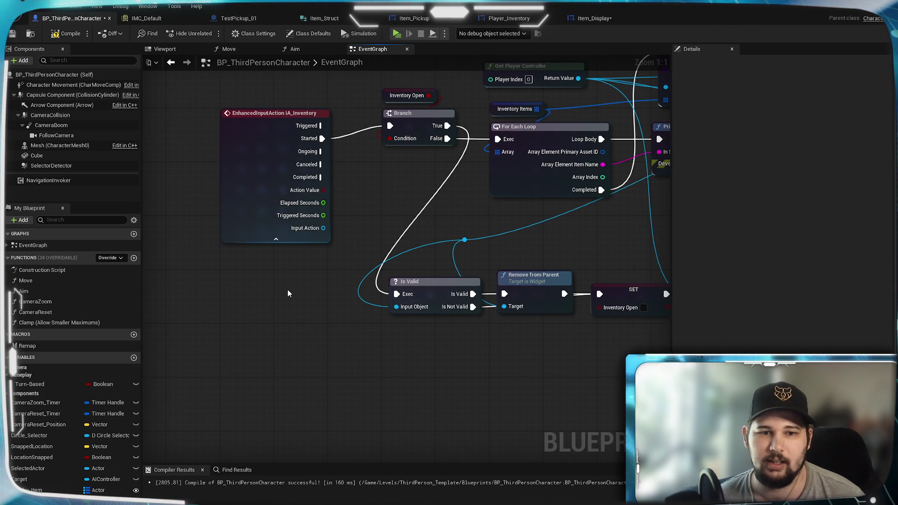
Add a CloseInventory custom event wired into the Is Valid check
right_click(287, 293)
text(cust)
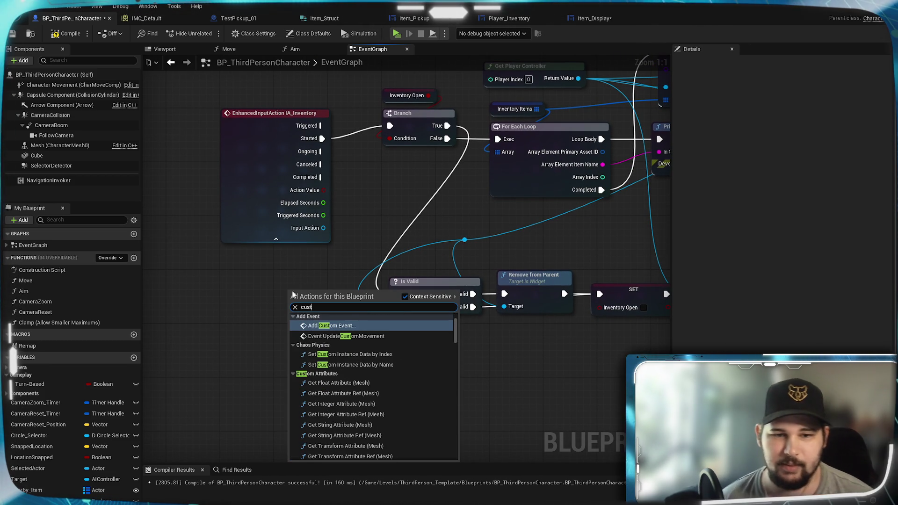
key(Escape)
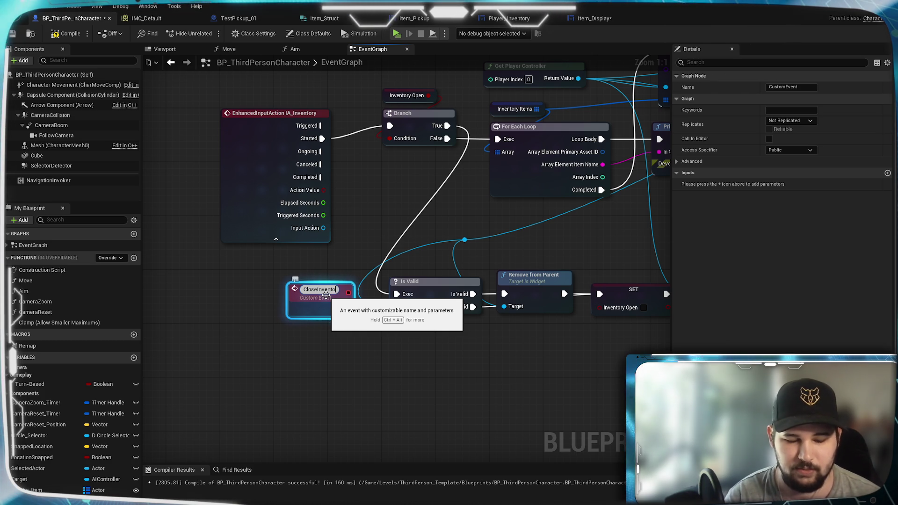
text(ry)
key(Return)
drag(341, 307, 396, 294)
drag(309, 311, 275, 298)
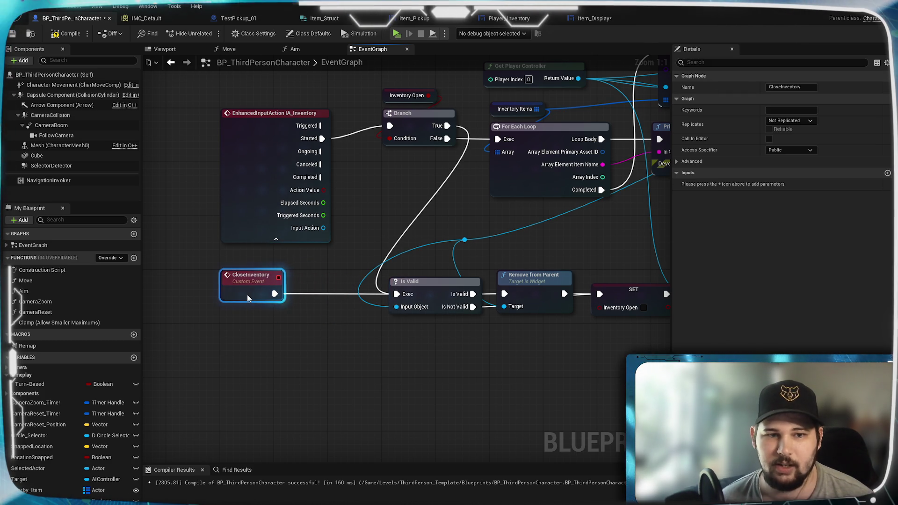
click(372, 366)
drag(371, 366, 258, 372)
Compile and save the character blueprint, then switch to Item_Display
click(66, 33)
key(ctrl+s)
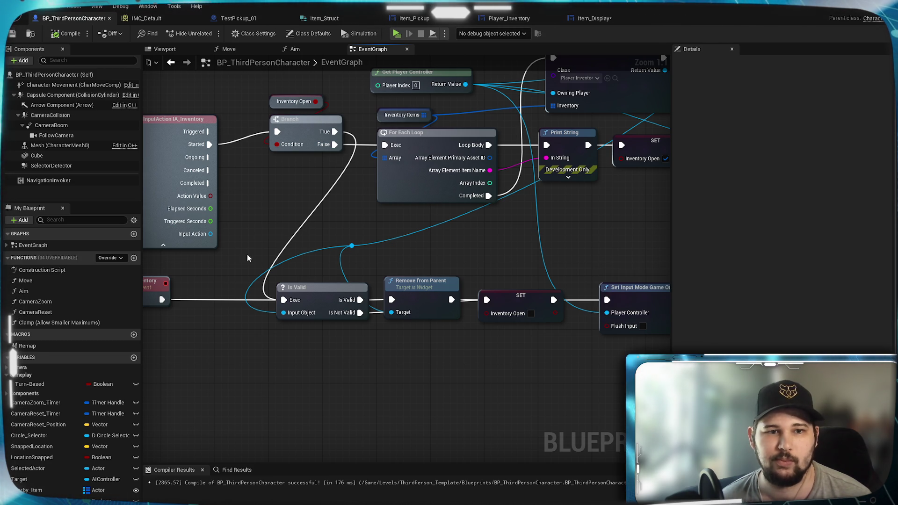
drag(243, 257, 541, 208)
scroll(439, 271, down, 3)
scroll(420, 251, up, 3)
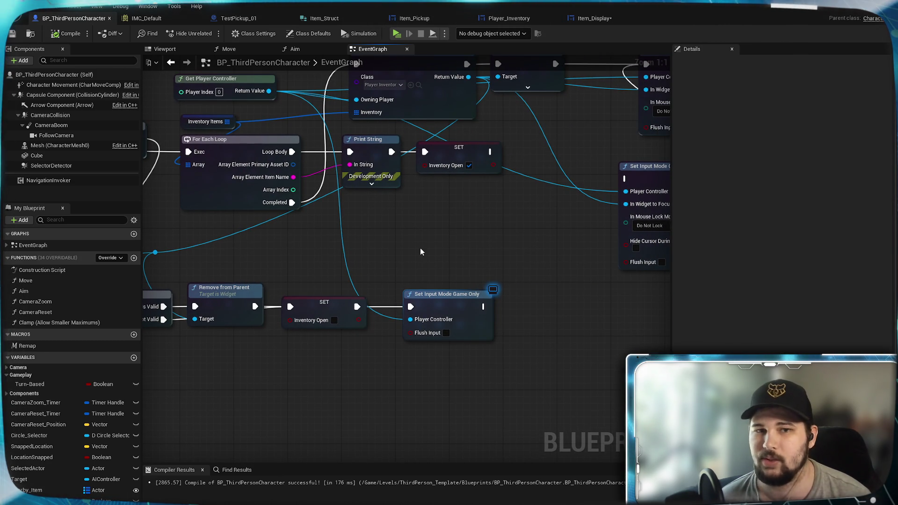
scroll(296, 243, down, 3)
scroll(511, 226, up, 3)
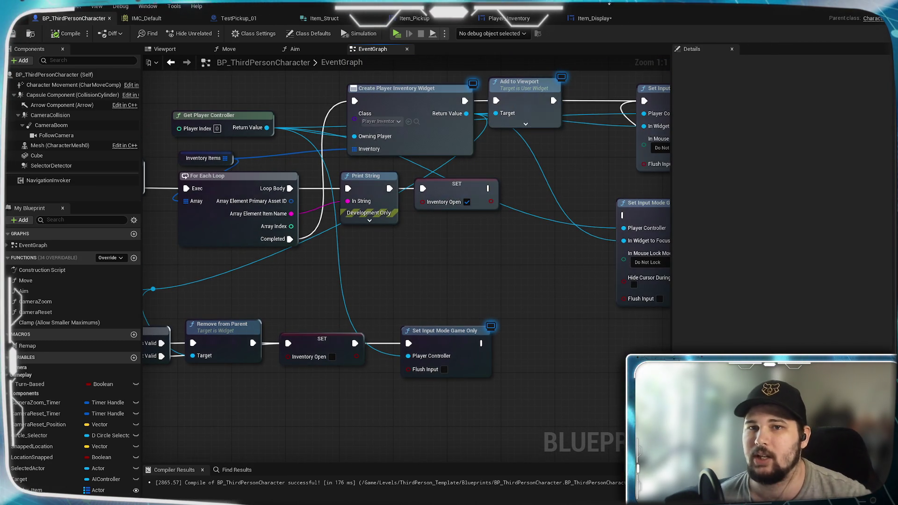
click(595, 17)
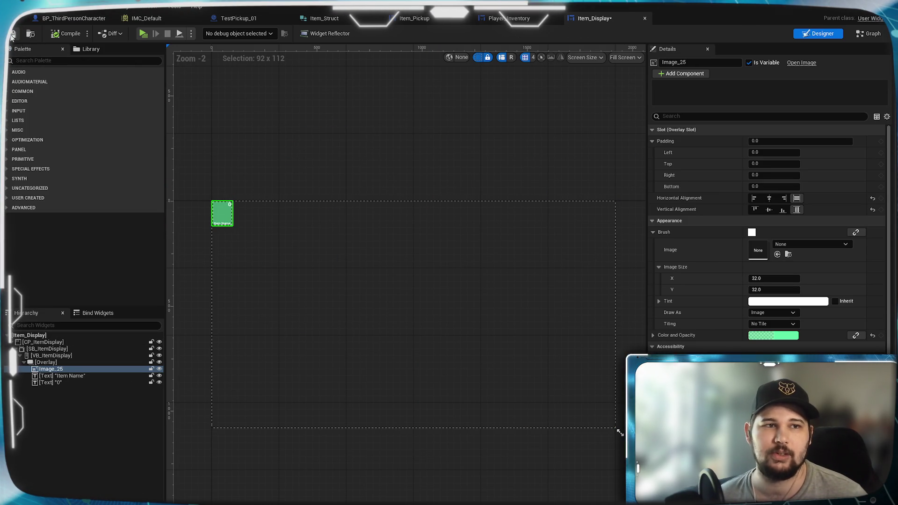
Add an EnhancedInputAction IA_Inventory event to Player_Inventory and expand all its pins
click(506, 19)
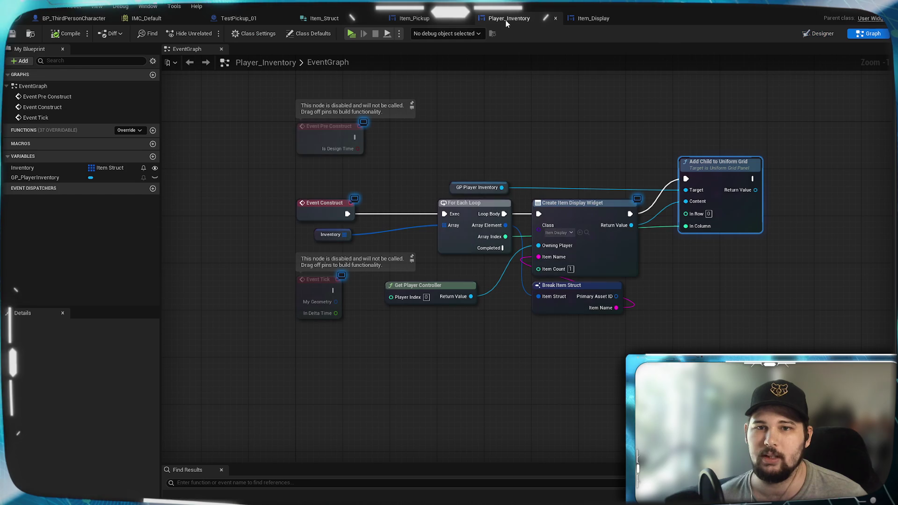
mouse_move(551, 161)
mouse_down()
mouse_move(571, 200)
mouse_move(511, 295)
mouse_up()
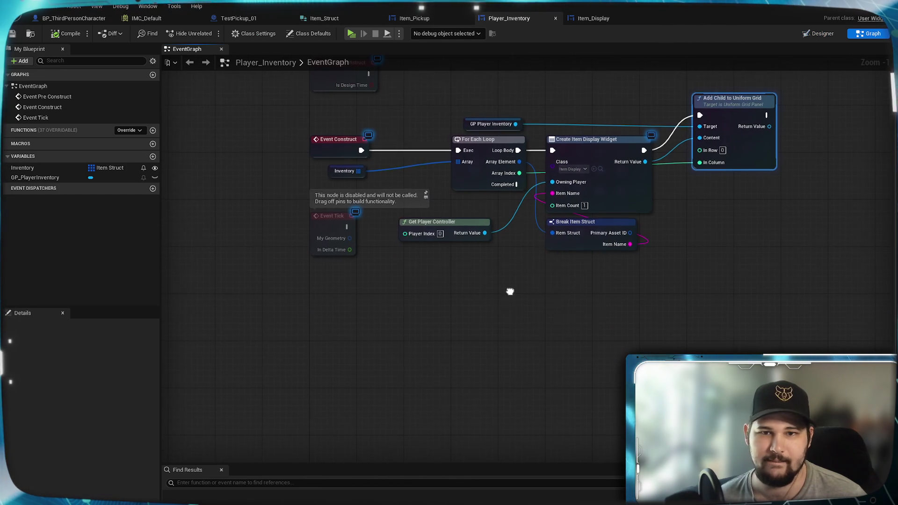
right_click(332, 308)
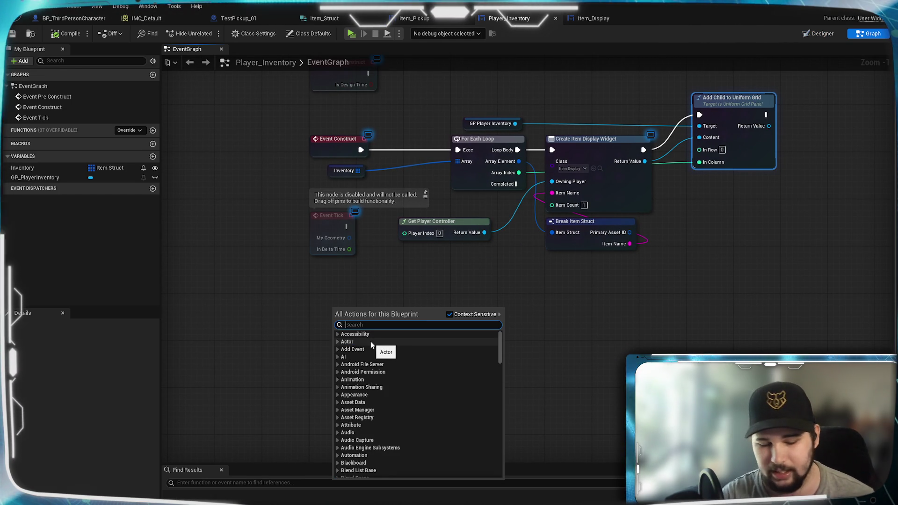
text(IA_)
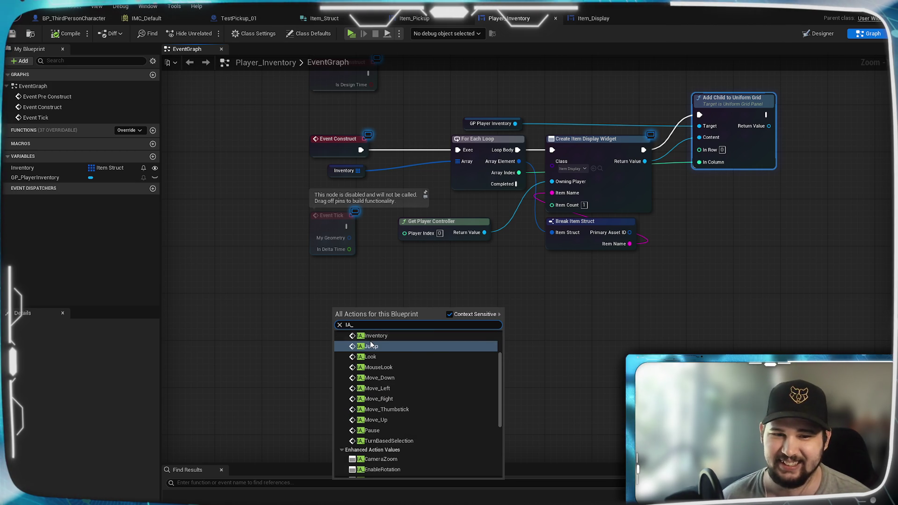
click(372, 335)
drag(363, 324, 346, 312)
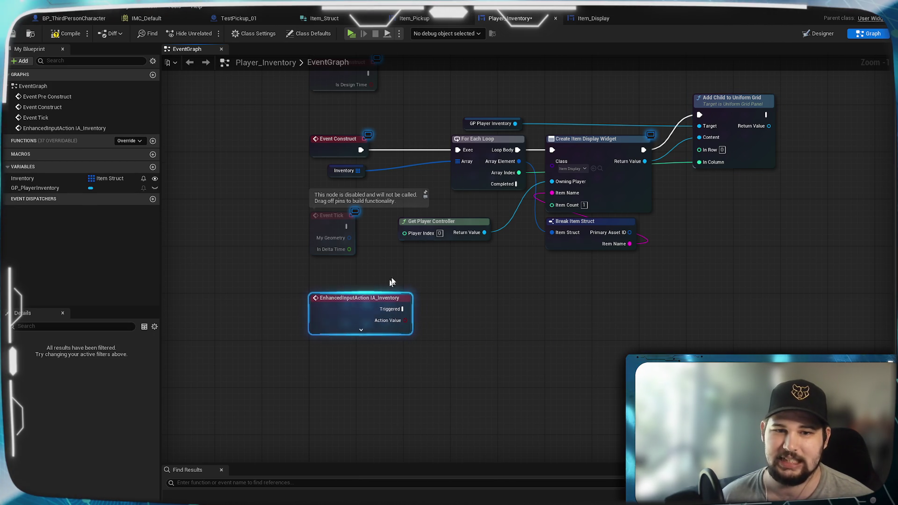
scroll(499, 294, up, 1)
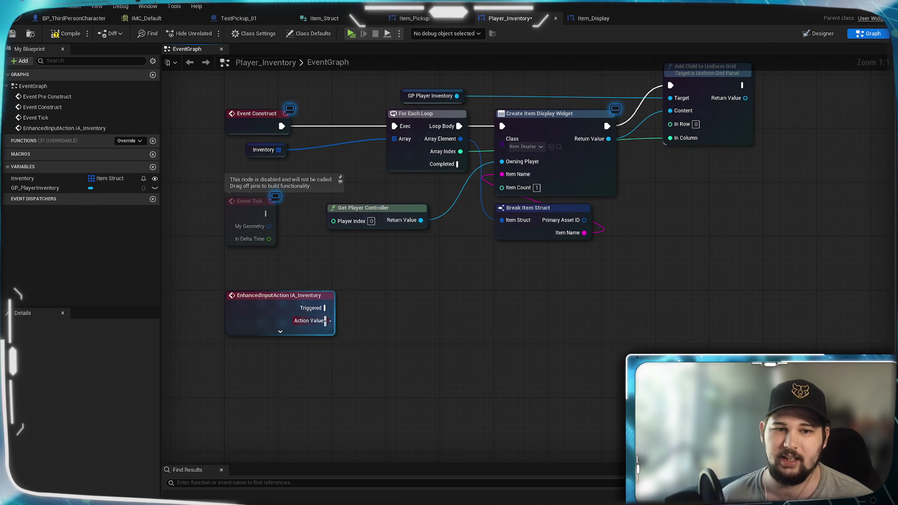
click(280, 331)
scroll(387, 301, up, 1)
scroll(354, 280, down, 1)
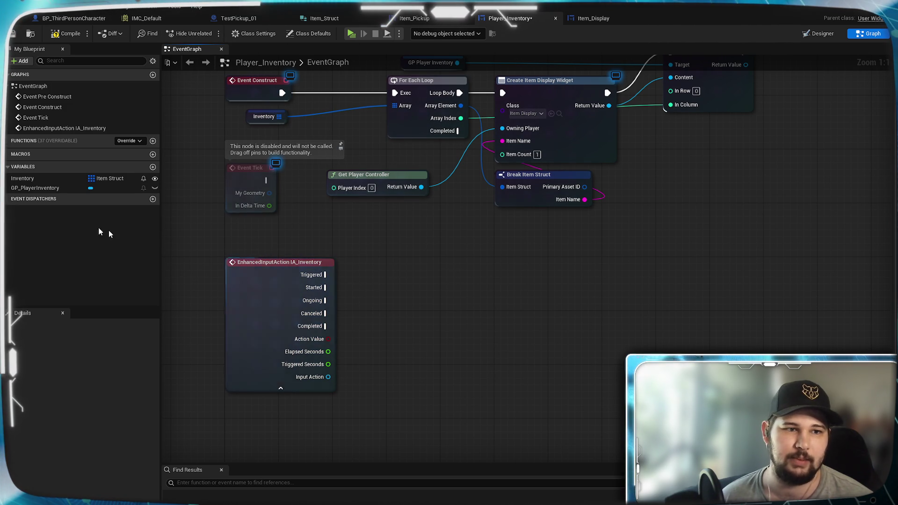
Compile Player_Inventory, glance at the character and Item_Display tabs, and return
click(436, 256)
scroll(436, 254, down, 1)
scroll(435, 254, up, 1)
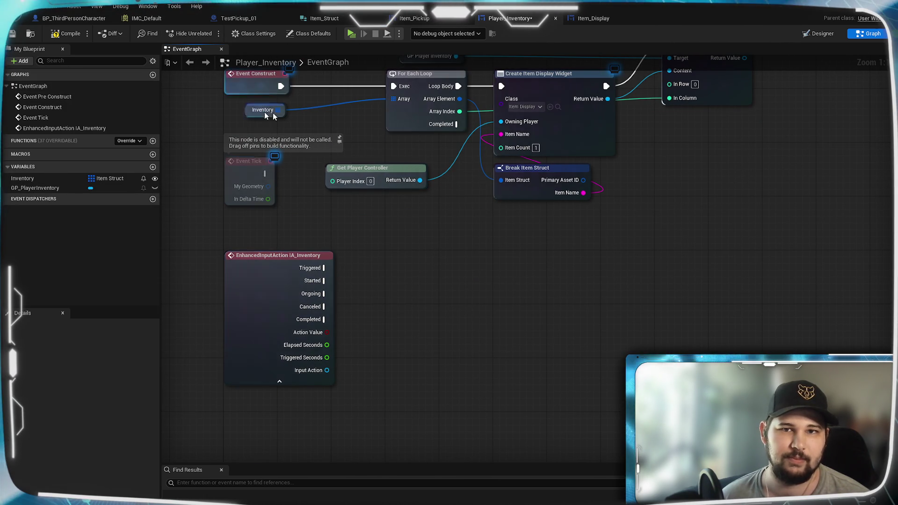
drag(395, 229, 386, 282)
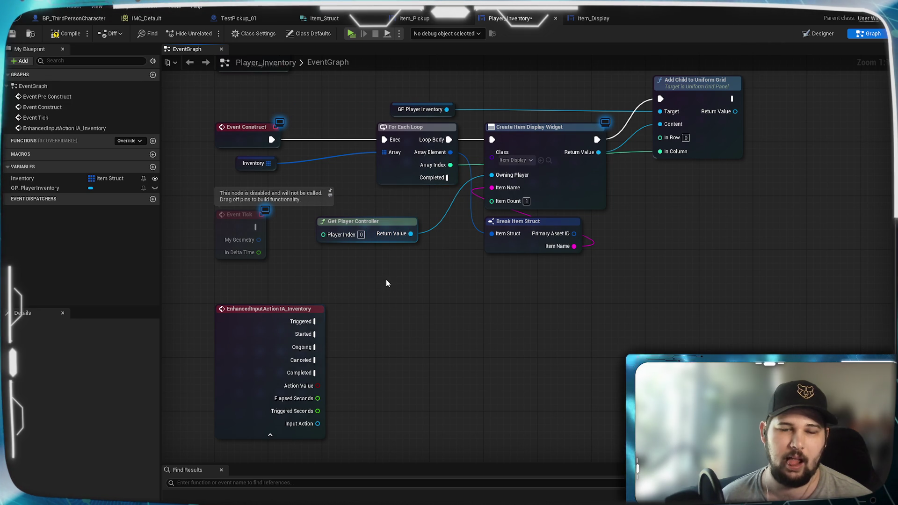
click(59, 35)
click(75, 19)
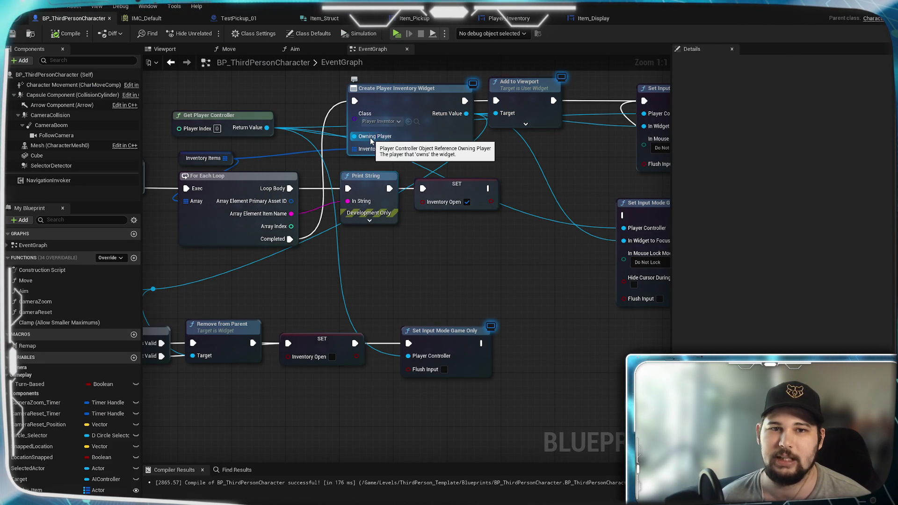
click(593, 19)
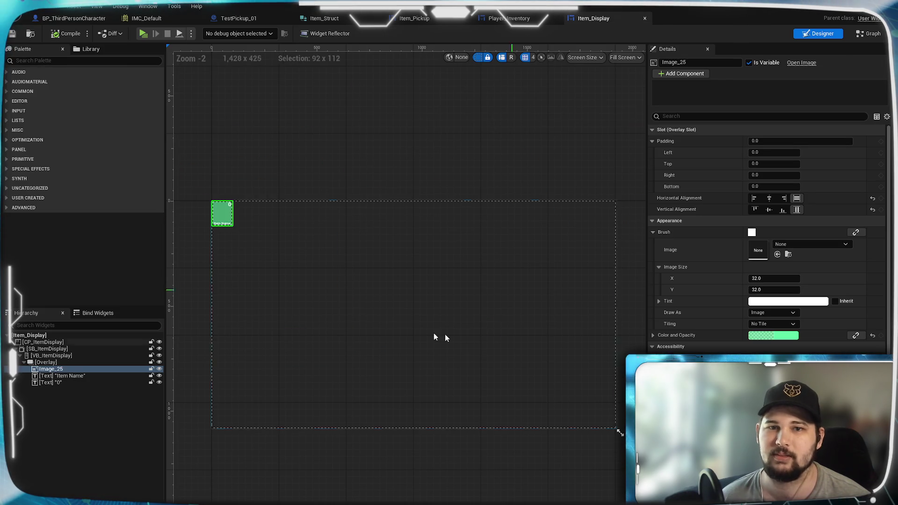
click(508, 18)
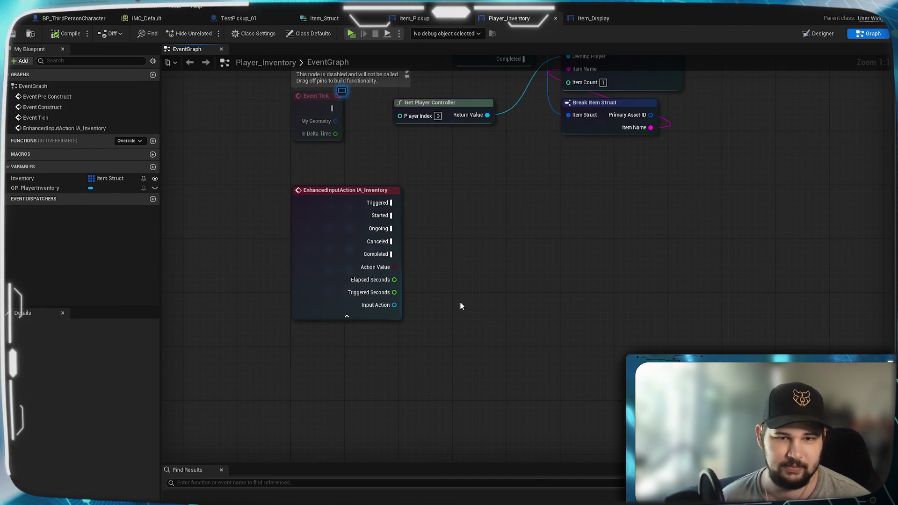
Add Get Owning Player and, with Context Sensitive off, a Close Inventory call
right_click(411, 308)
text(ow)
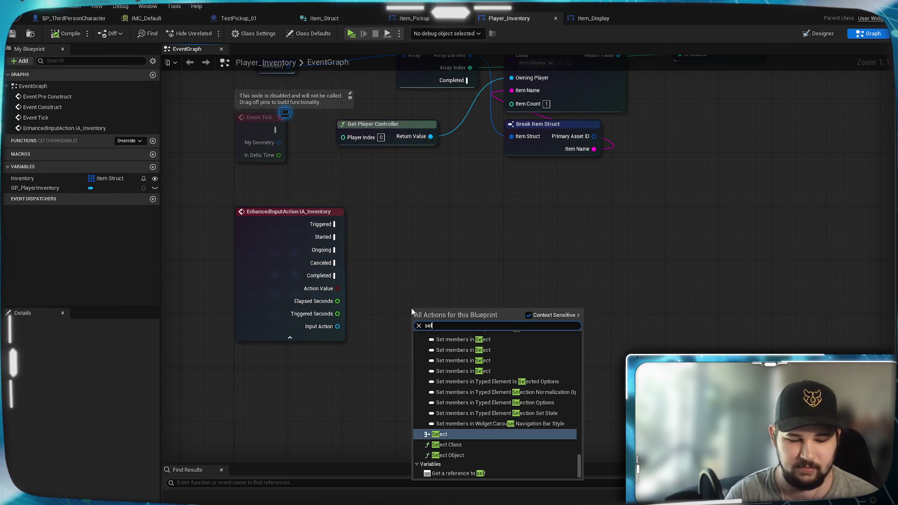
text(ning)
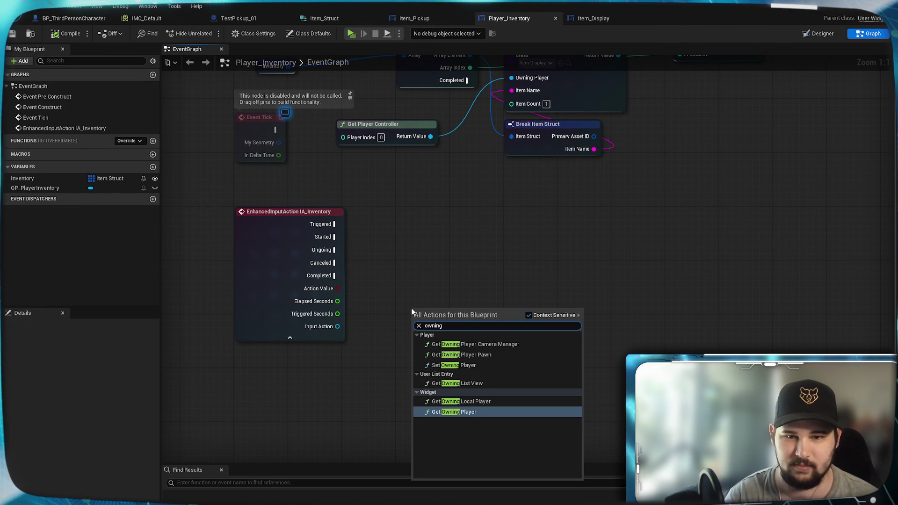
click(497, 426)
mouse_move(459, 315)
mouse_down()
mouse_move(360, 353)
mouse_move(295, 359)
mouse_move(348, 377)
mouse_up()
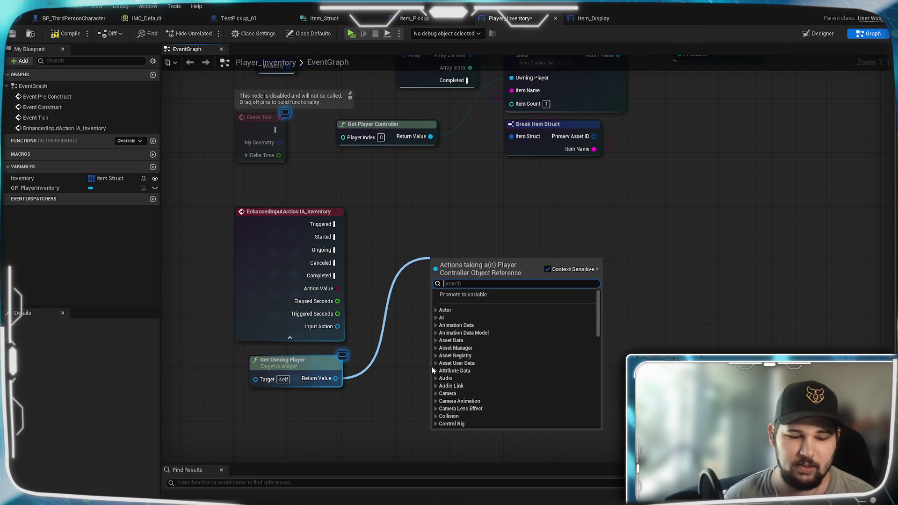
text(clos)
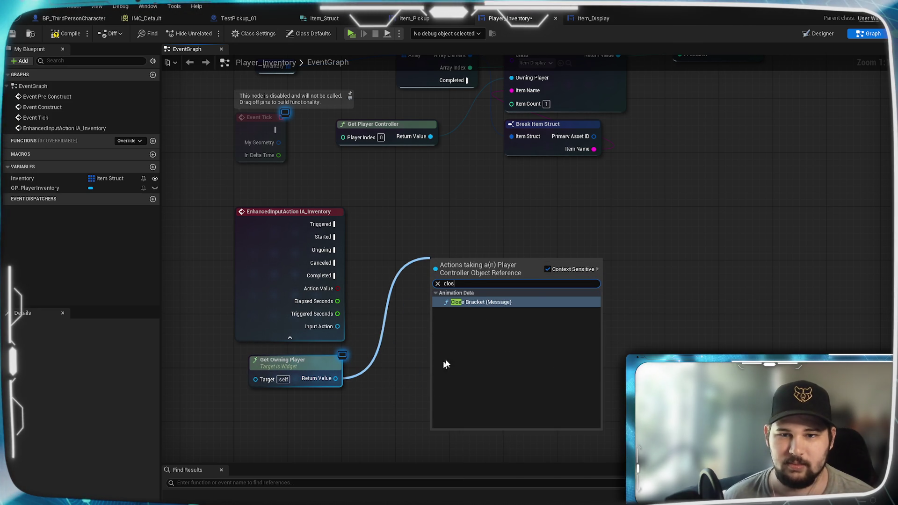
click(548, 269)
click(491, 276)
text(inven)
key(Return)
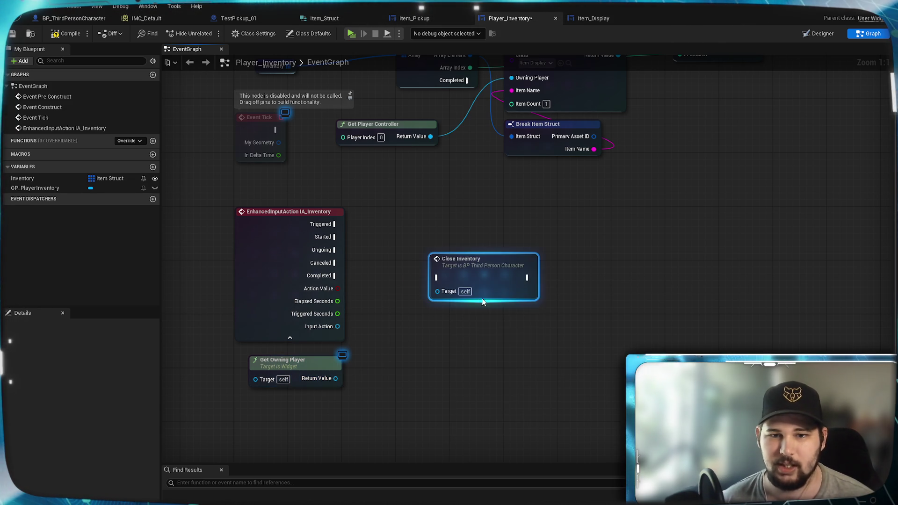
click(398, 405)
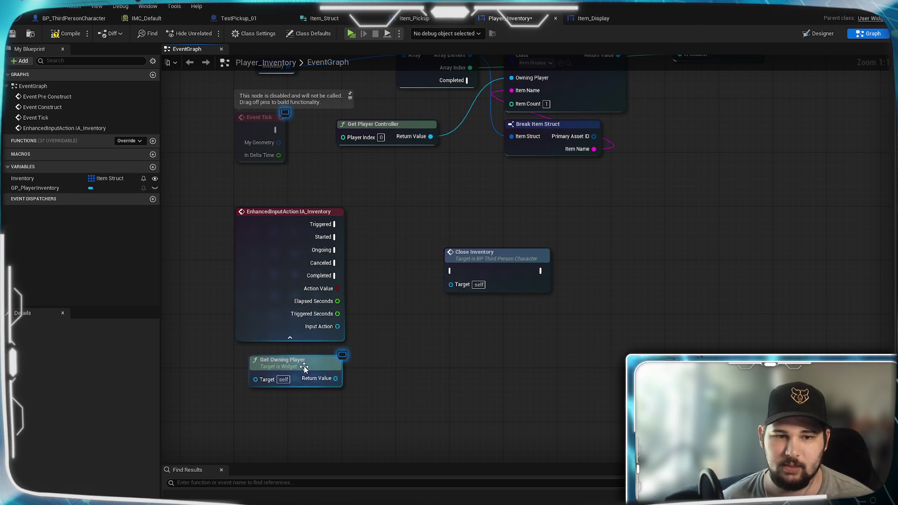
drag(293, 364, 291, 371)
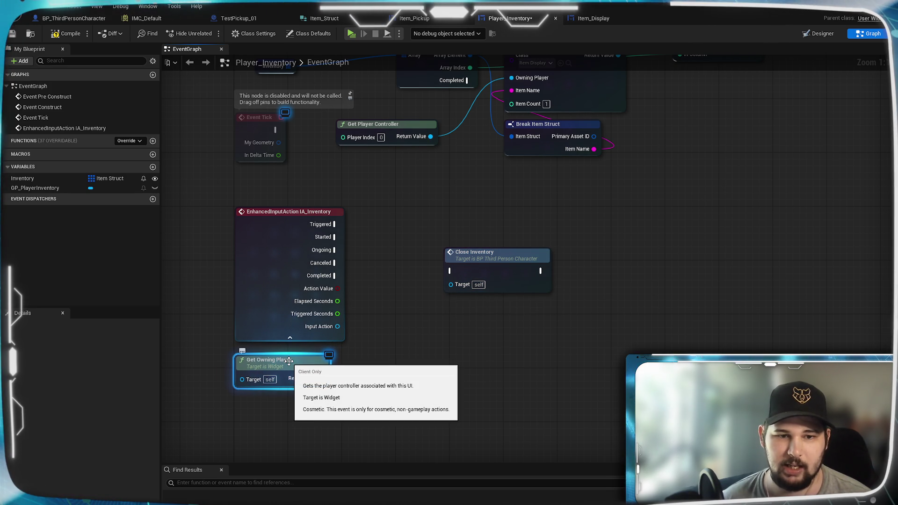
click(385, 363)
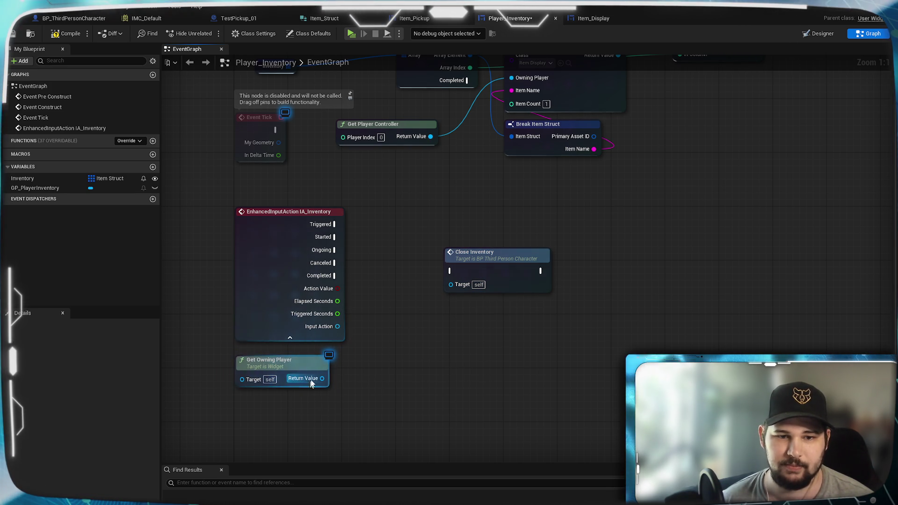
Add a Get Player Character node and try linking it to Close Inventory's Target
drag(312, 380, 352, 377)
text(get)
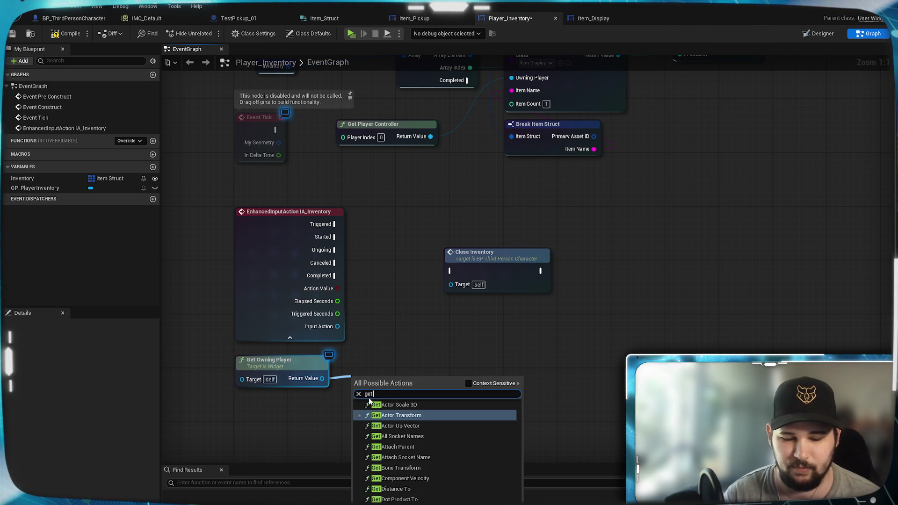
text( person)
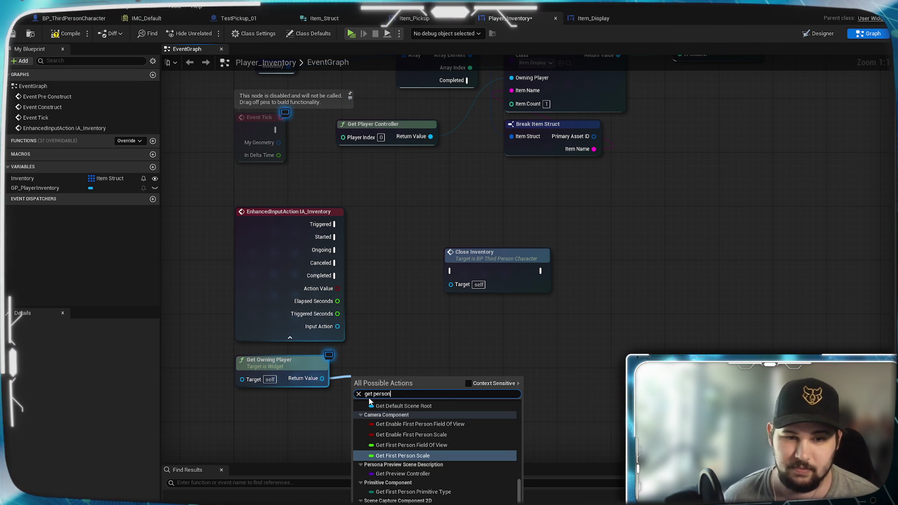
click(340, 383)
mouse_move(322, 383)
mouse_down()
mouse_move(321, 391)
mouse_move(357, 388)
mouse_up()
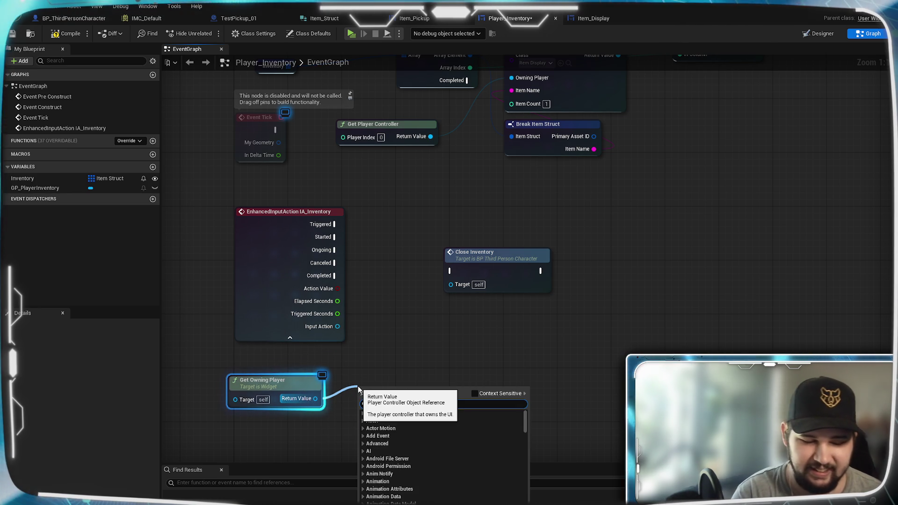
text(get charac)
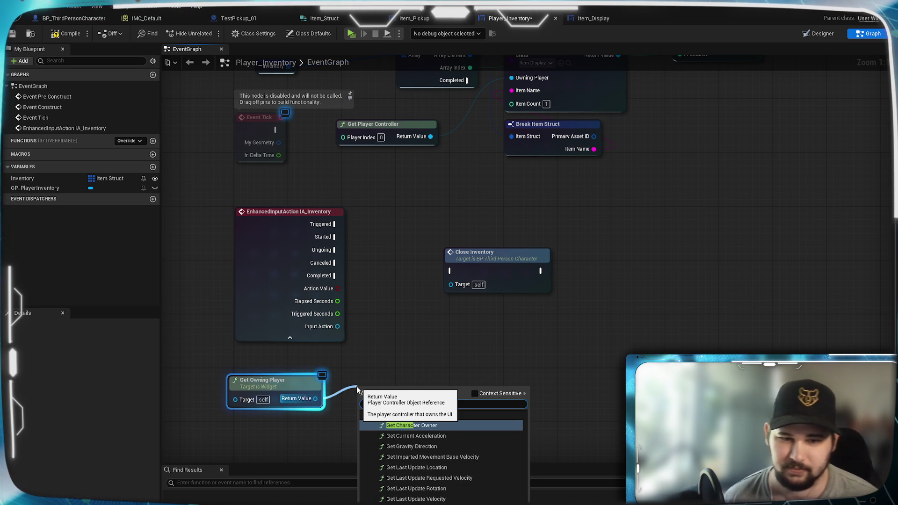
scroll(485, 437, up, 3)
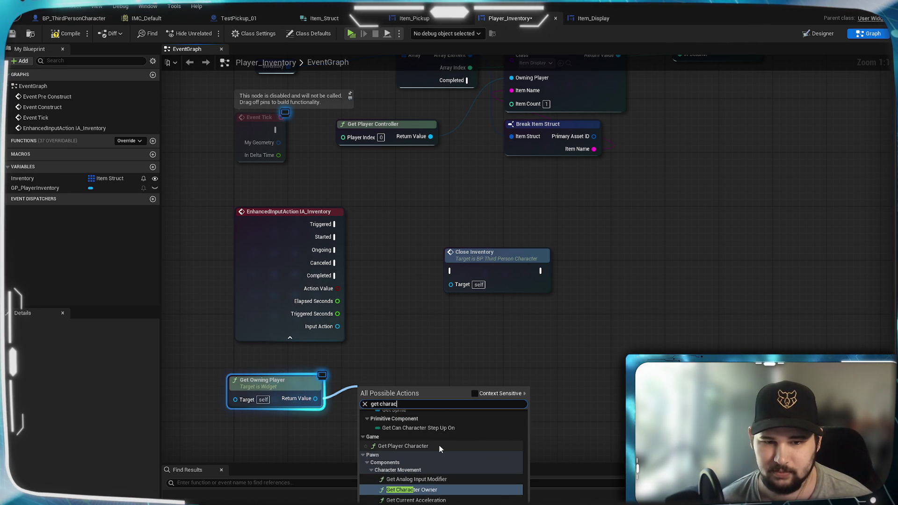
click(437, 446)
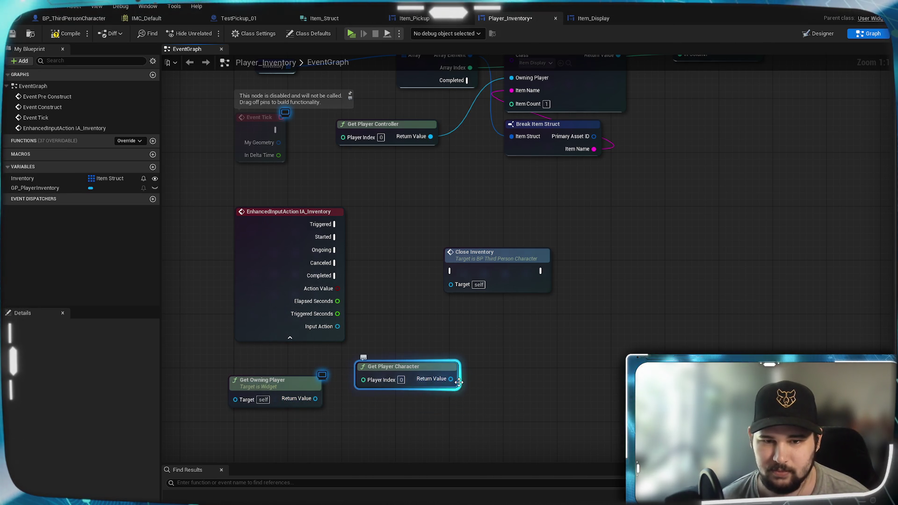
drag(451, 379, 453, 287)
click(380, 349)
mouse_move(386, 369)
mouse_down()
mouse_move(412, 381)
mouse_move(372, 369)
mouse_move(356, 424)
mouse_up()
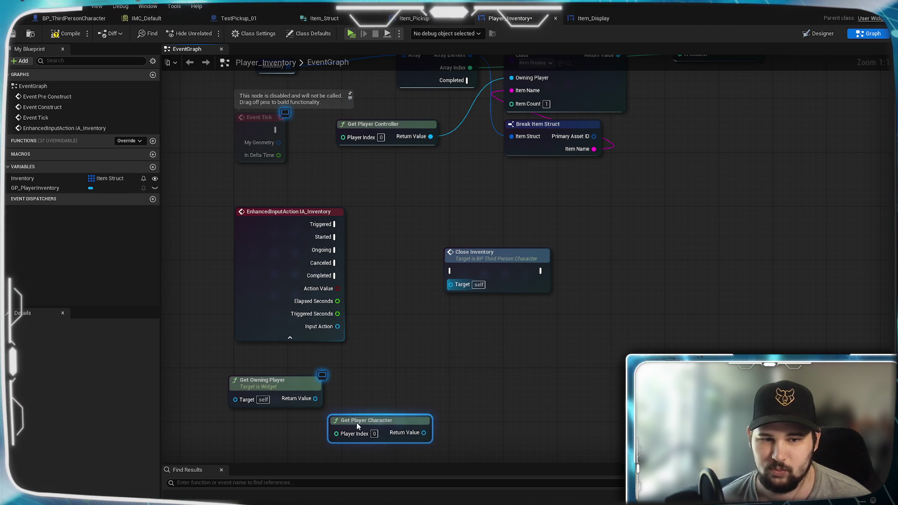
Add Get Player Controller, delete the unused getters, and place it under the IA_Inventory event
right_click(399, 367)
text(get playe)
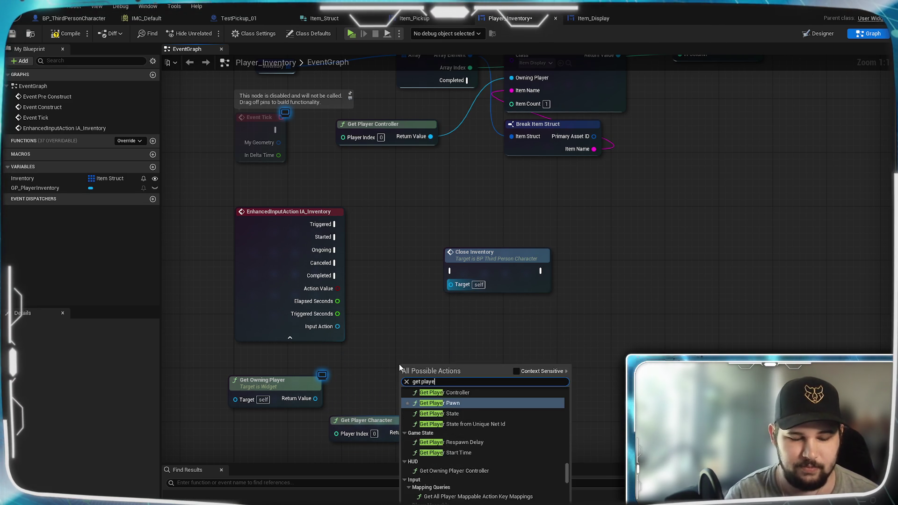
text(r contr)
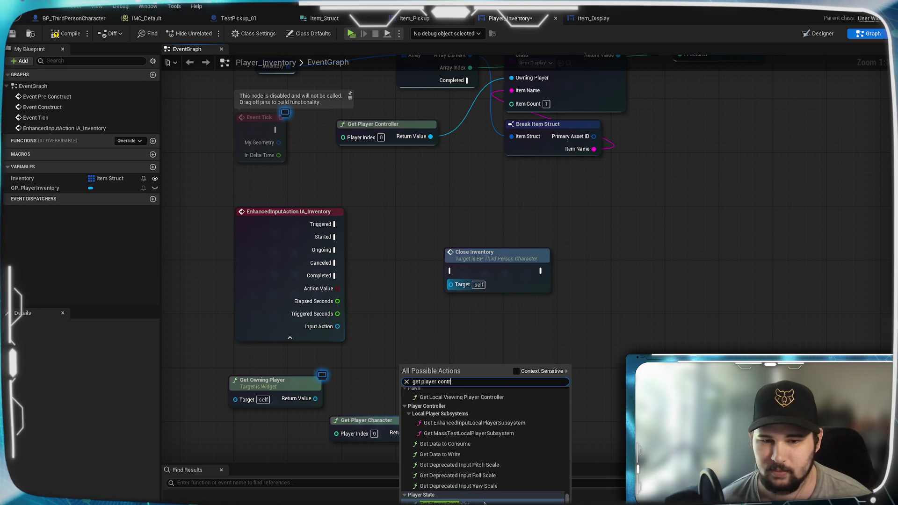
click(484, 503)
drag(483, 385, 451, 284)
drag(483, 385, 515, 370)
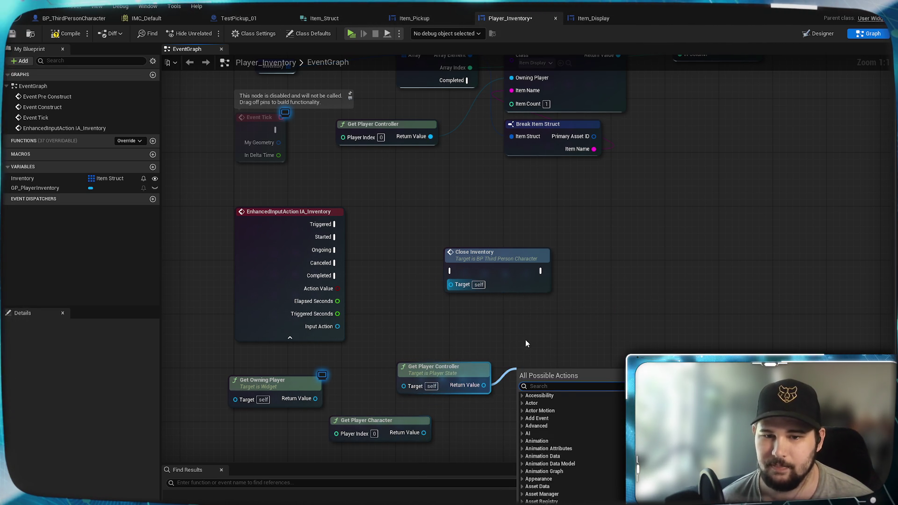
click(526, 344)
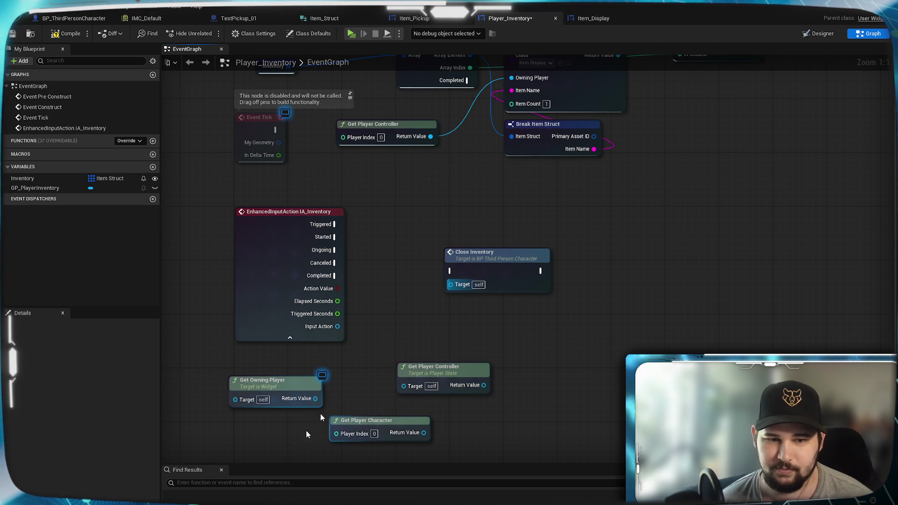
drag(307, 429, 397, 341)
key(Delete)
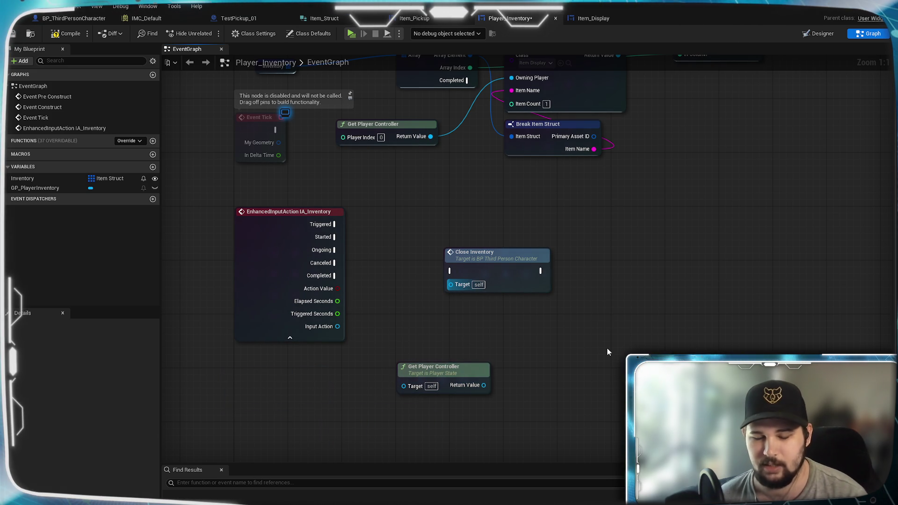
drag(456, 374, 301, 361)
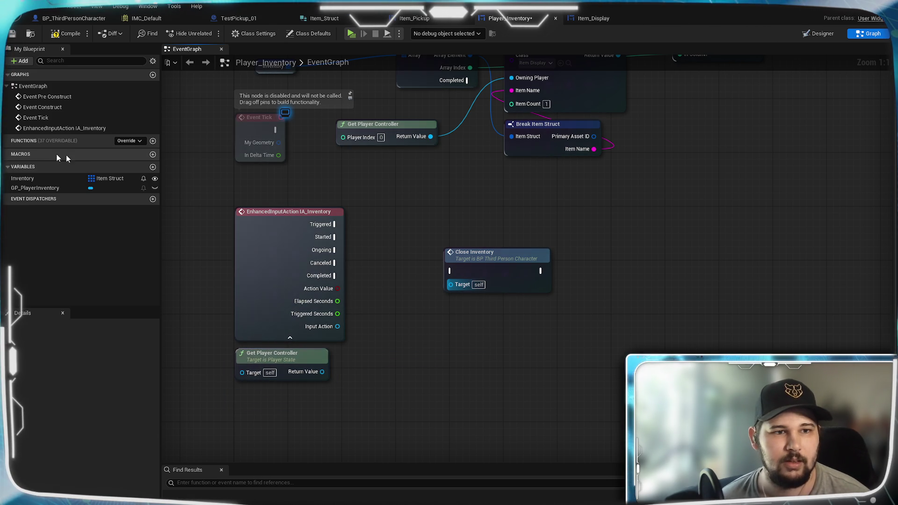
Create PlayerCharacter as a BP Third Person Character reference, instance editable and exposed on spawn
click(152, 167)
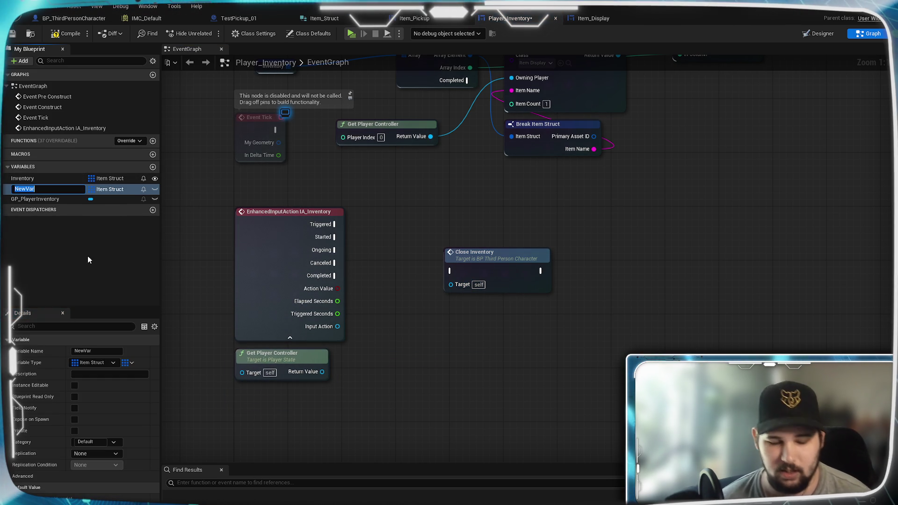
text(PlayerCharacter)
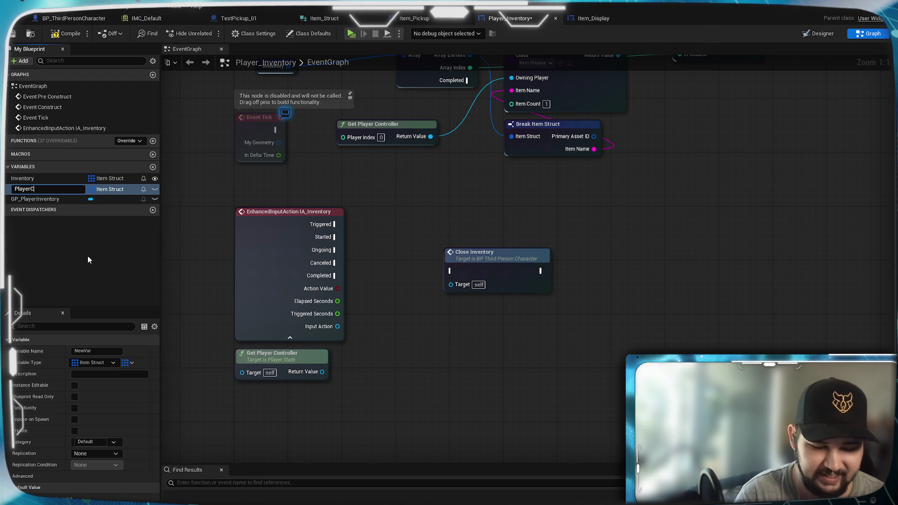
key(Return)
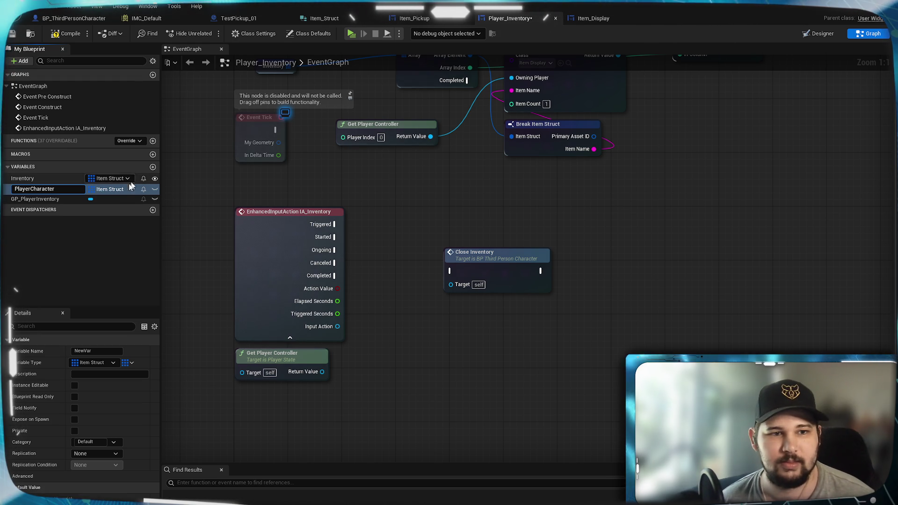
click(128, 362)
click(132, 375)
click(99, 363)
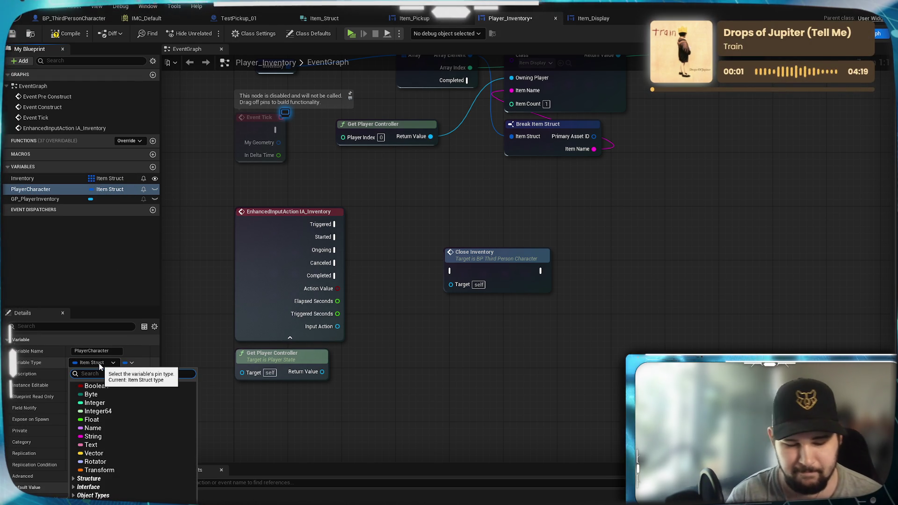
text(Person)
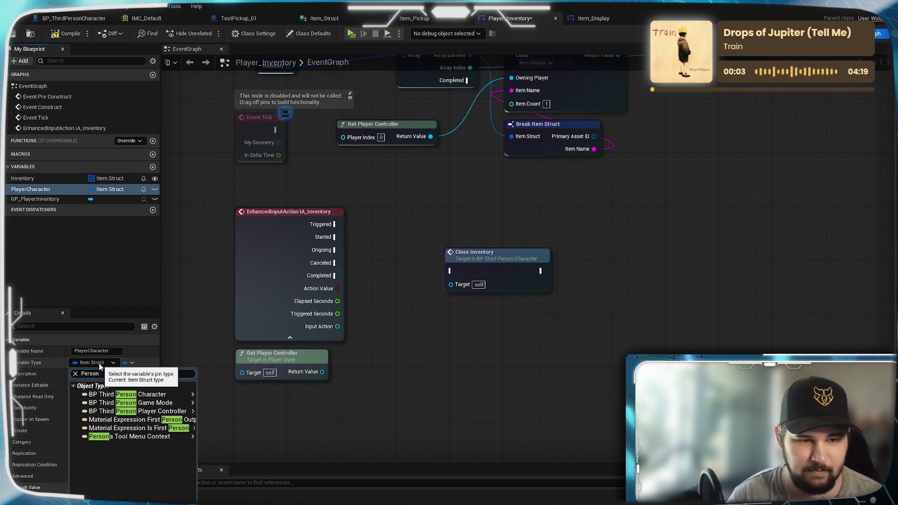
mouse_move(176, 396)
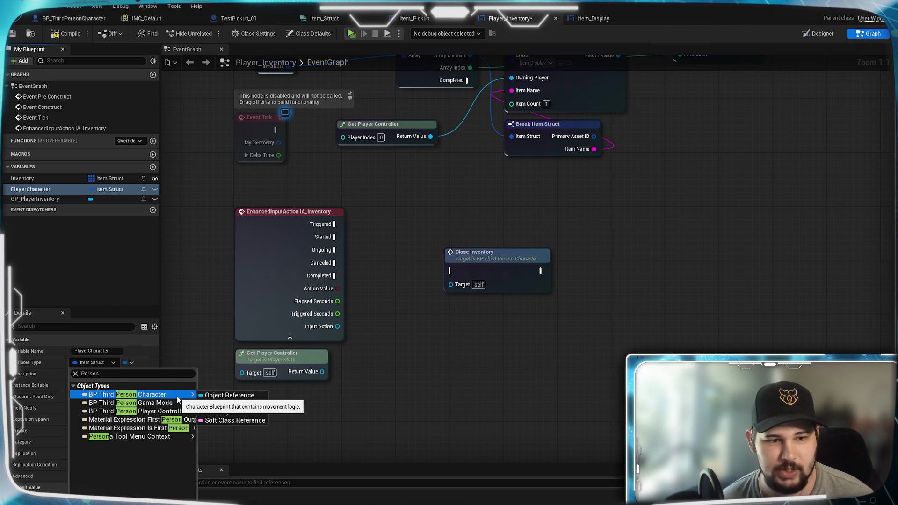
click(213, 395)
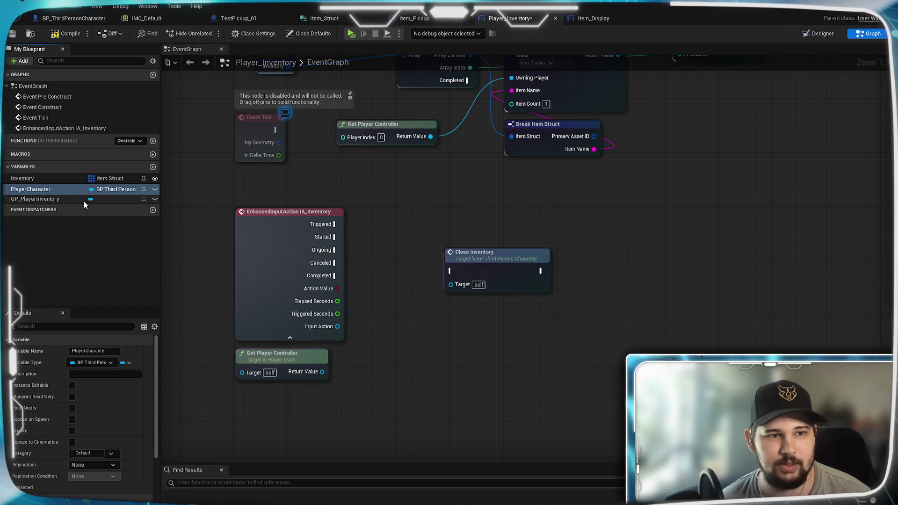
click(72, 385)
click(72, 419)
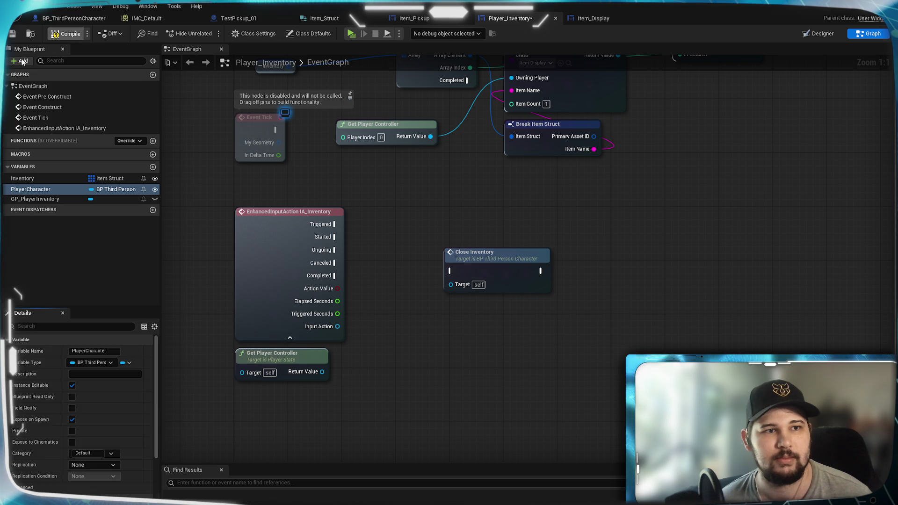
click(74, 18)
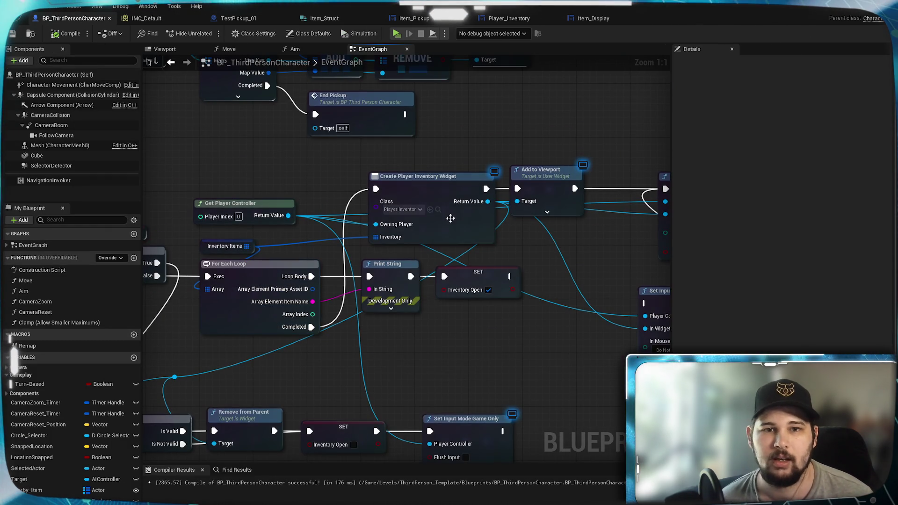
Wire a Self reference into Create Player Inventory Widget's Player Character pin and save
right_click(423, 199)
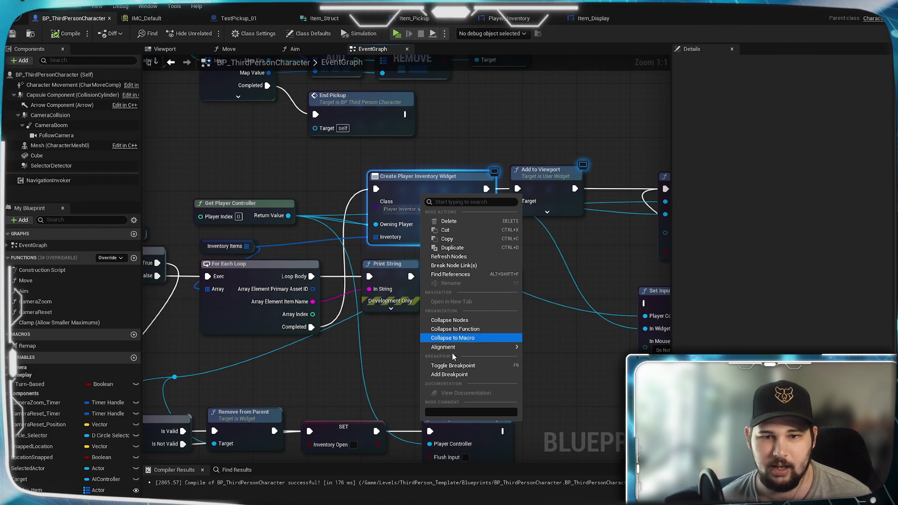
mouse_move(449, 347)
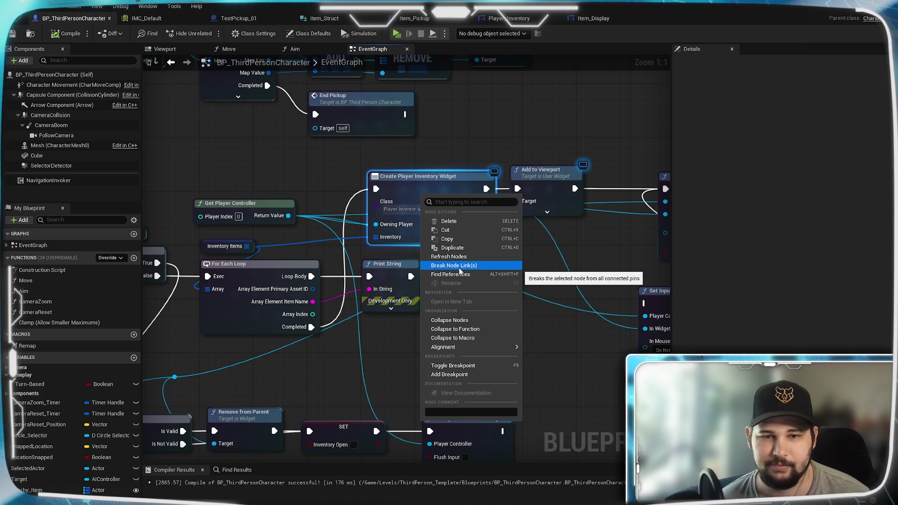
key(Escape)
mouse_move(382, 253)
mouse_down()
mouse_move(465, 281)
mouse_move(380, 202)
mouse_up()
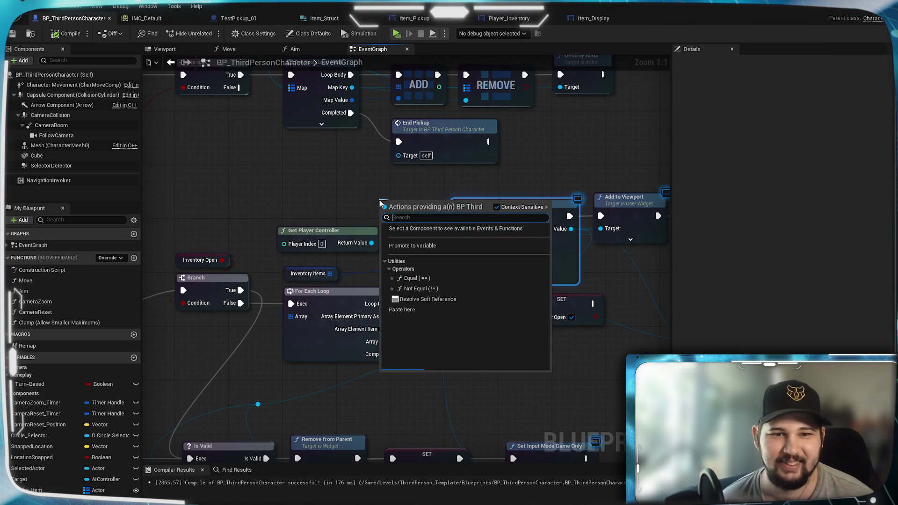
text(self)
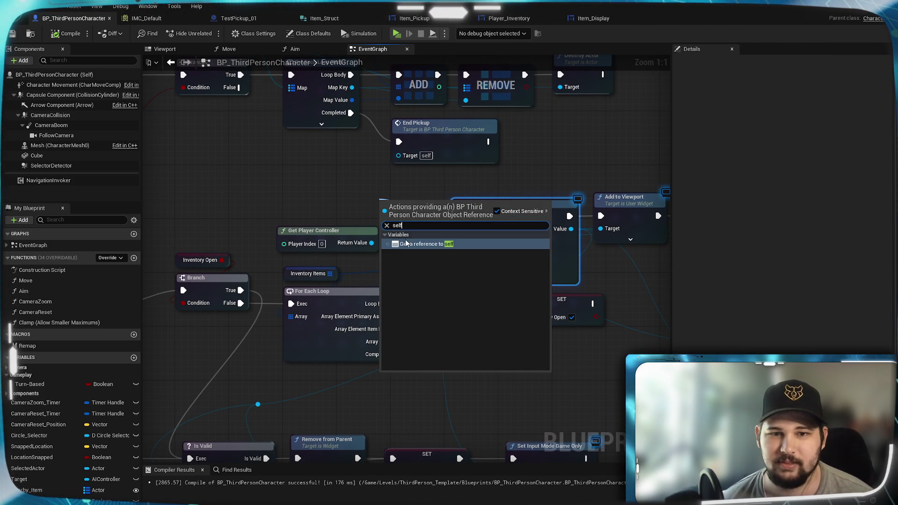
click(406, 244)
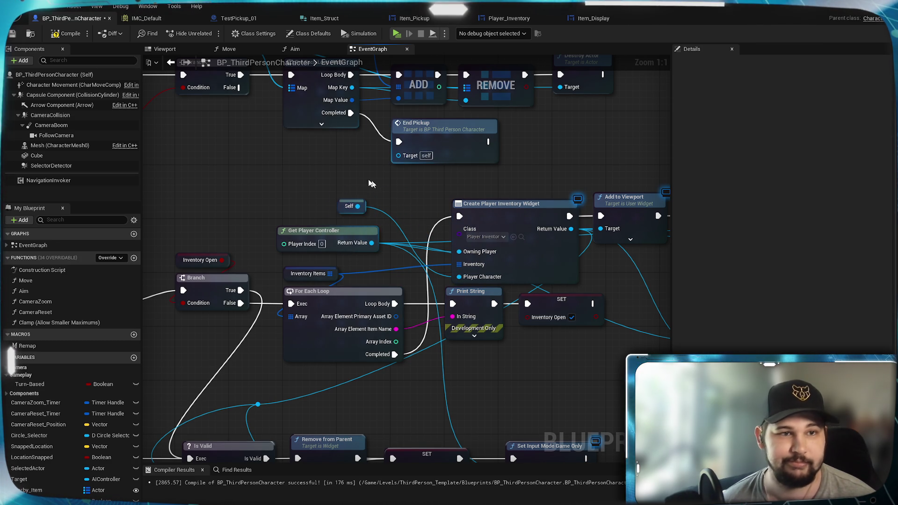
click(13, 34)
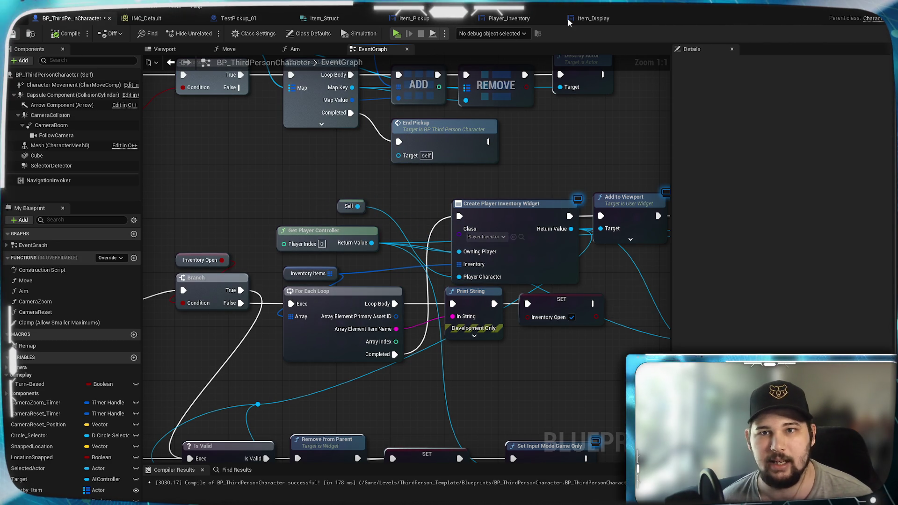
In the Player_Inventory graph, delete the Get Player Controller node and place a PlayerCharacter getter
click(512, 20)
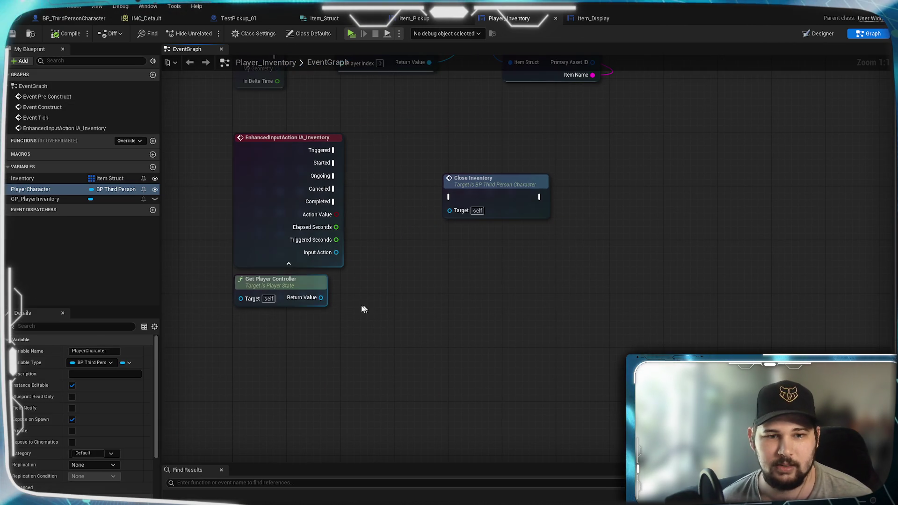
click(304, 289)
key(Delete)
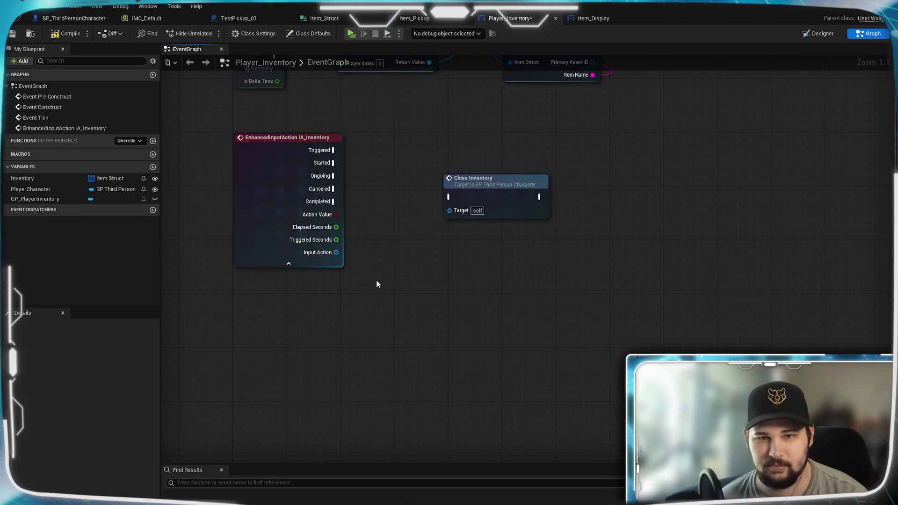
mouse_move(30, 189)
mouse_down()
mouse_move(117, 265)
mouse_move(265, 309)
mouse_up()
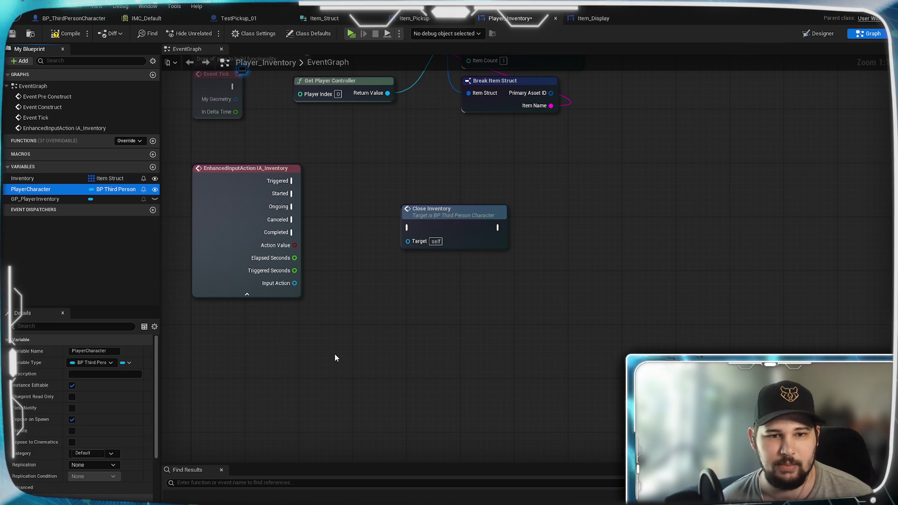
click(311, 327)
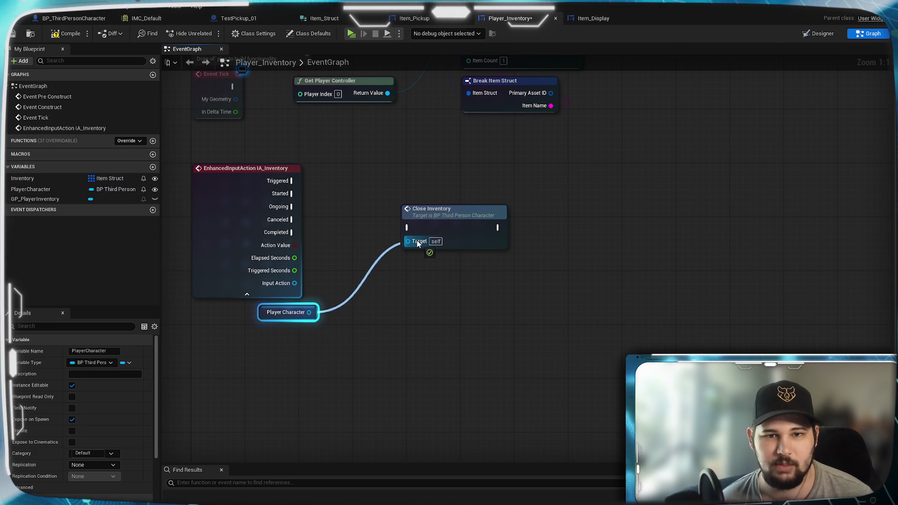
Wire PlayerCharacter to Close Inventory's Target and IA_Inventory Started to Close Inventory, then save
drag(419, 243, 419, 242)
click(398, 311)
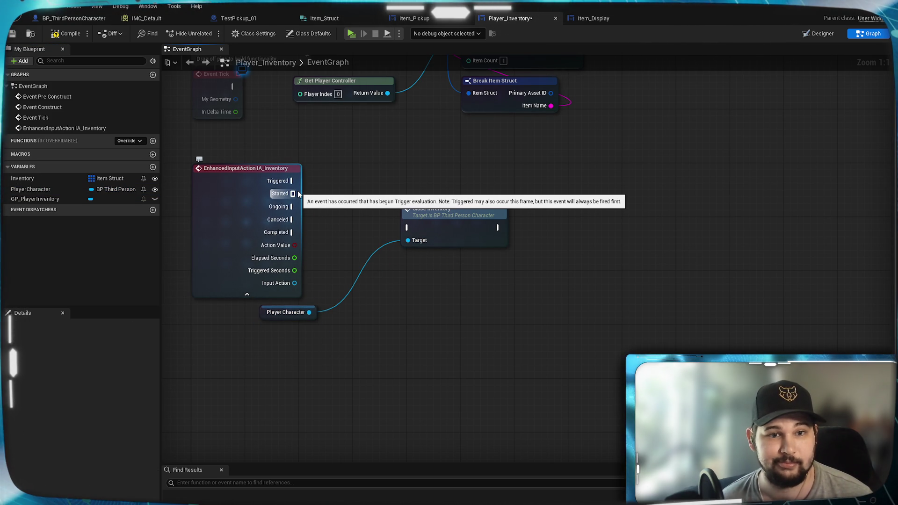
drag(298, 193, 398, 227)
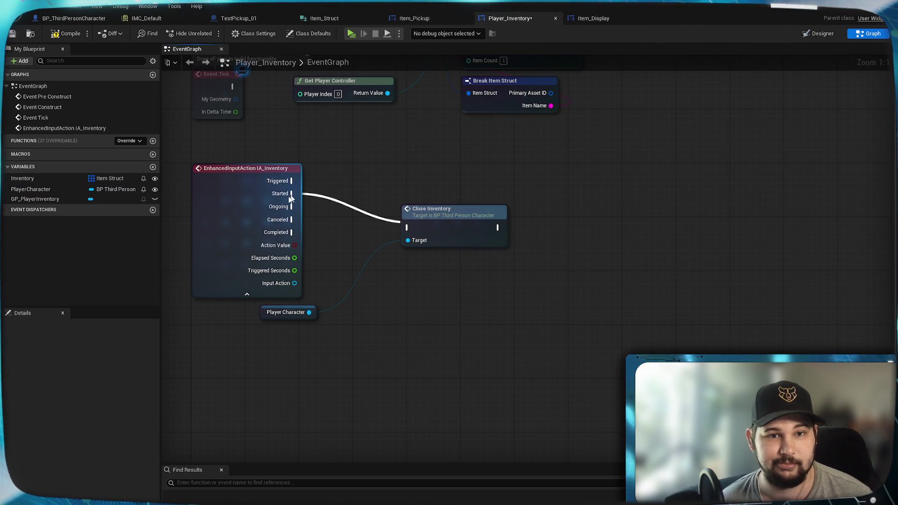
mouse_move(294, 193)
mouse_down()
mouse_move(406, 228)
mouse_move(397, 189)
mouse_move(383, 191)
mouse_up()
click(410, 277)
click(12, 35)
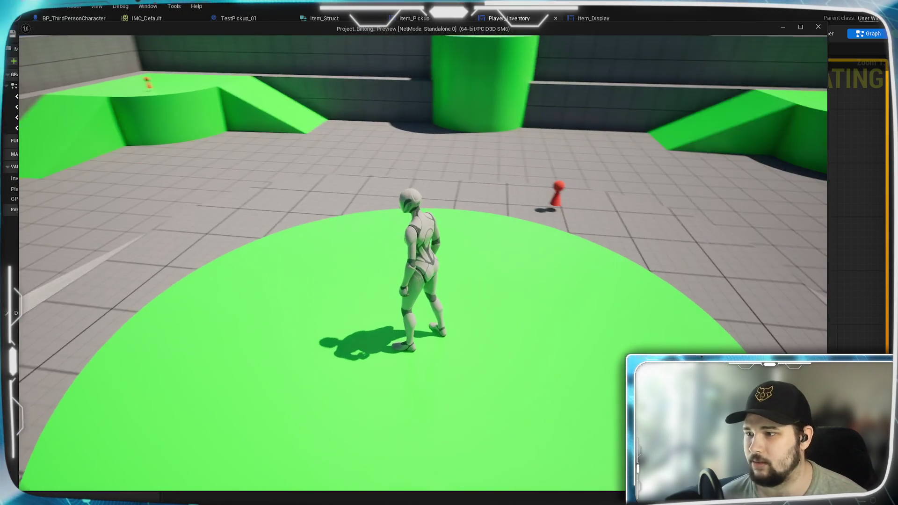
Run the character forward to collect the red Test_Item, then press E to show the inventory
key(w)
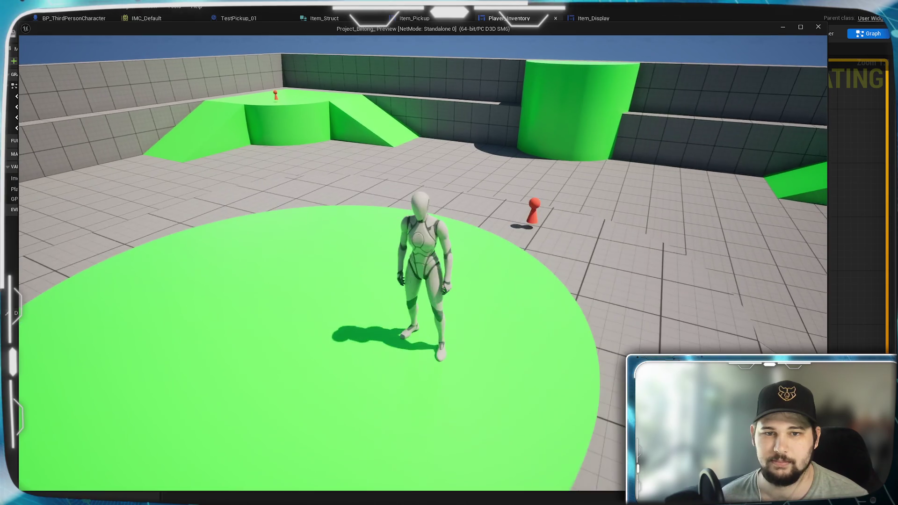
key(w)
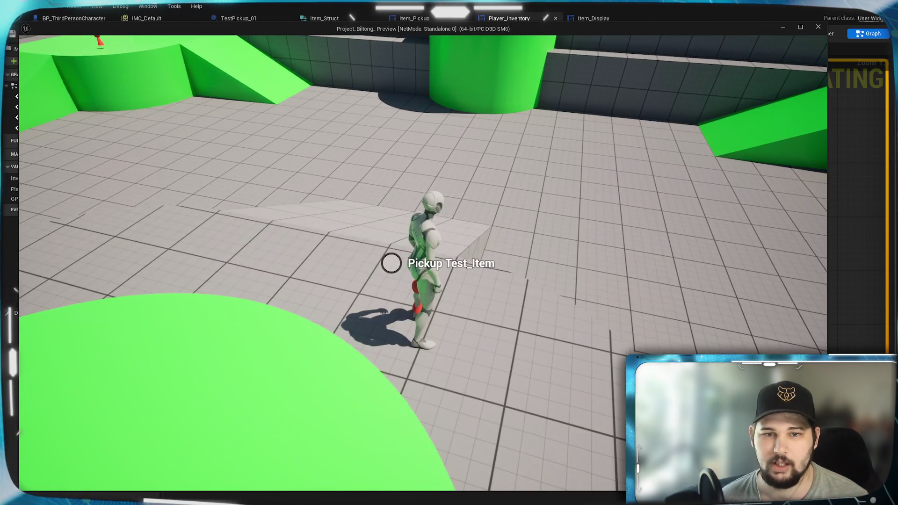
key(w)
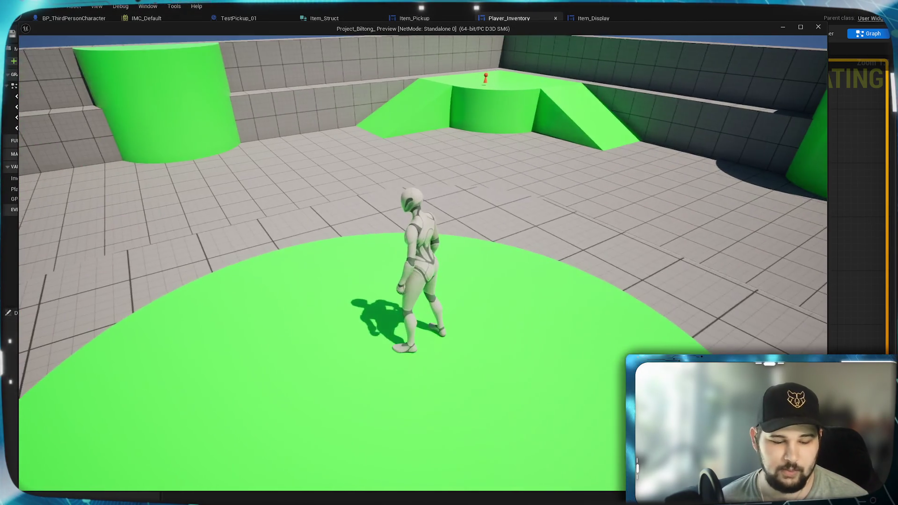
key(e)
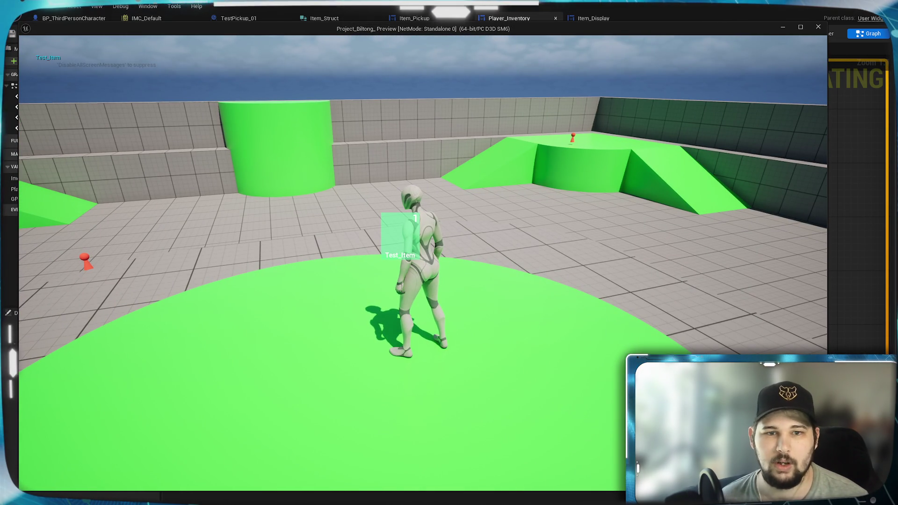
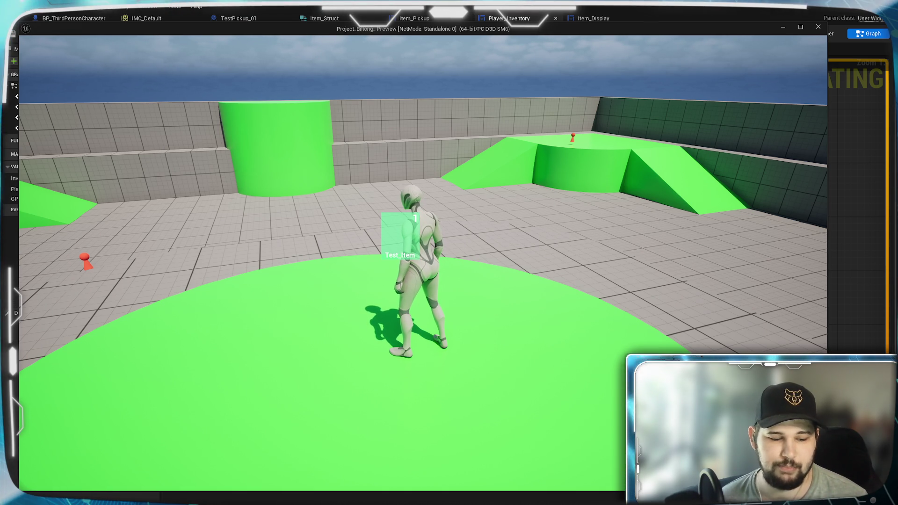
Rewire Close Inventory to fire from IA_Inventory's Triggered output and remove the Started link
key(Escape)
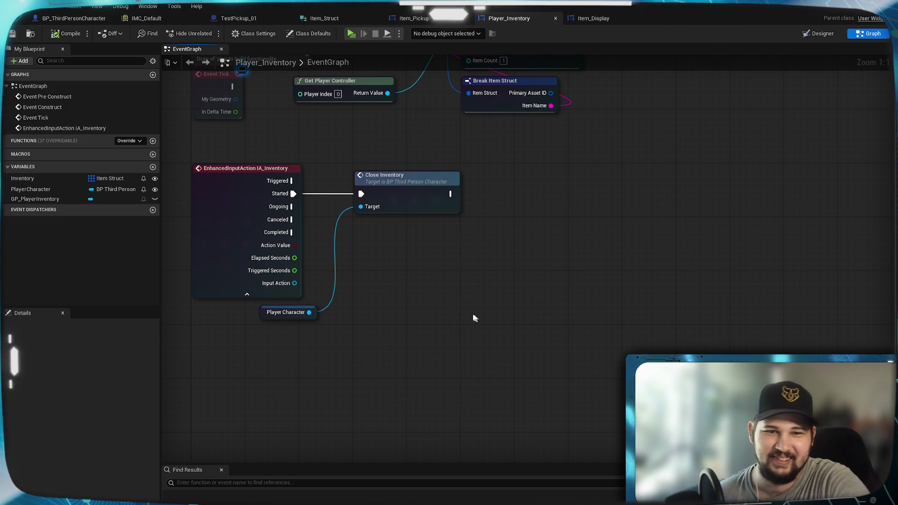
drag(476, 314, 546, 335)
drag(387, 340, 369, 341)
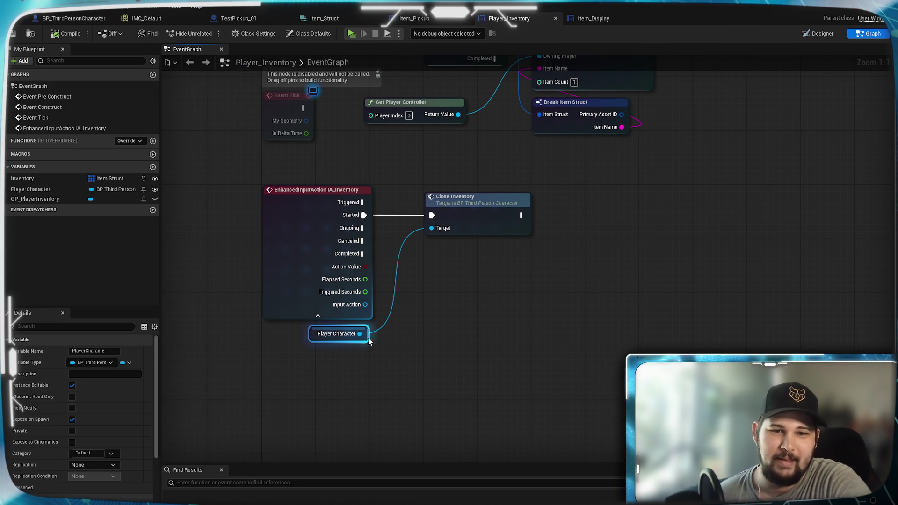
drag(451, 292, 471, 333)
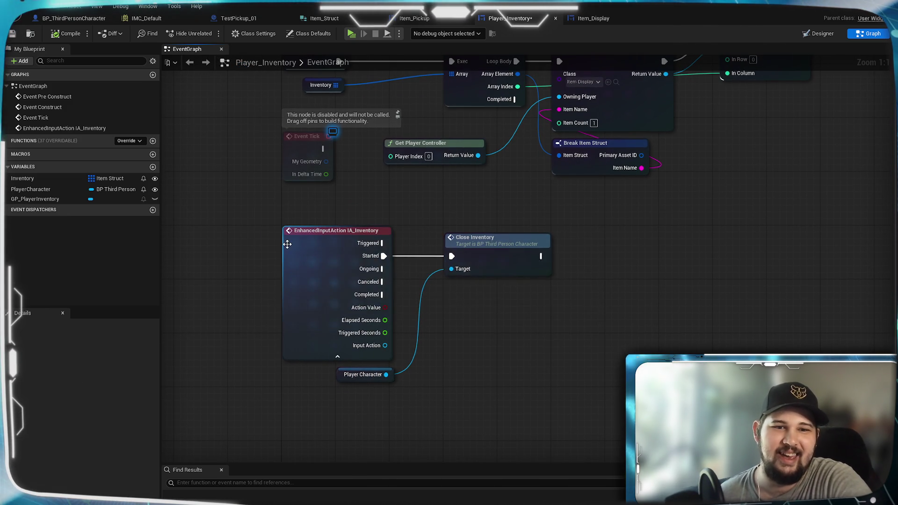
click(304, 252)
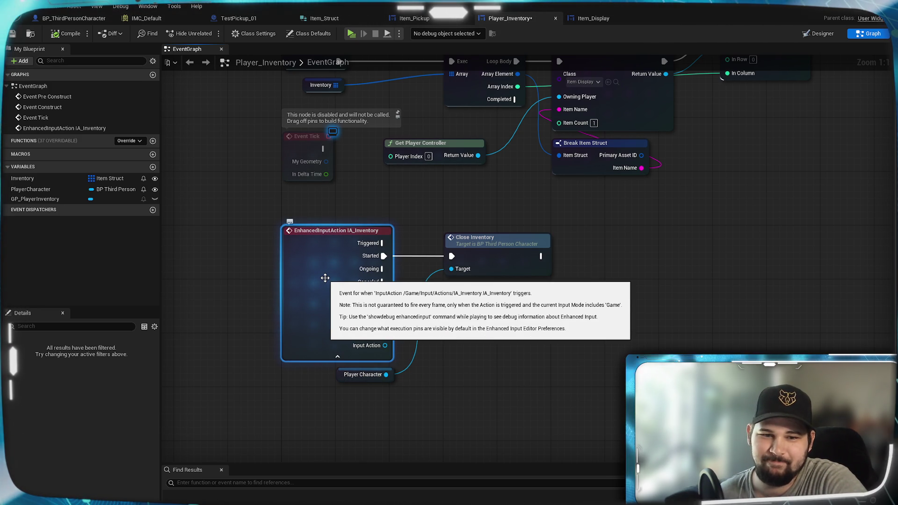
click(462, 342)
drag(382, 243, 451, 256)
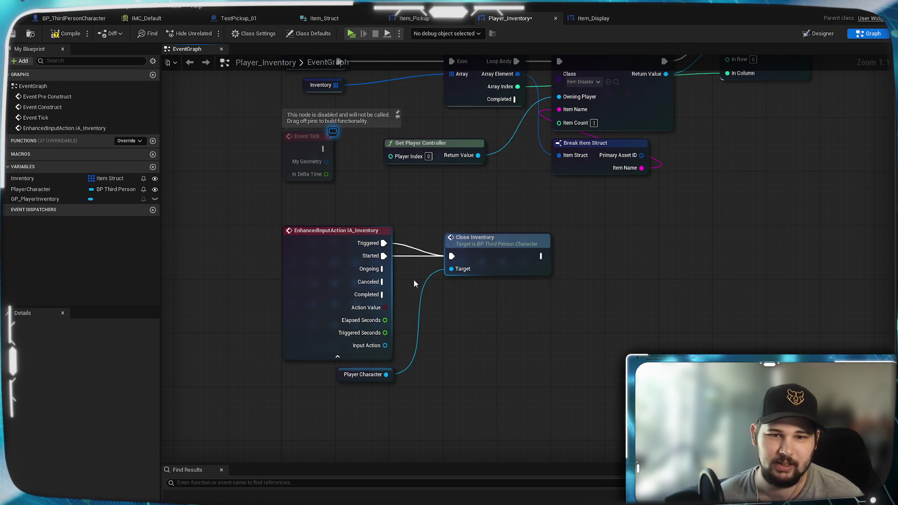
alt+click(383, 256)
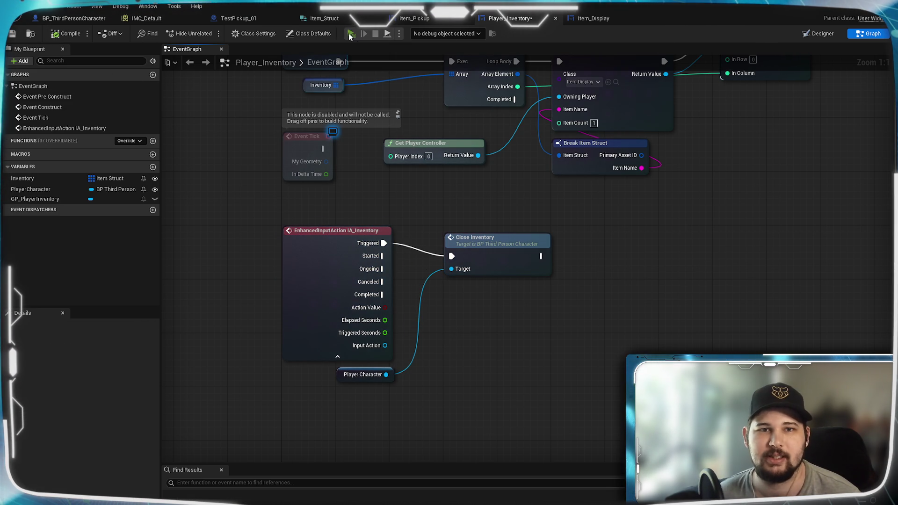
Play-test picking up the red test item and toggling the inventory open and closed
key(w)
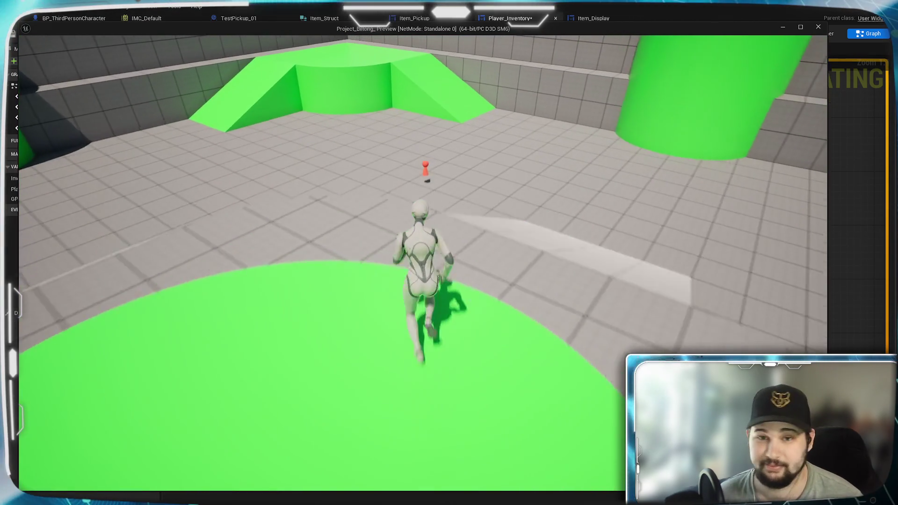
key(e)
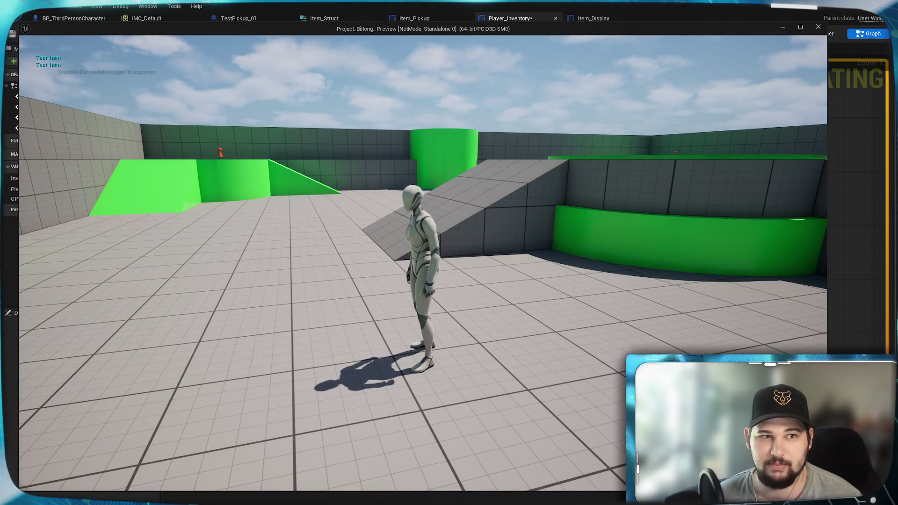
key(e)
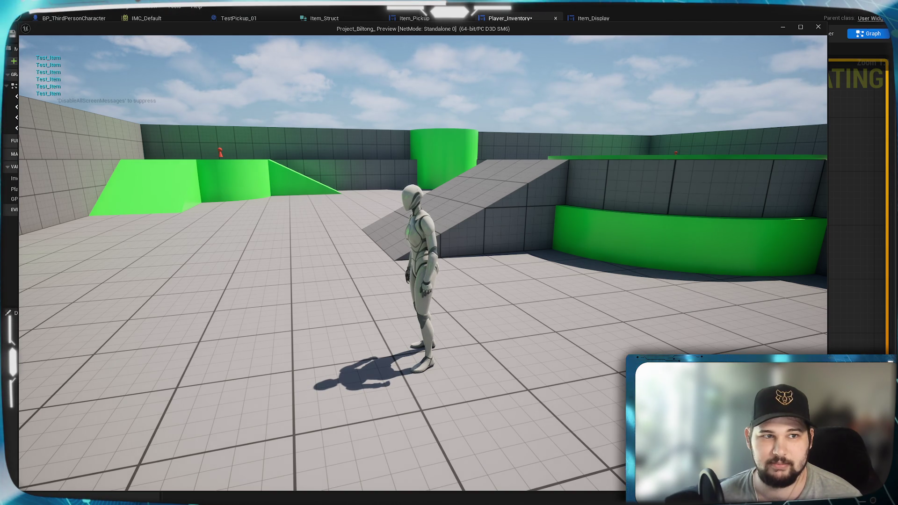
key(e)
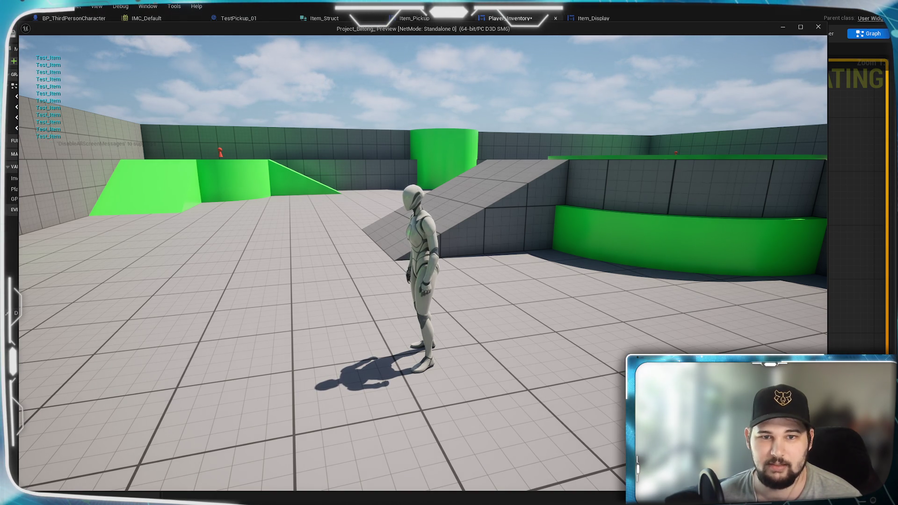
key(s)
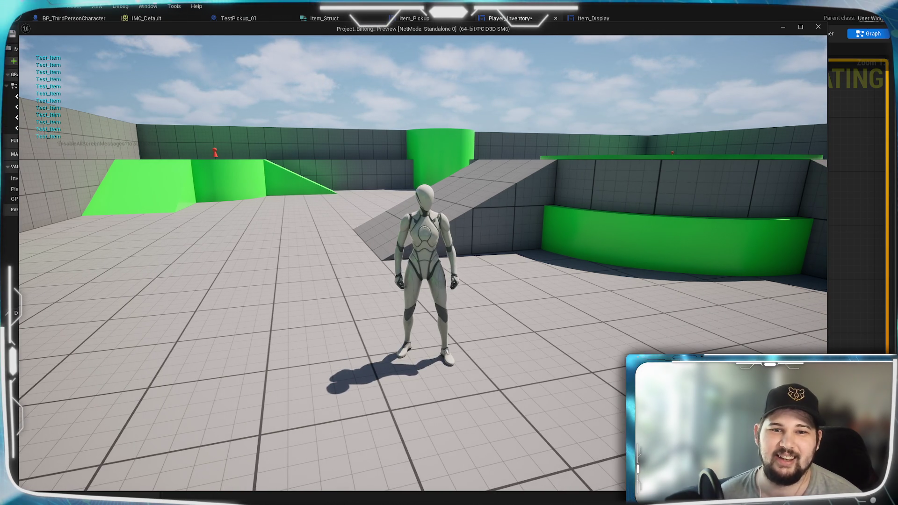
key(Escape)
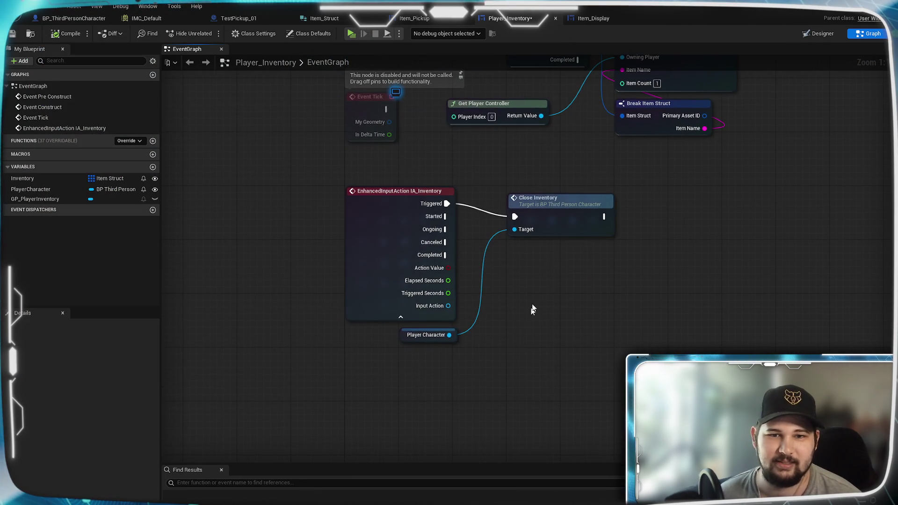
Drive Close Inventory from IA_Inventory's Completed output and compile Player_Inventory
mouse_move(486, 230)
mouse_down()
mouse_move(552, 216)
mouse_move(540, 217)
mouse_up()
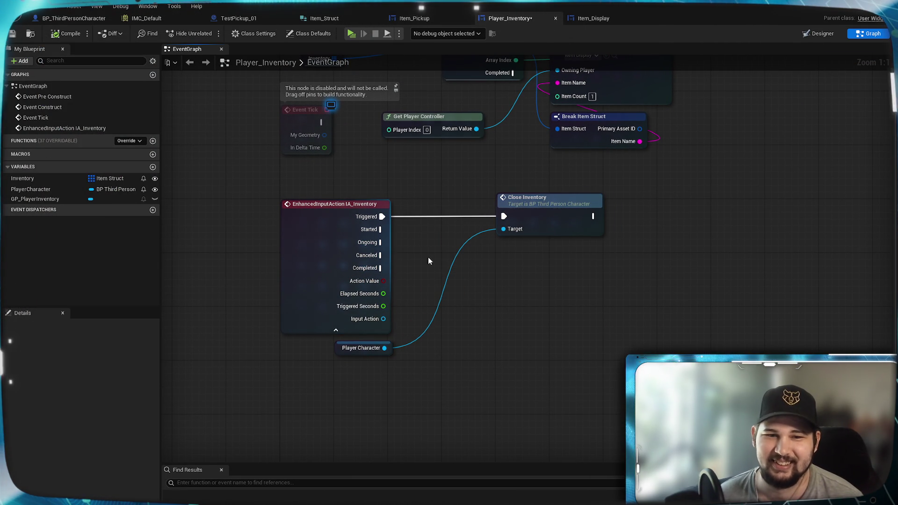
alt+click(382, 216)
drag(382, 268, 503, 216)
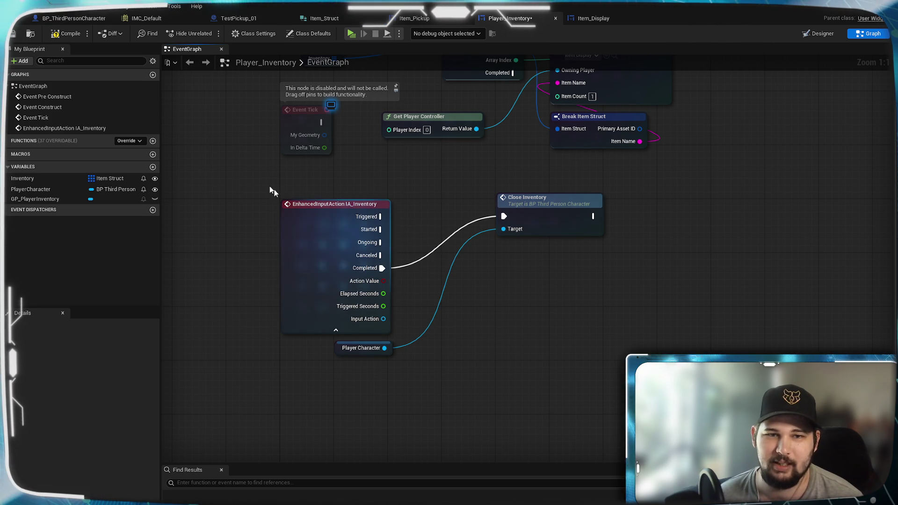
click(71, 35)
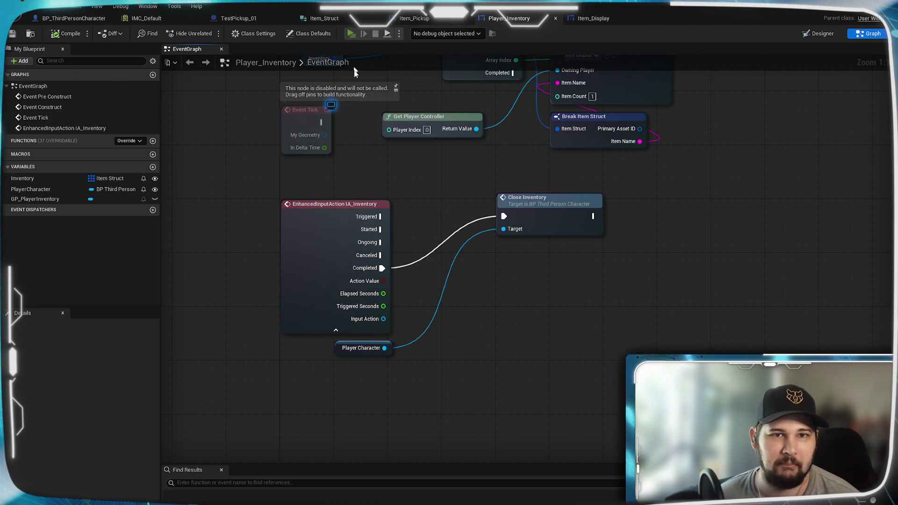
Play-test collecting the Test_Item and toggling the inventory to check its new slot
click(351, 33)
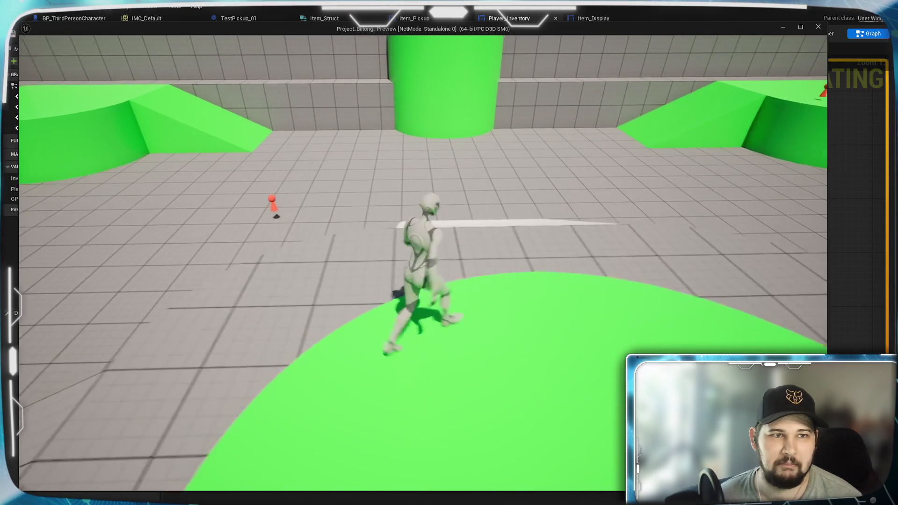
key(w)
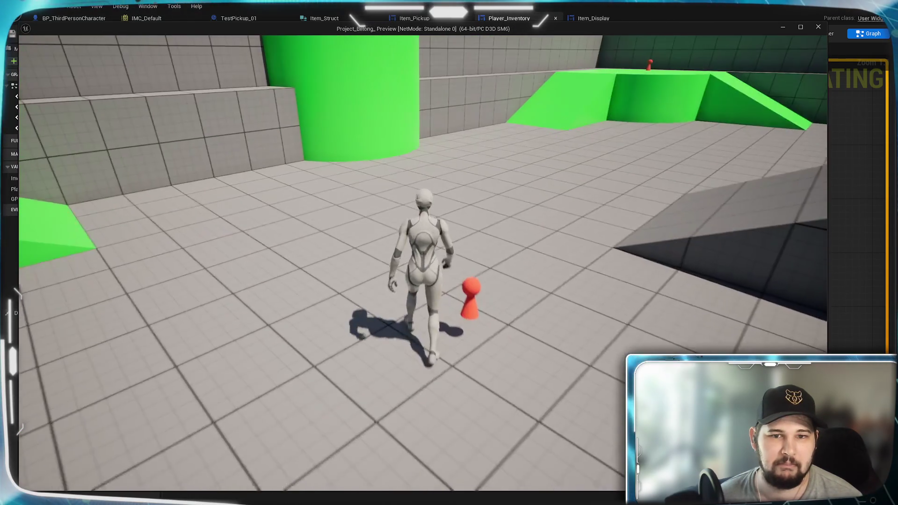
key(e)
key(w)
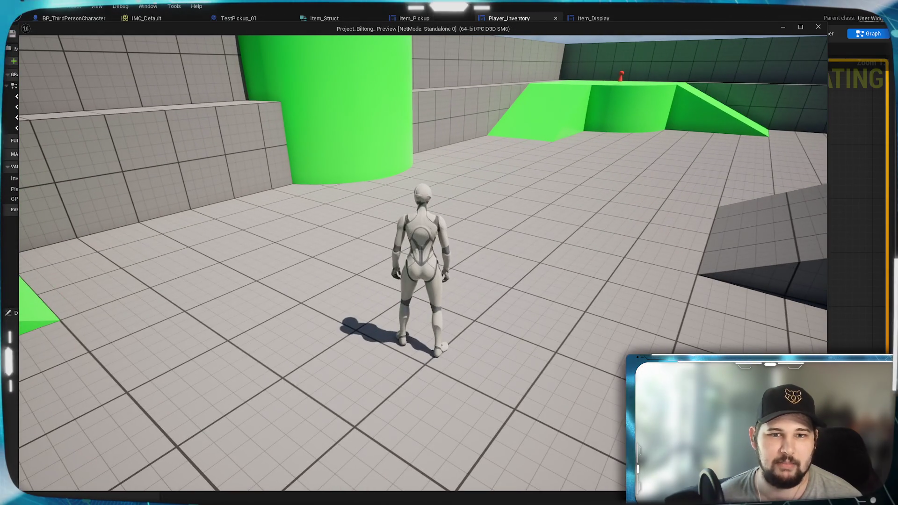
key(i)
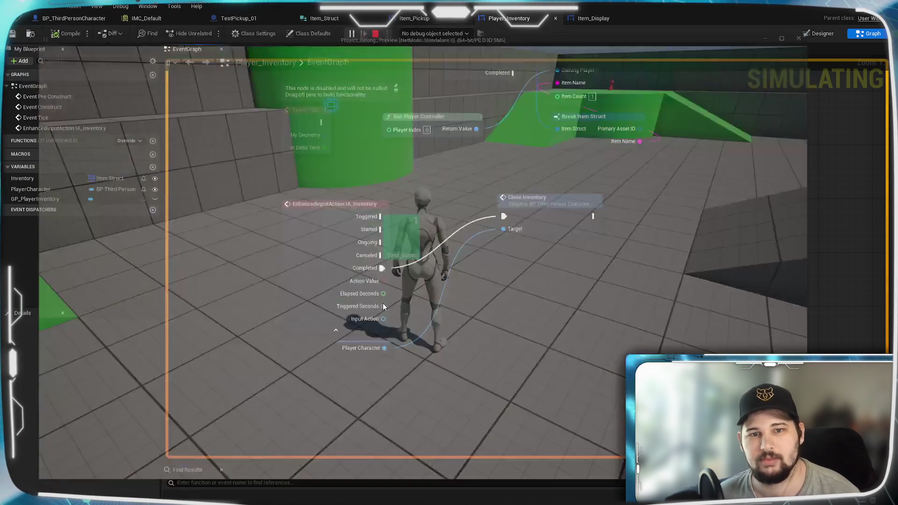
drag(430, 220, 415, 248)
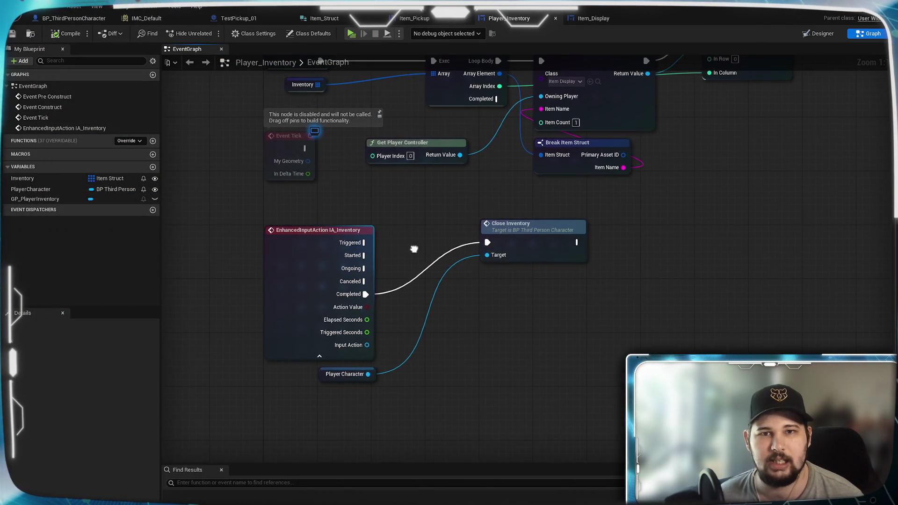
Check the BP_ThirdPersonCharacter and IMC_Default tabs, then show Player_Inventory's overridable functions list
click(75, 19)
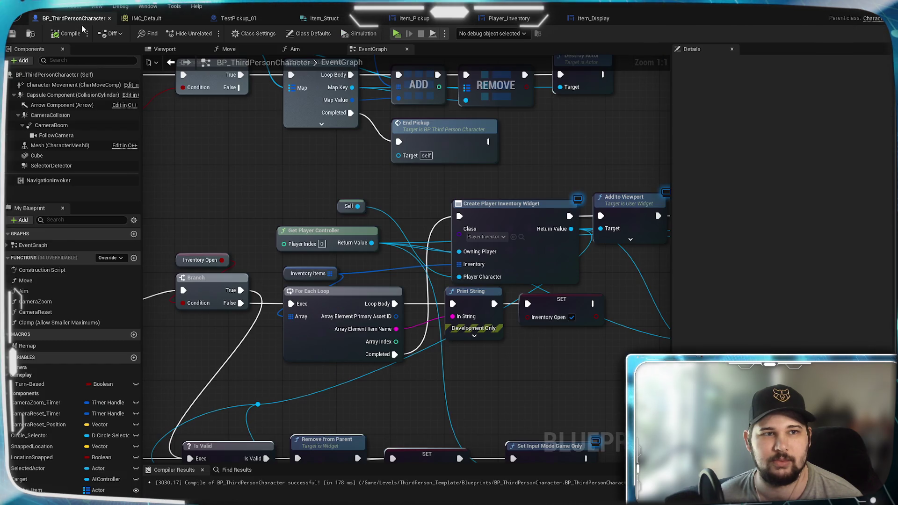
click(150, 21)
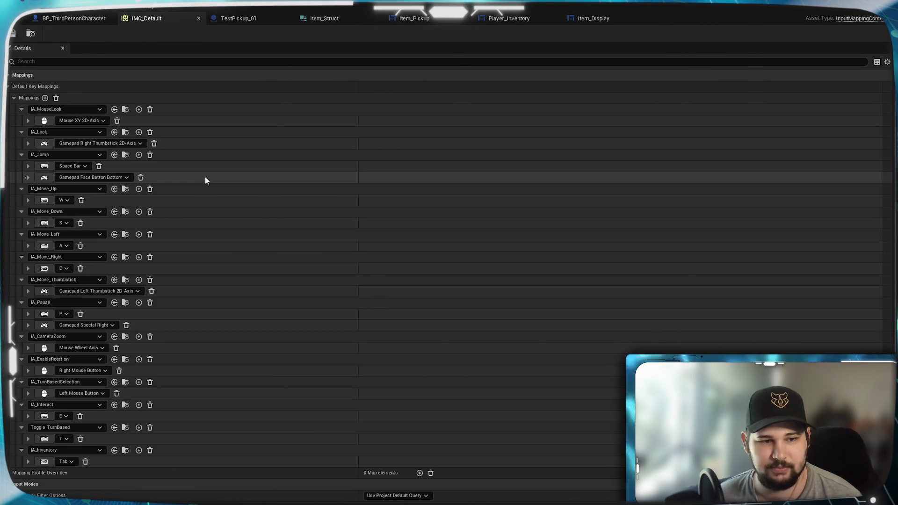
click(69, 19)
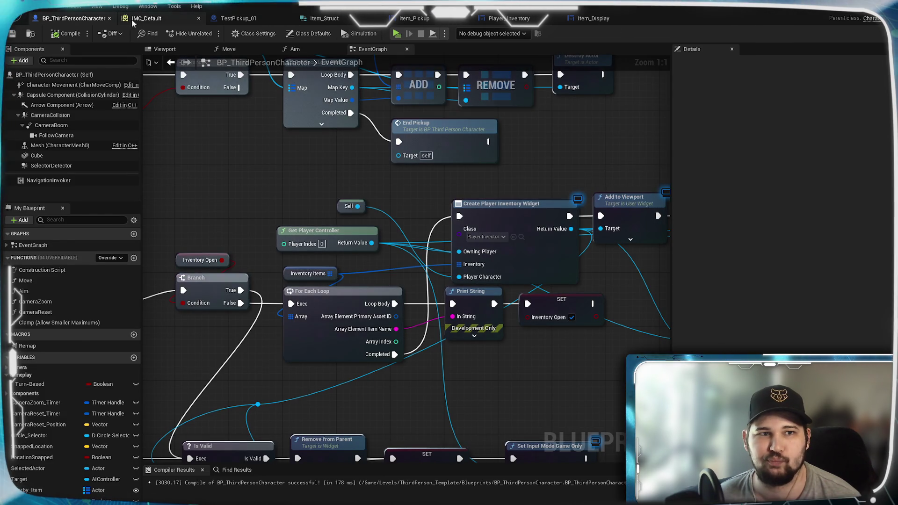
click(130, 19)
click(70, 19)
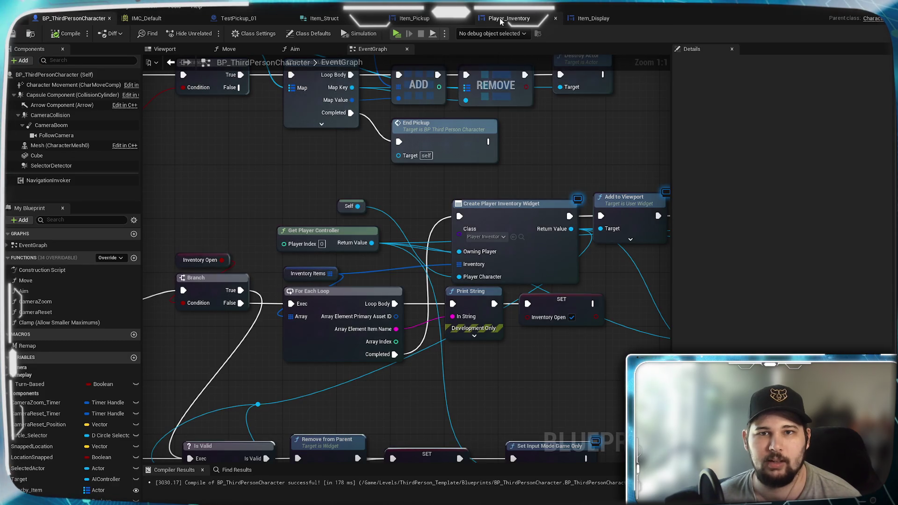
click(501, 18)
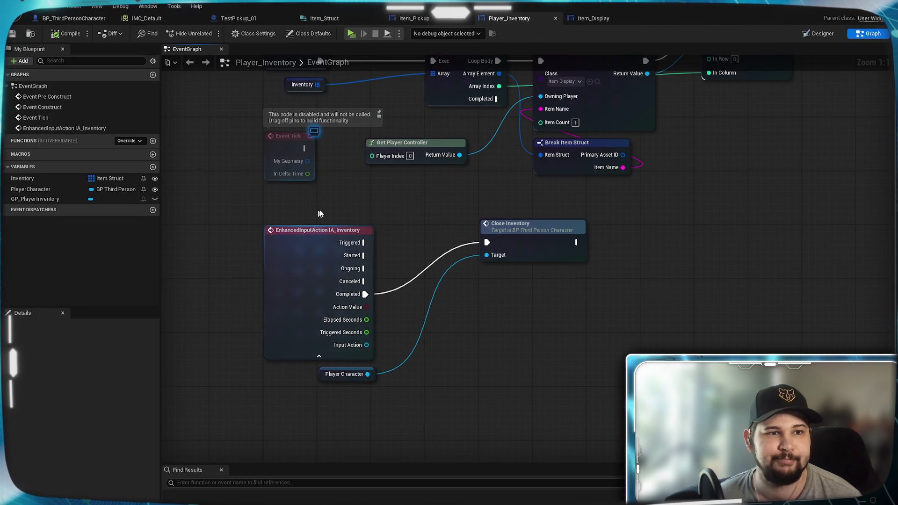
click(121, 141)
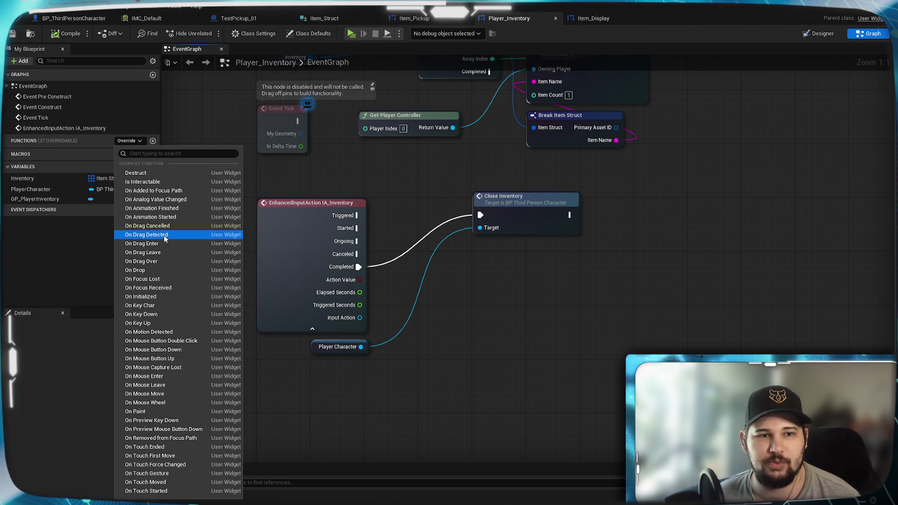
Add an On Key Down override to Player_Inventory and move its Return Node to the right
click(164, 313)
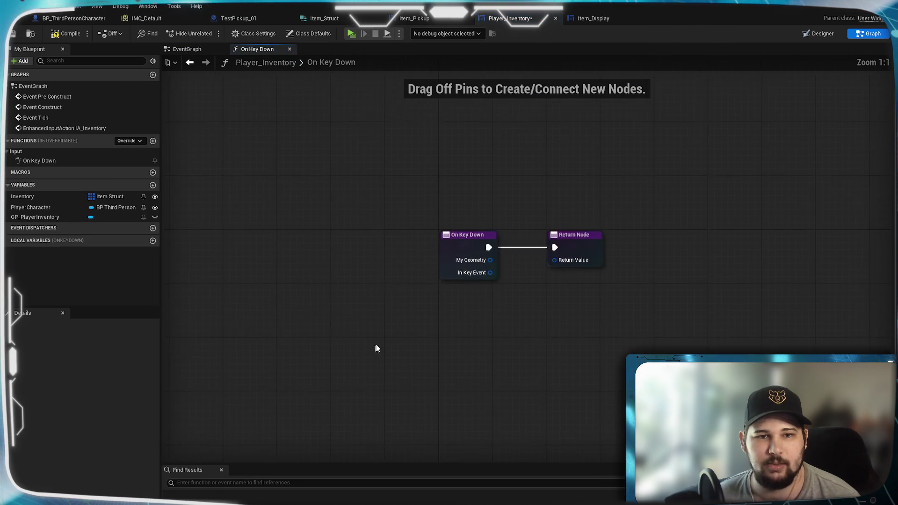
drag(415, 226, 577, 228)
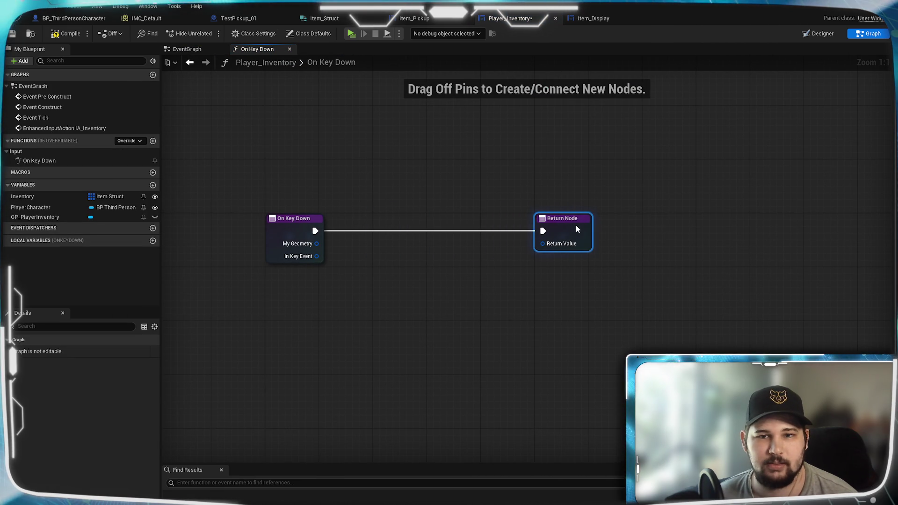
drag(316, 256, 335, 264)
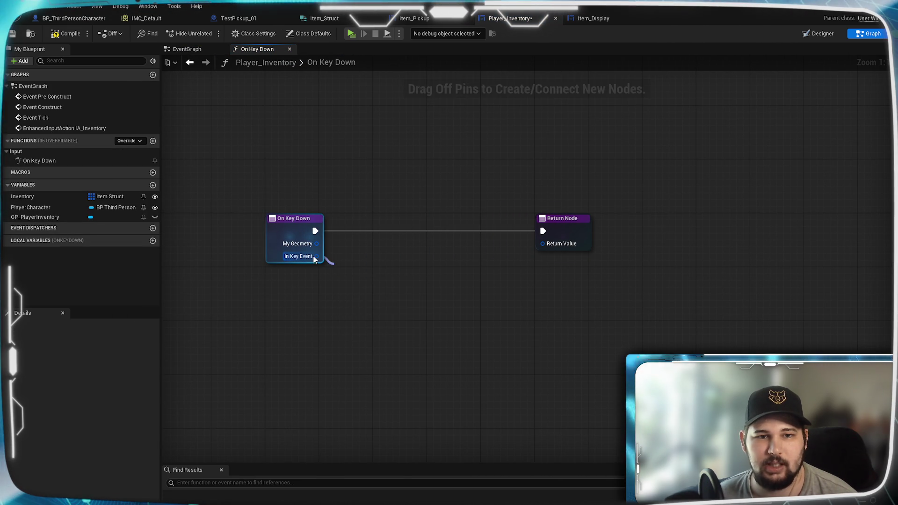
right_click(316, 256)
click(287, 300)
right_click(317, 256)
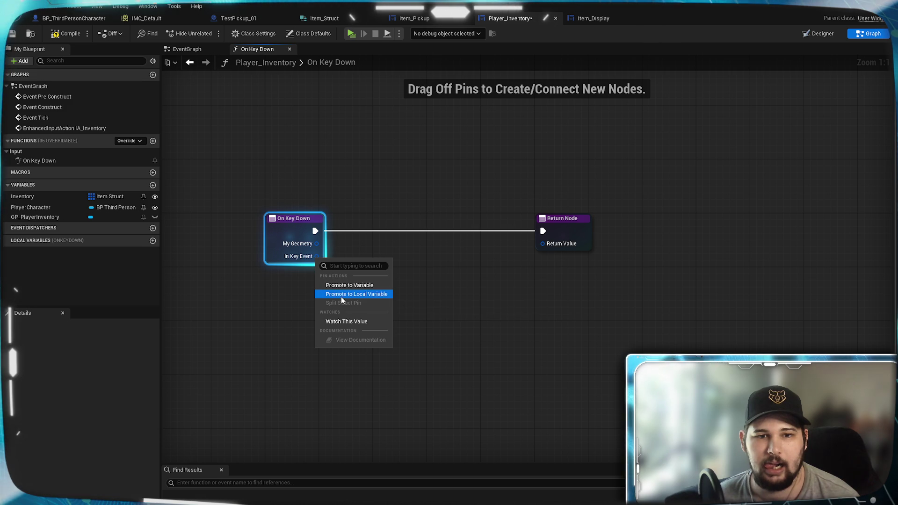
key(Escape)
Add an equality (==) comparison node to the On Key Down graph
drag(316, 257, 355, 281)
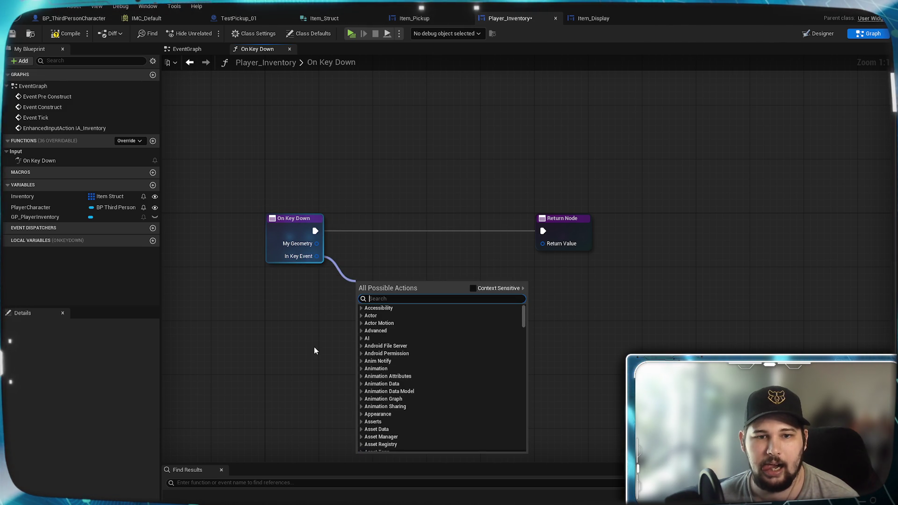
text(is)
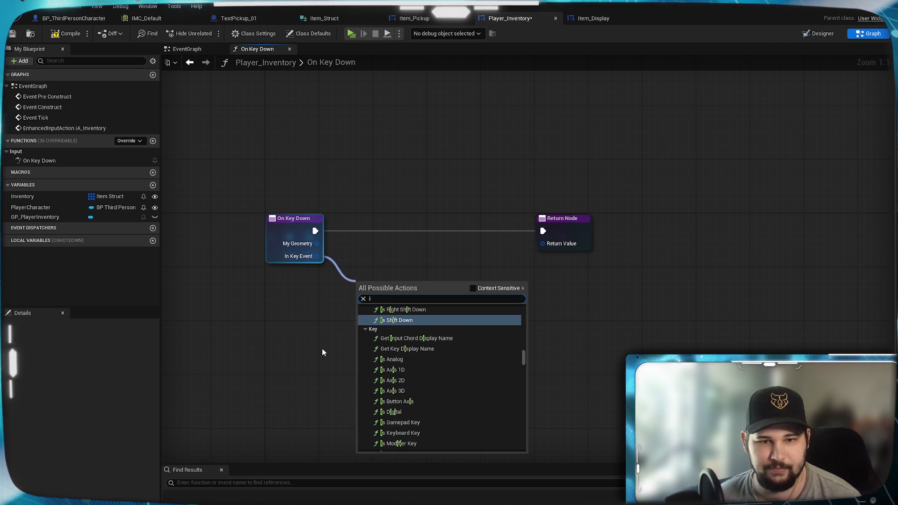
click(342, 305)
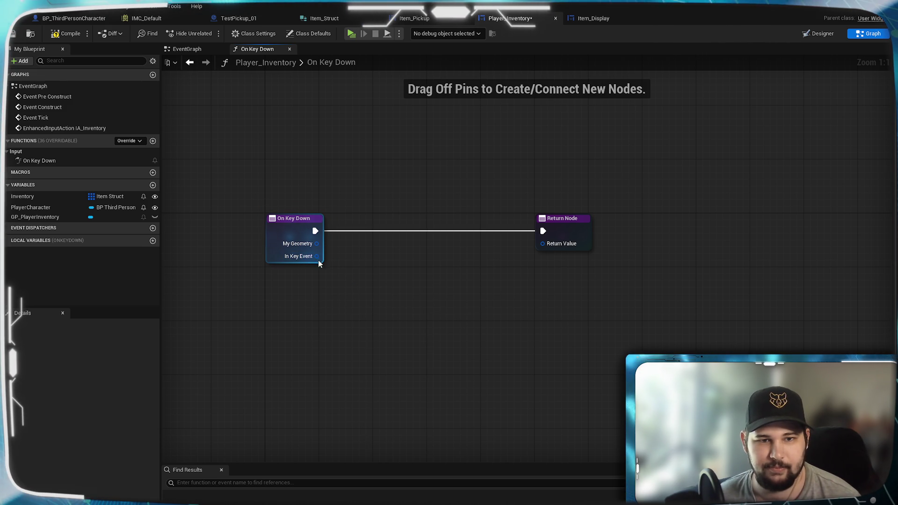
drag(351, 286, 353, 285)
click(367, 350)
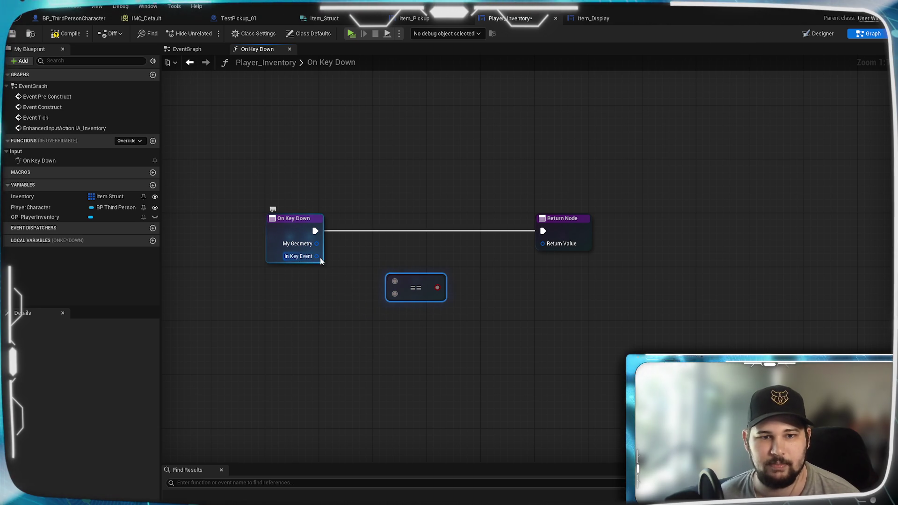
Add a Get Key node from In Key Event and wire its Return Value into the == node
drag(341, 296, 342, 297)
click(459, 301)
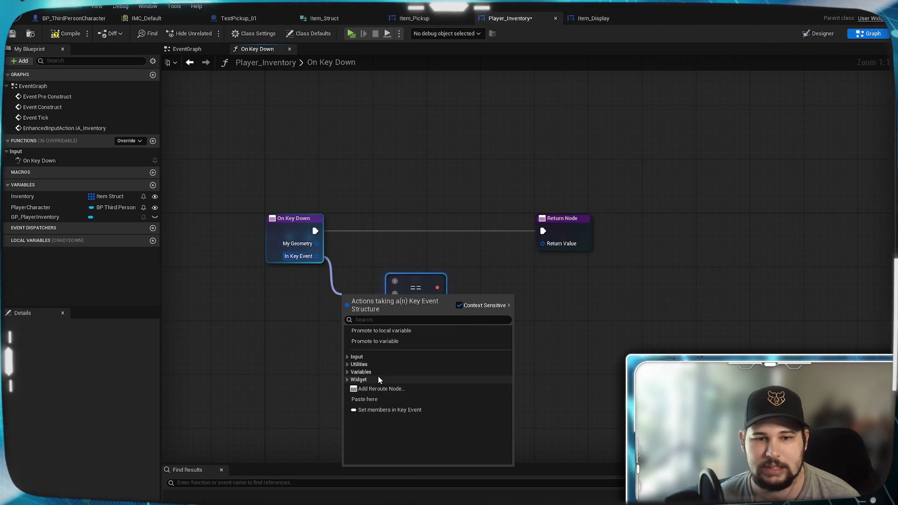
click(348, 365)
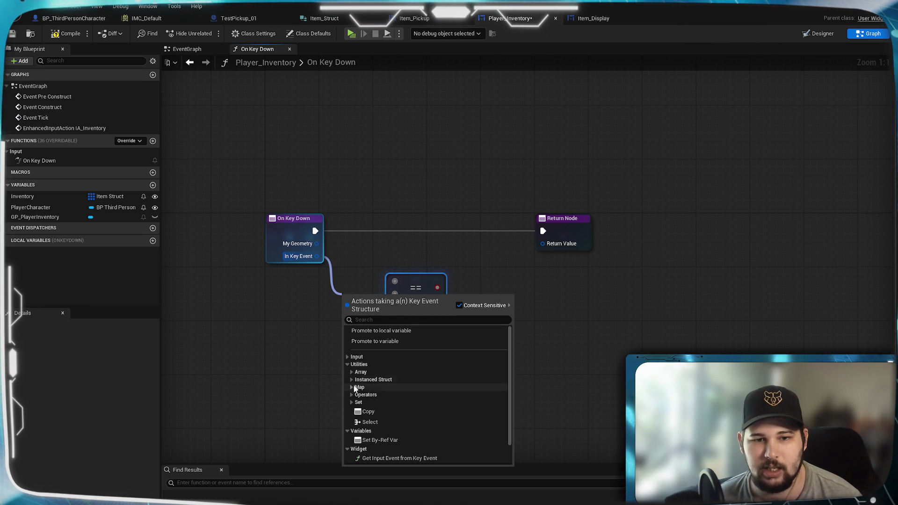
click(348, 357)
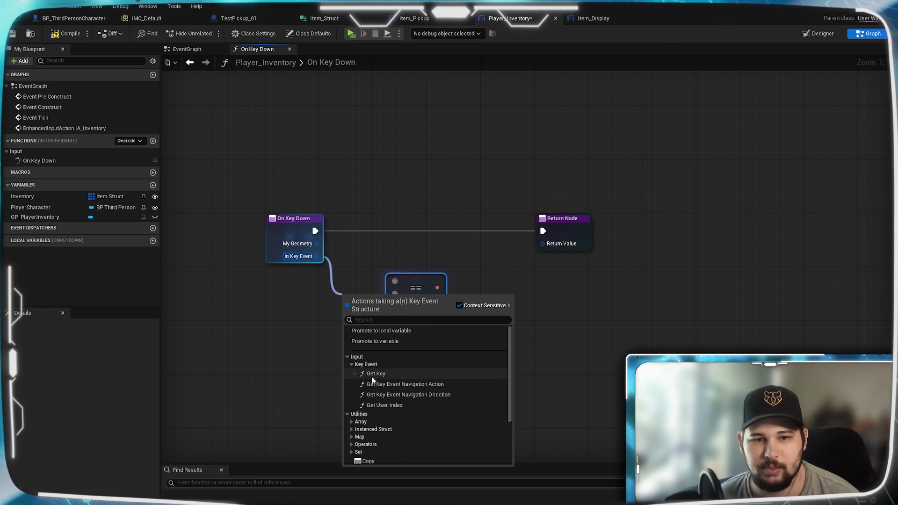
click(369, 374)
drag(340, 303, 281, 284)
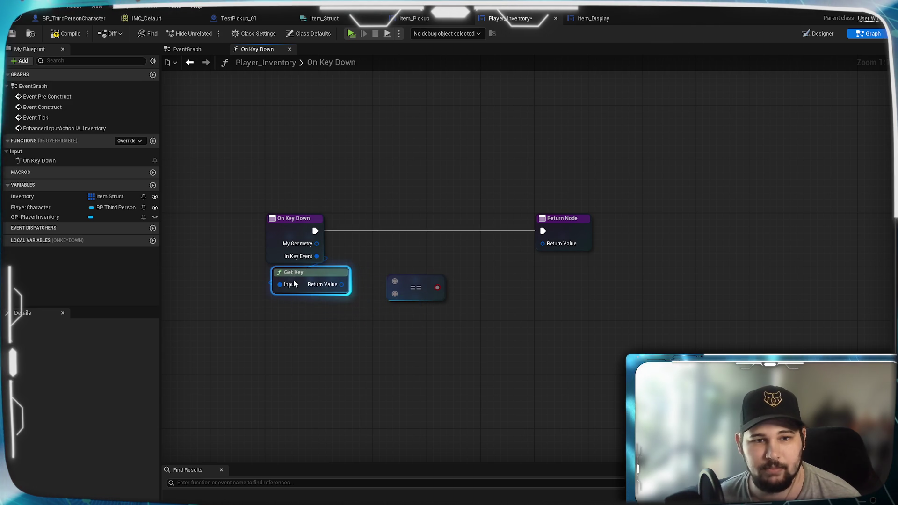
drag(343, 294, 394, 281)
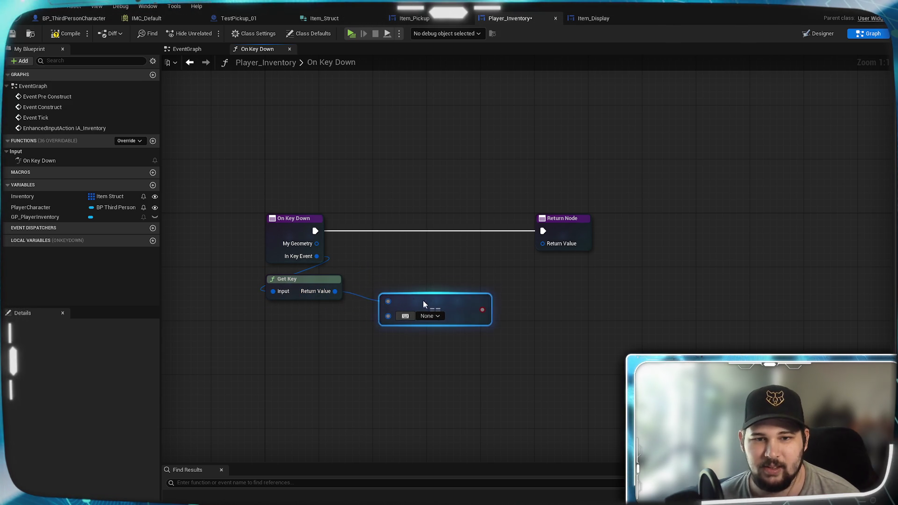
click(417, 267)
mouse_move(349, 376)
mouse_down()
mouse_move(451, 353)
mouse_move(422, 361)
mouse_up()
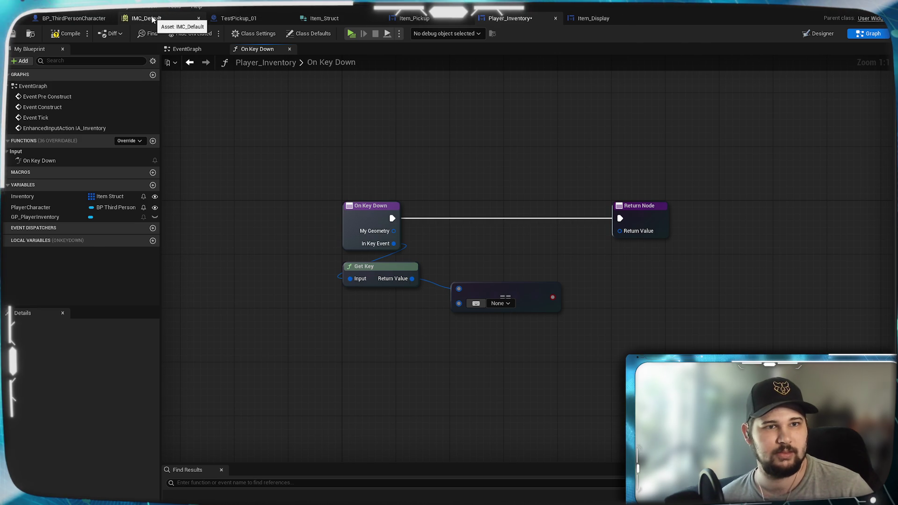
right_click(360, 325)
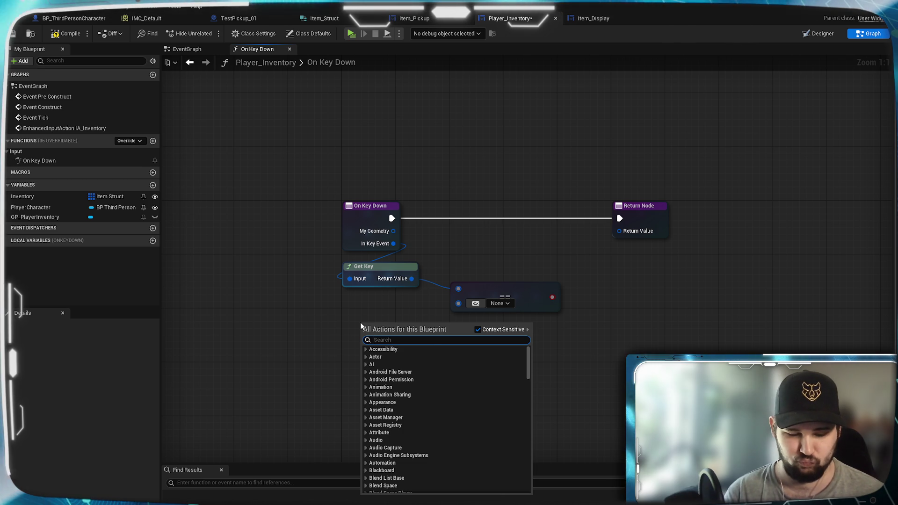
text(IMC)
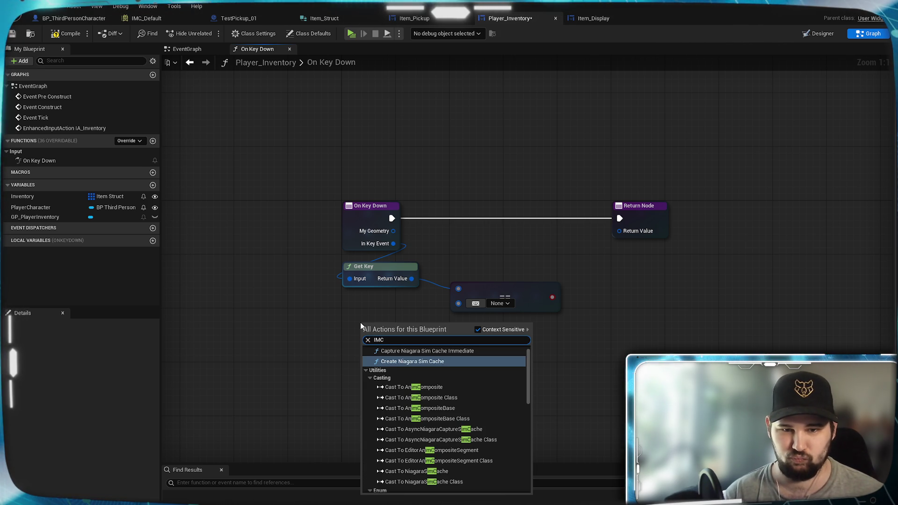
text(_D)
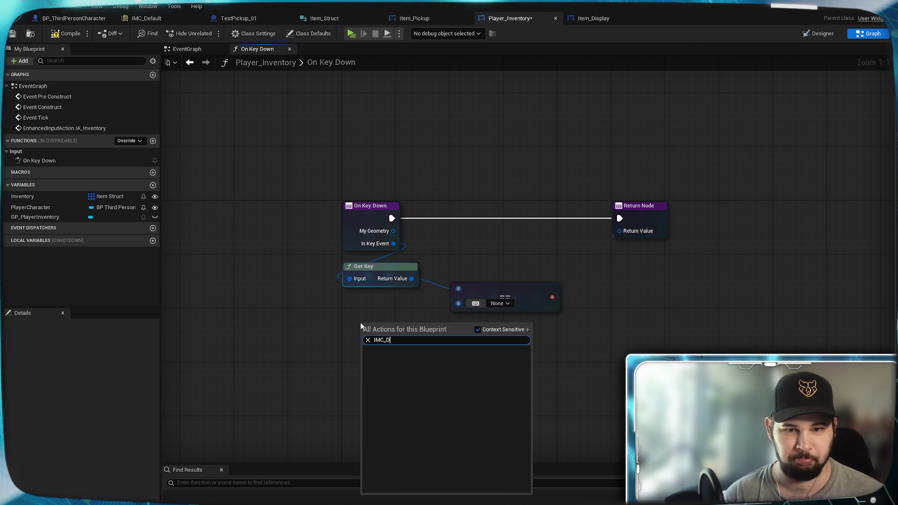
key(BackSpace)
key(BackSpace)
key(BackSpace)
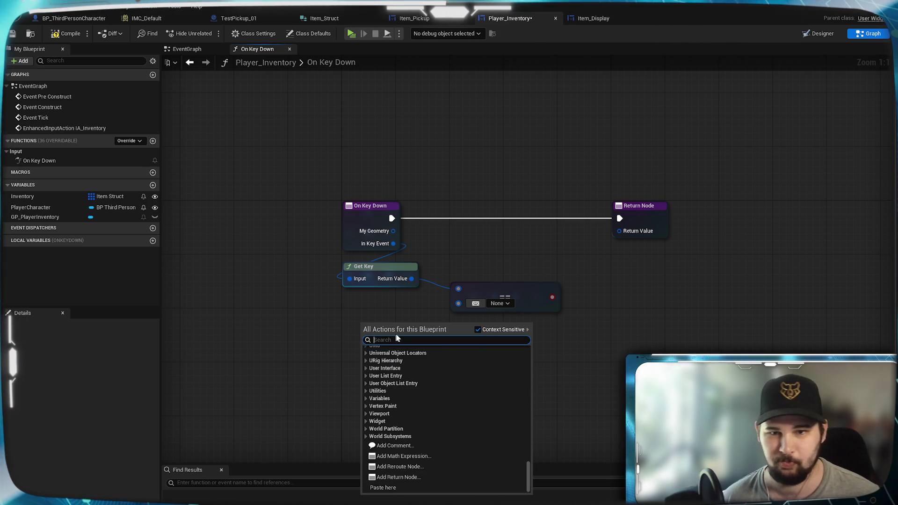
click(478, 329)
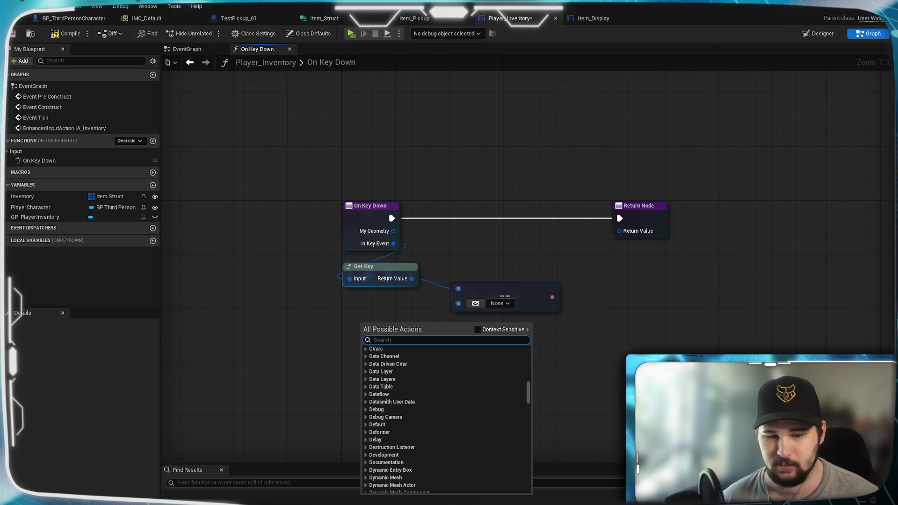
text(IMC_)
key(BackSpace)
key(BackSpace)
key(BackSpace)
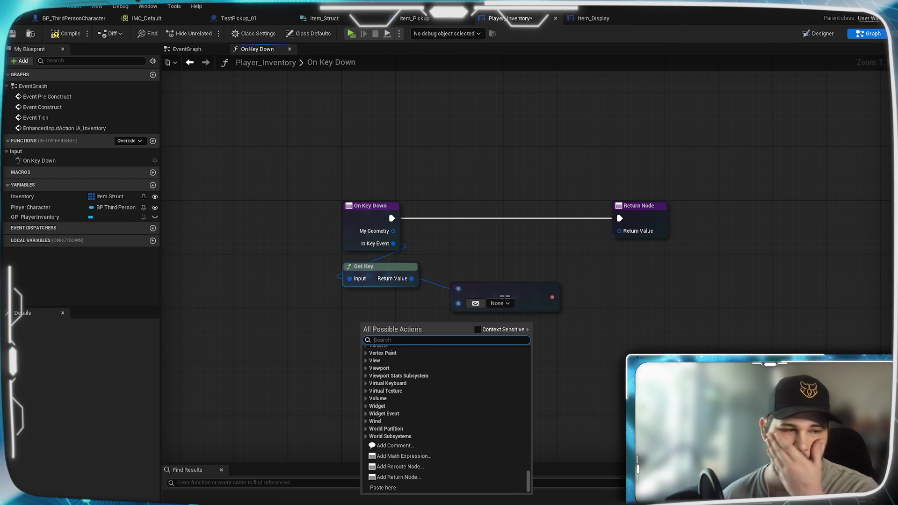
key(Escape)
key(alt+Tab)
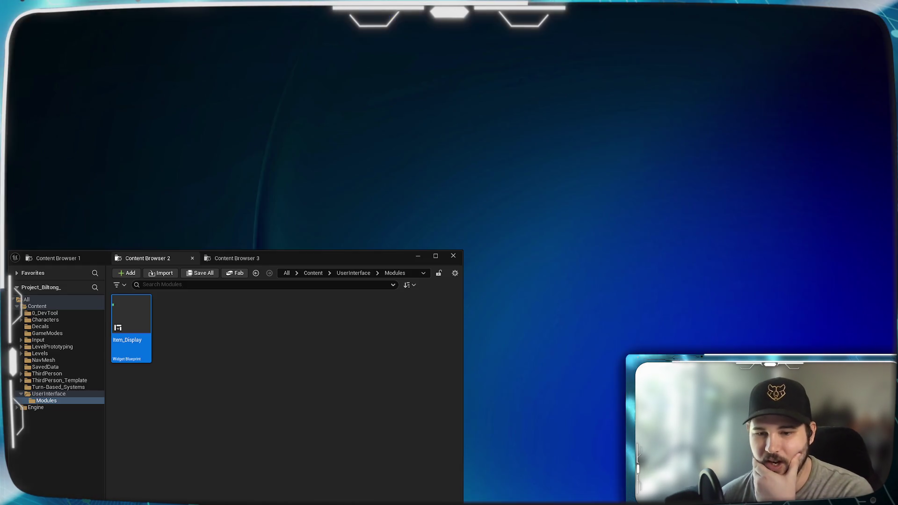
click(234, 258)
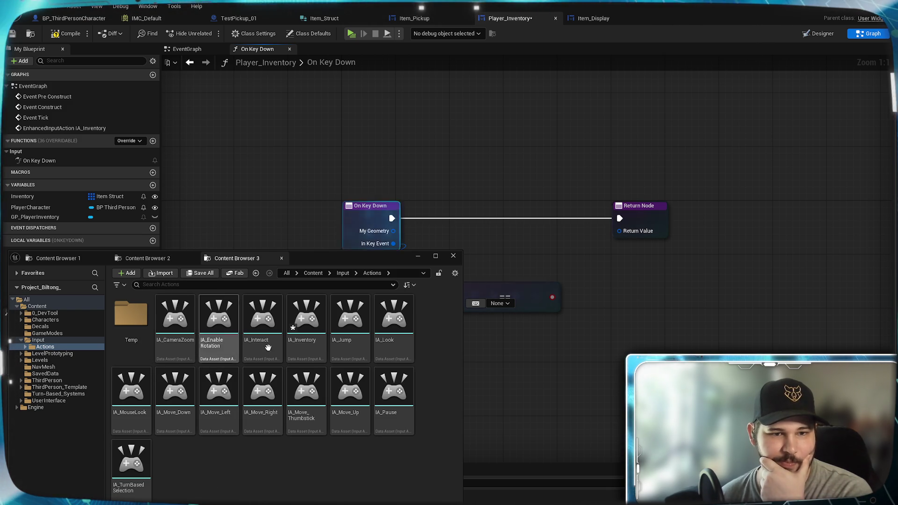
click(342, 273)
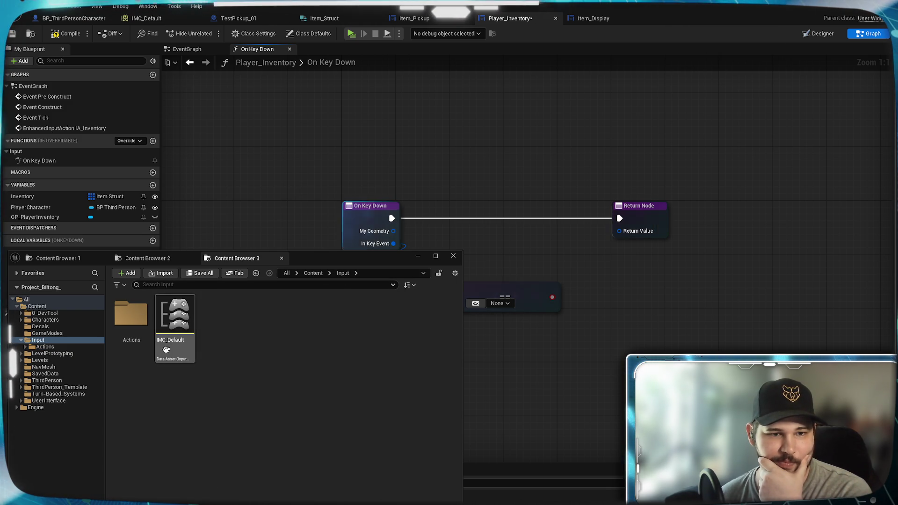
mouse_move(166, 359)
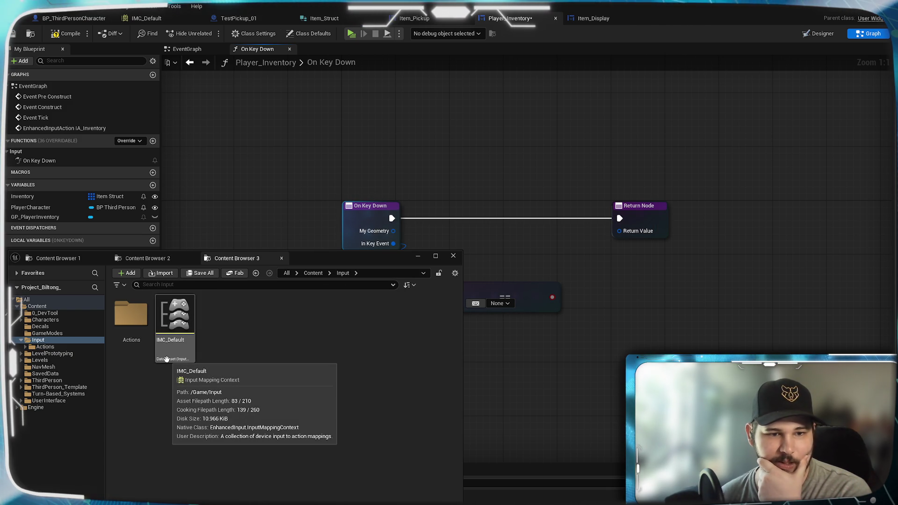
click(483, 361)
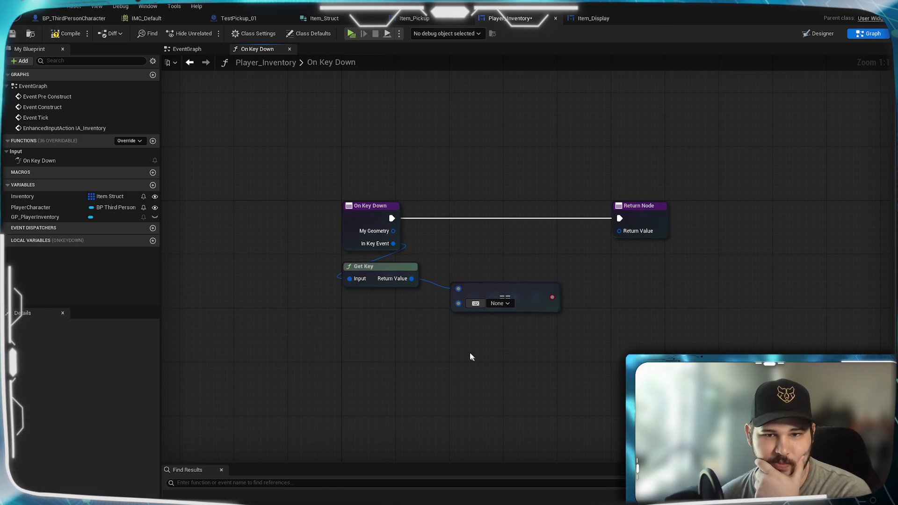
right_click(326, 351)
text(inpu)
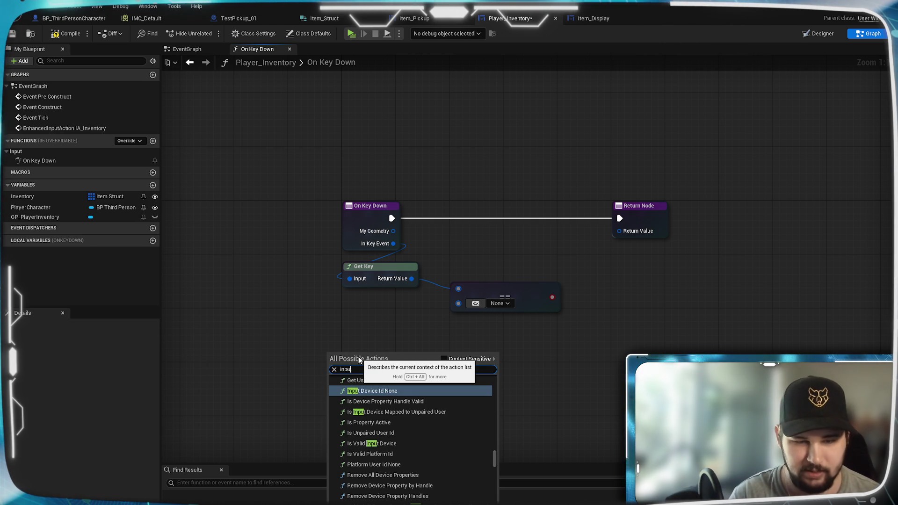
text(t mma)
key(BackSpace)
key(BackSpace)
text(app)
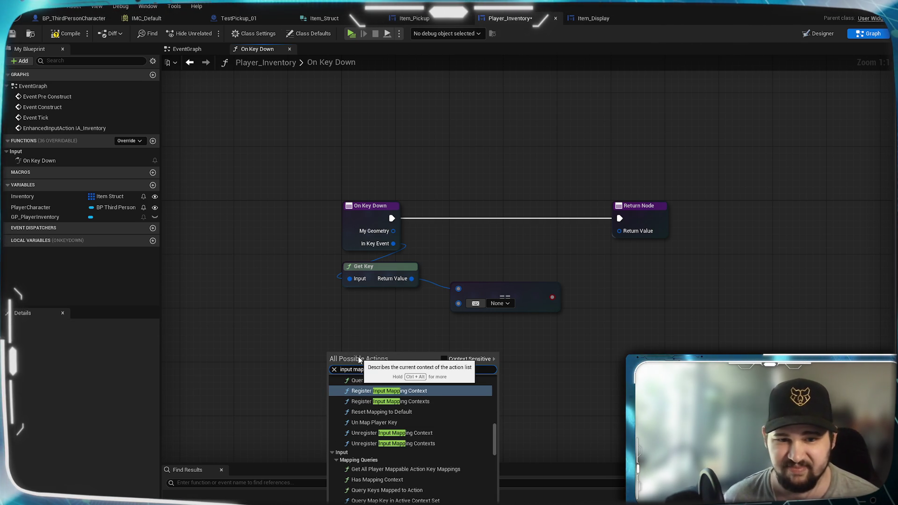
scroll(424, 417, up, 3)
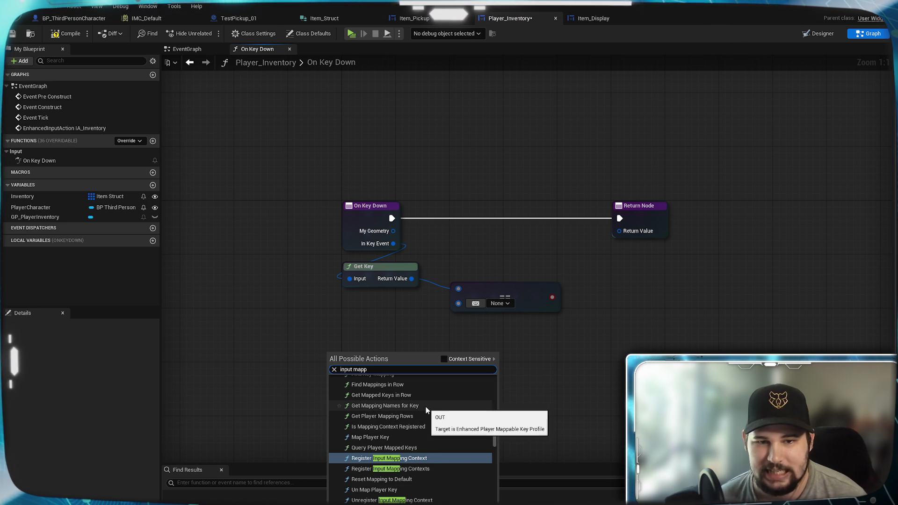
scroll(421, 396, up, 2)
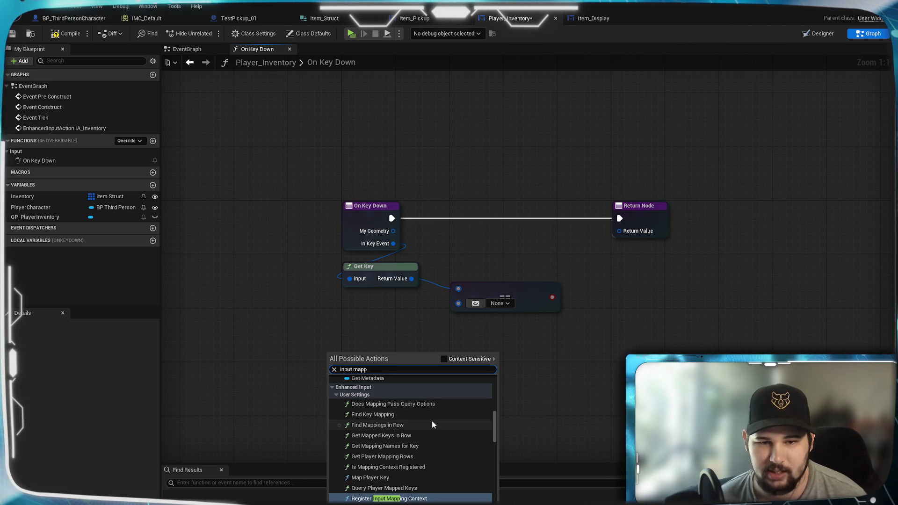
scroll(431, 420, down, 2)
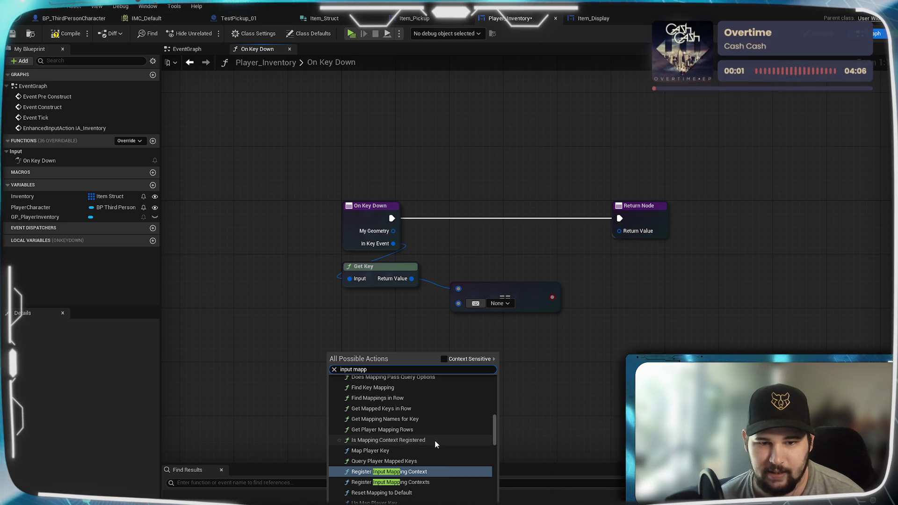
scroll(435, 444, down, 2)
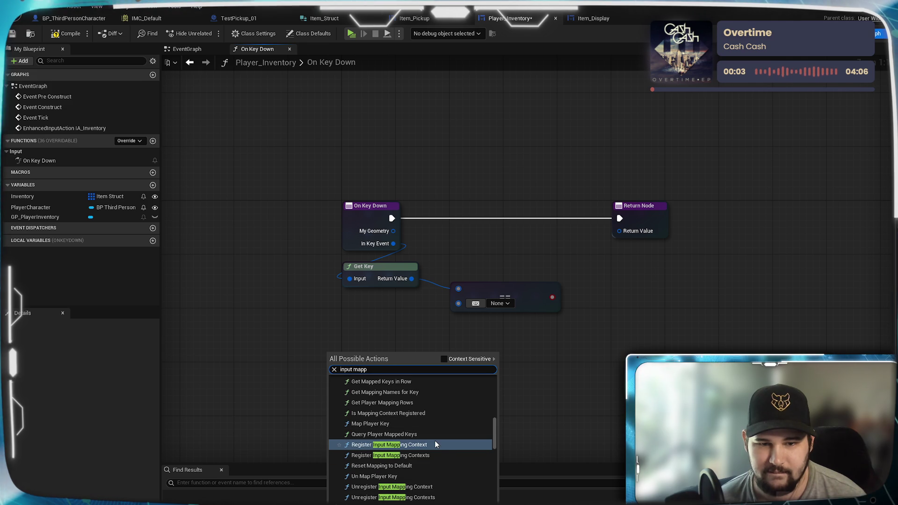
scroll(449, 461, down, 6)
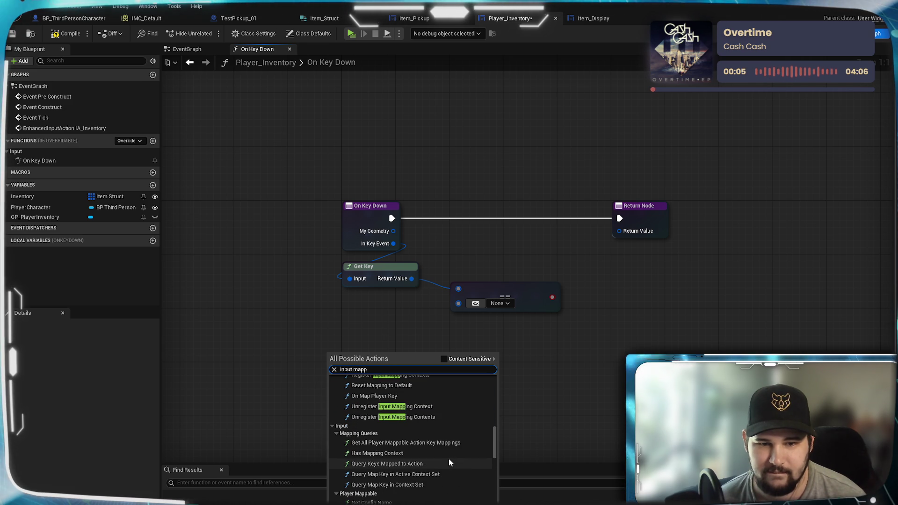
text(ing)
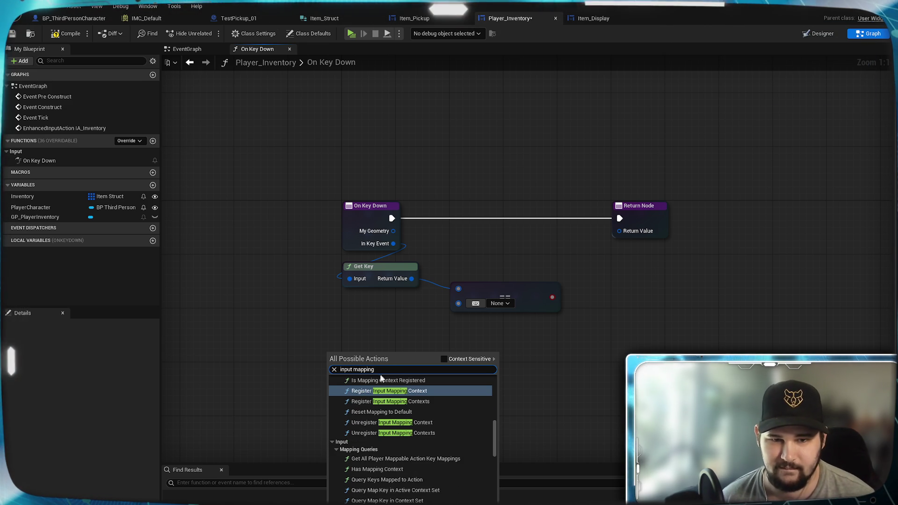
scroll(390, 464, down, 3)
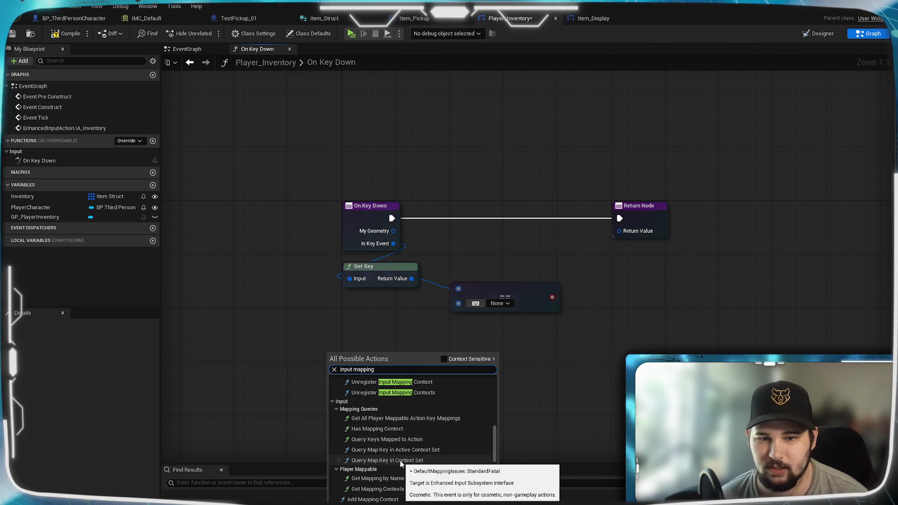
click(400, 460)
drag(446, 404, 419, 363)
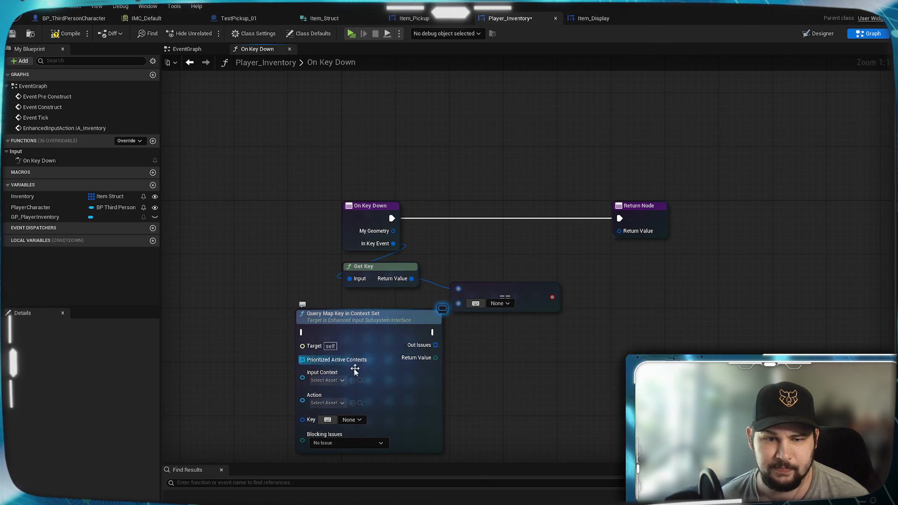
click(338, 380)
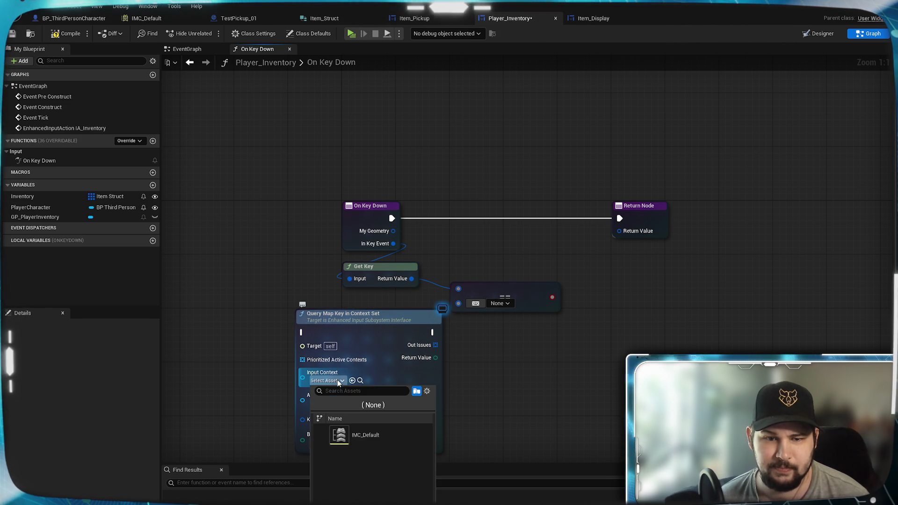
click(372, 436)
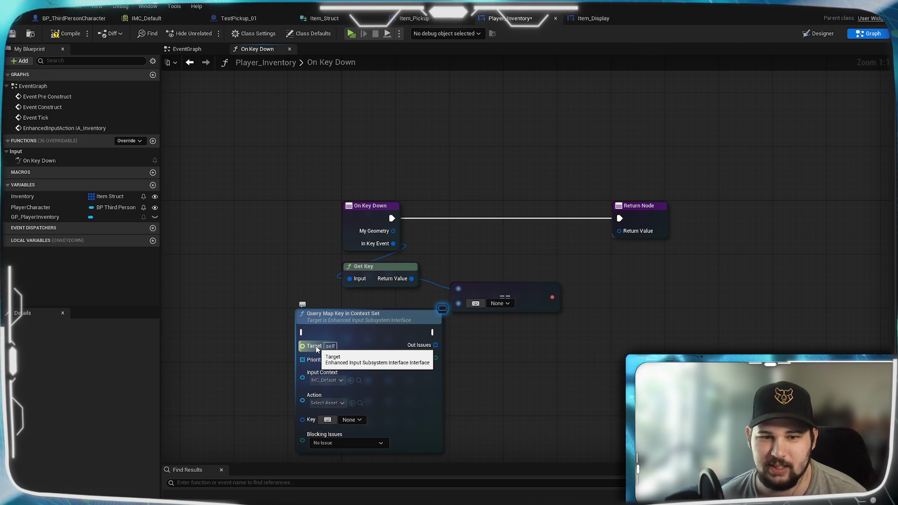
key(Delete)
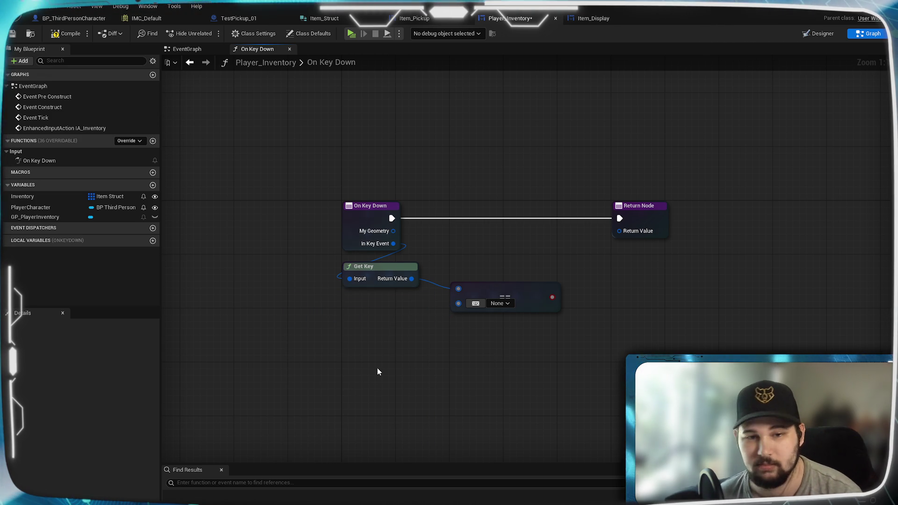
Add a Get Mapping Contexts node found via an 'input mapping' search, alongside Get Player Controller
right_click(388, 349)
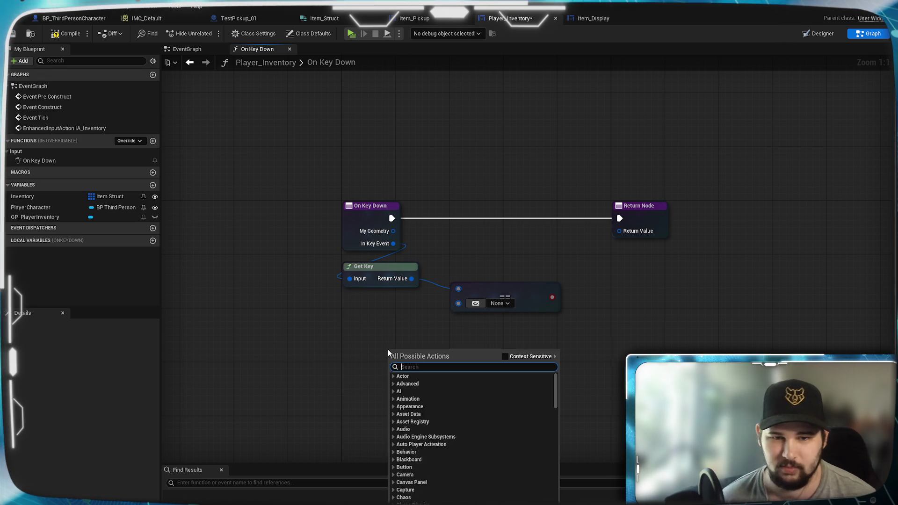
text(input mapping)
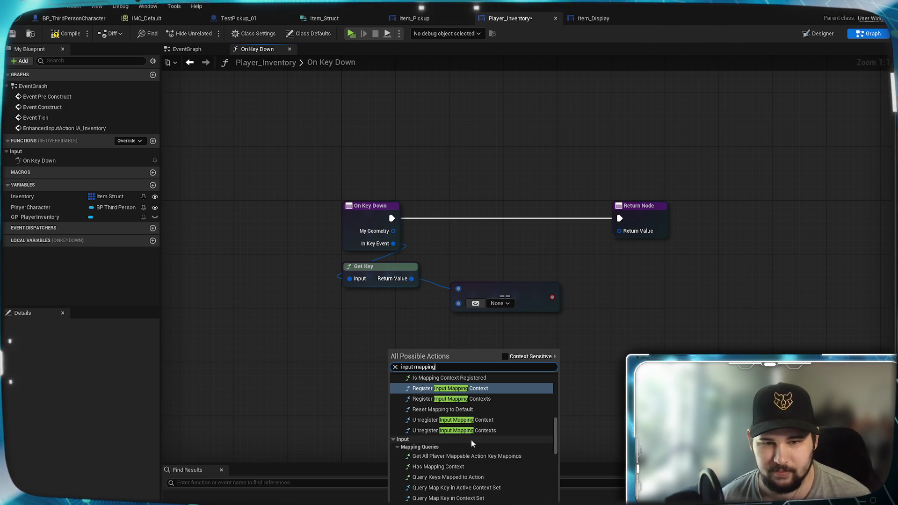
scroll(486, 463, down, 3)
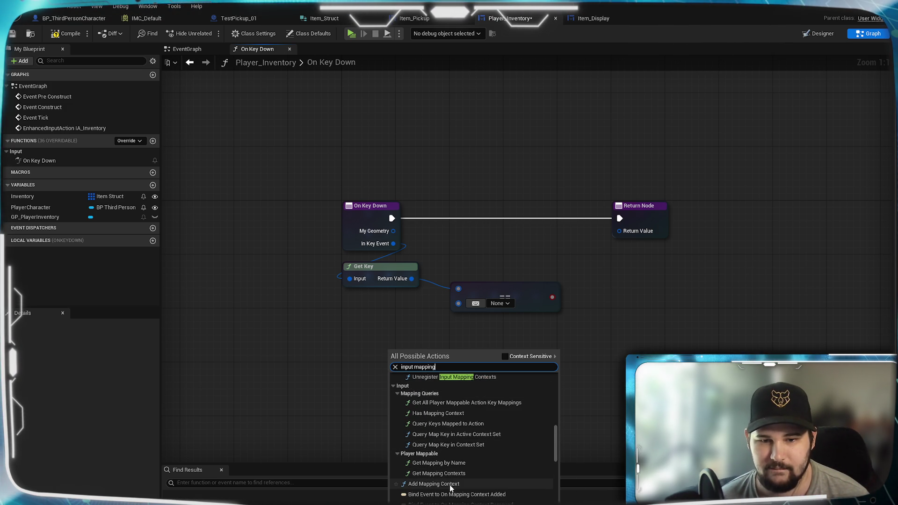
click(473, 473)
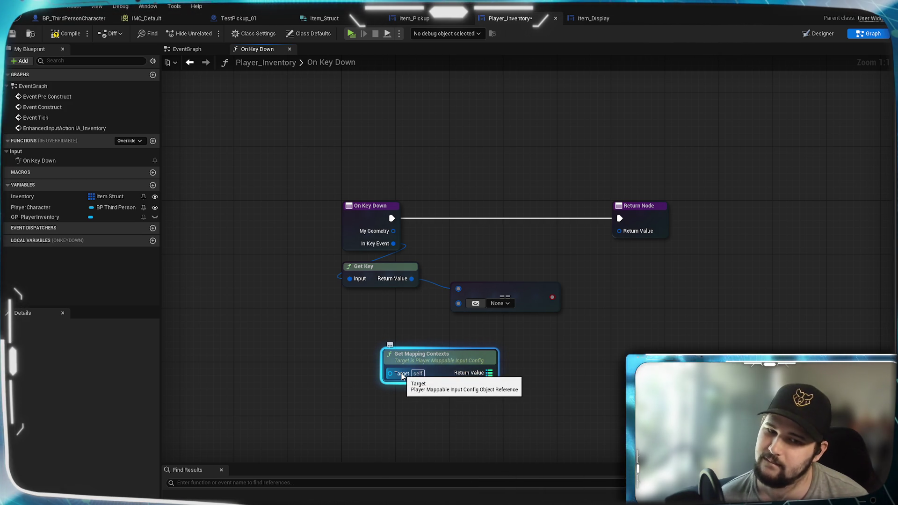
drag(423, 372, 479, 383)
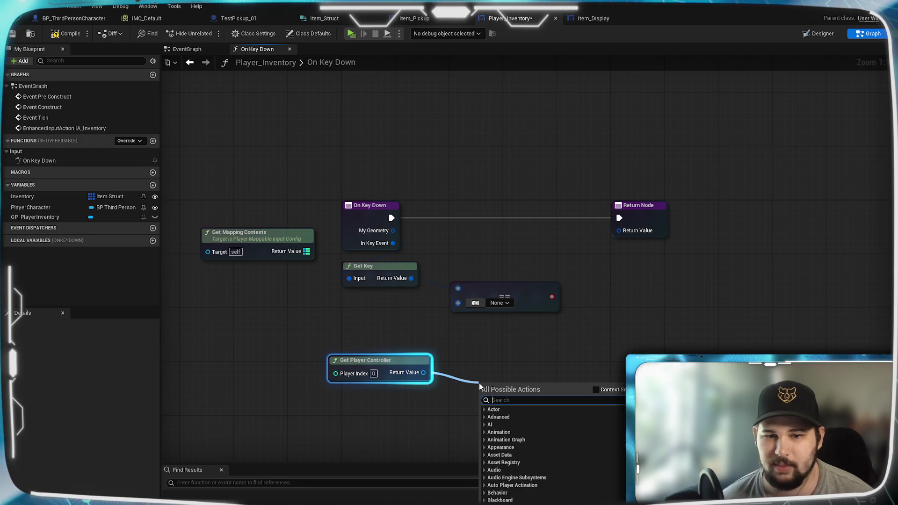
text(get mapping)
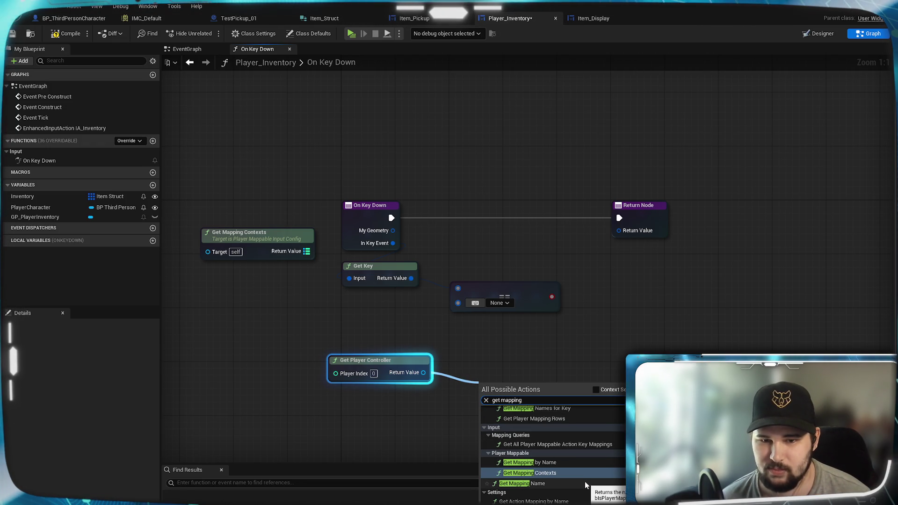
scroll(585, 480, up, 2)
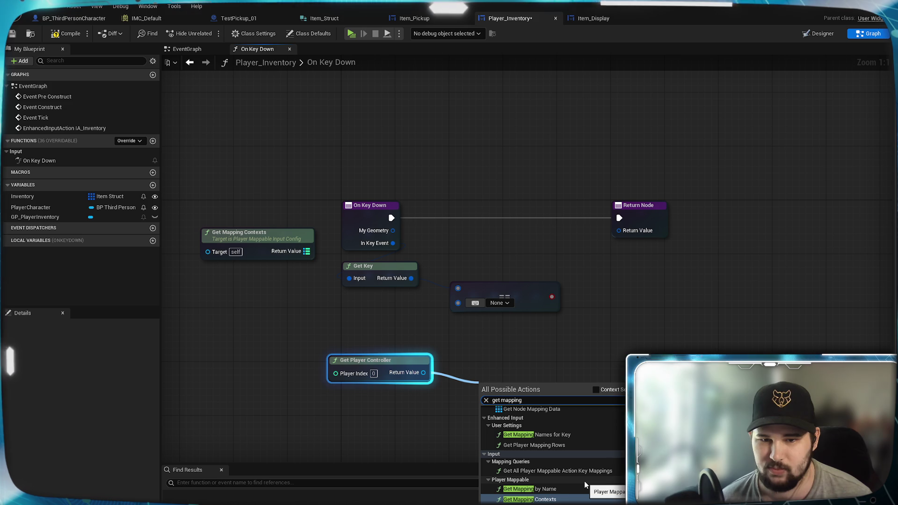
scroll(566, 472, down, 2)
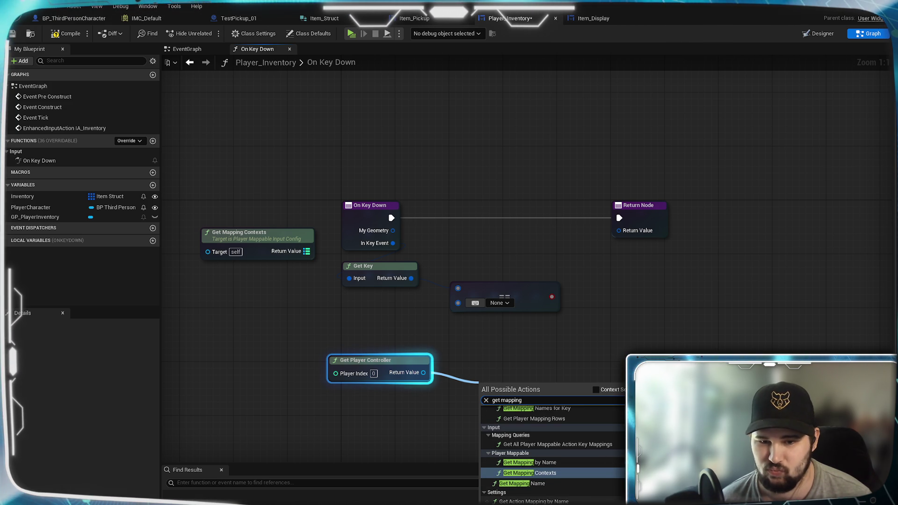
scroll(600, 413, down, 10)
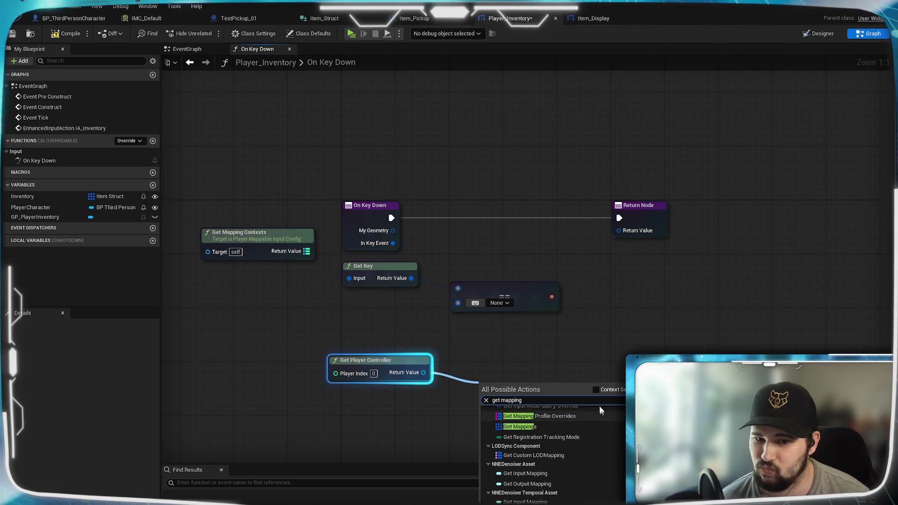
click(599, 390)
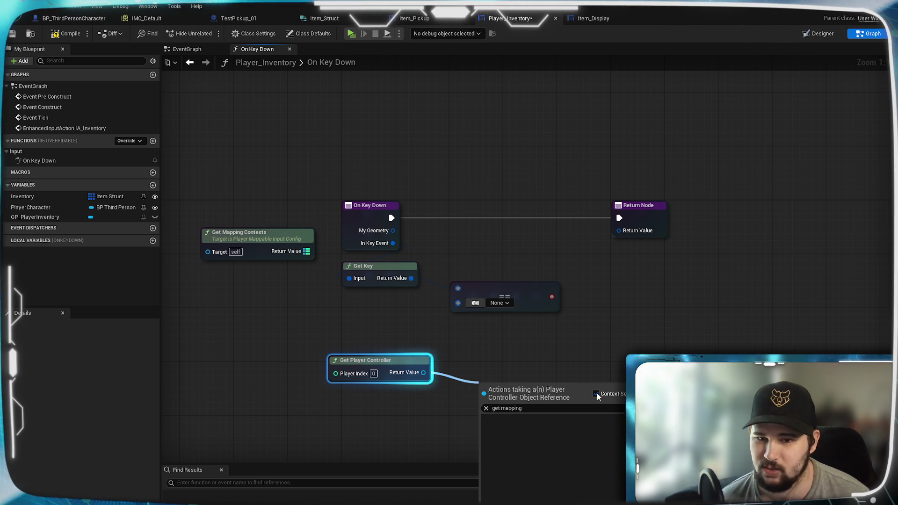
click(596, 394)
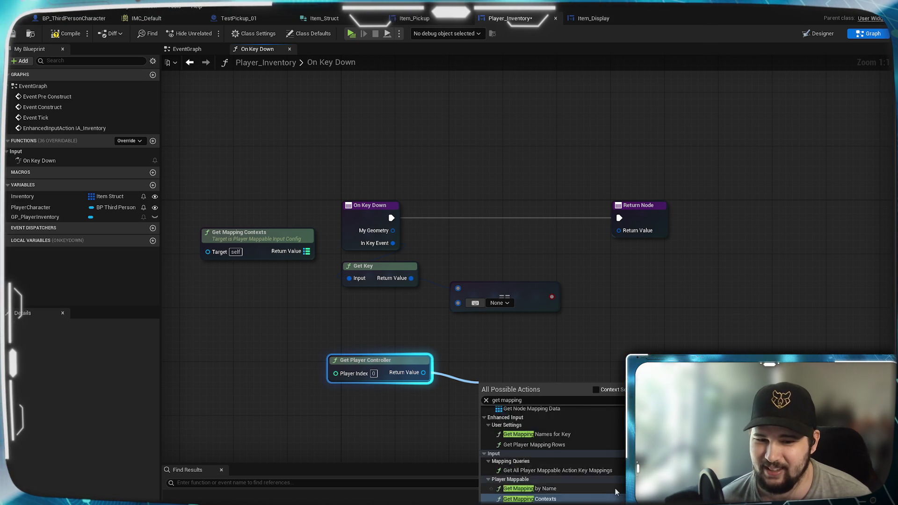
scroll(615, 488, down, 3)
click(540, 483)
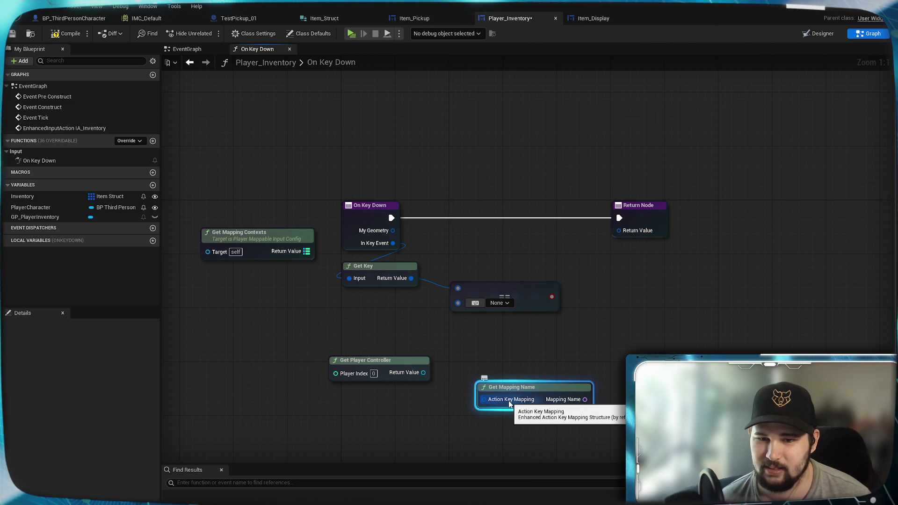
drag(521, 387, 521, 380)
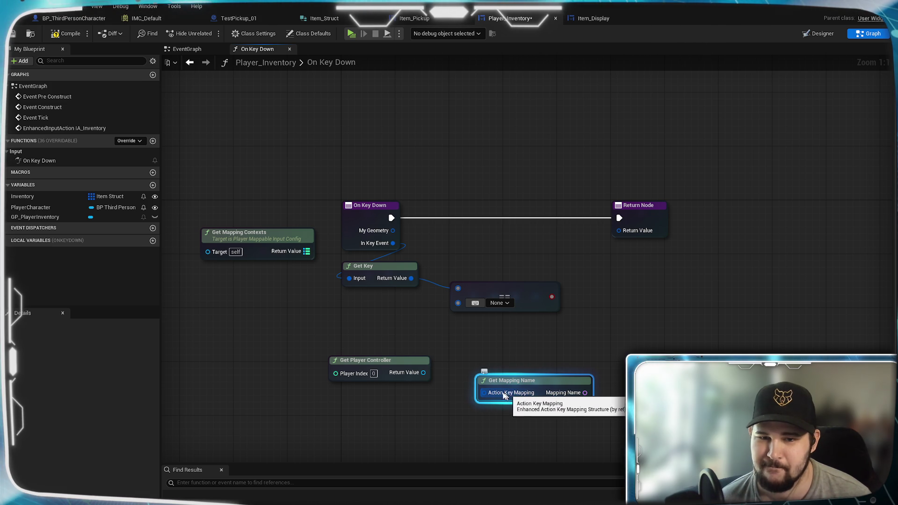
mouse_move(510, 396)
mouse_down()
mouse_move(456, 410)
mouse_move(520, 369)
mouse_move(488, 385)
mouse_up()
click(423, 423)
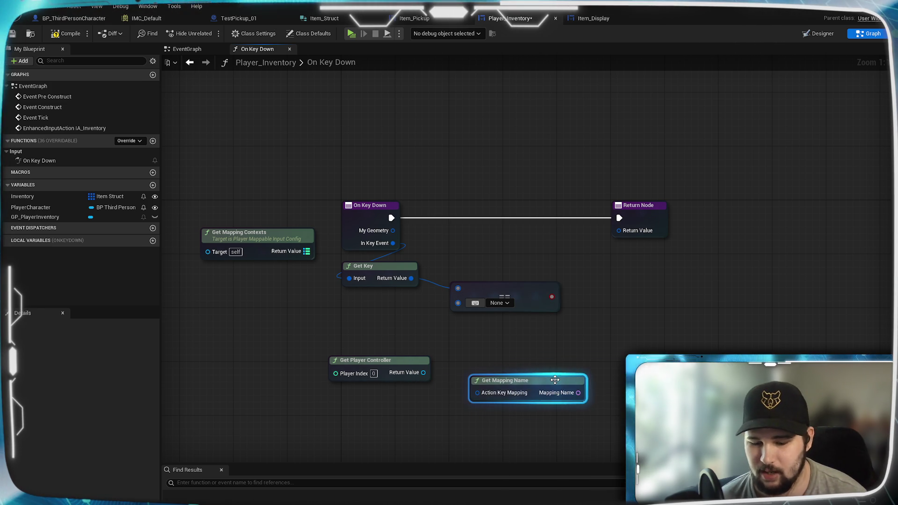
key(Delete)
drag(425, 375, 472, 380)
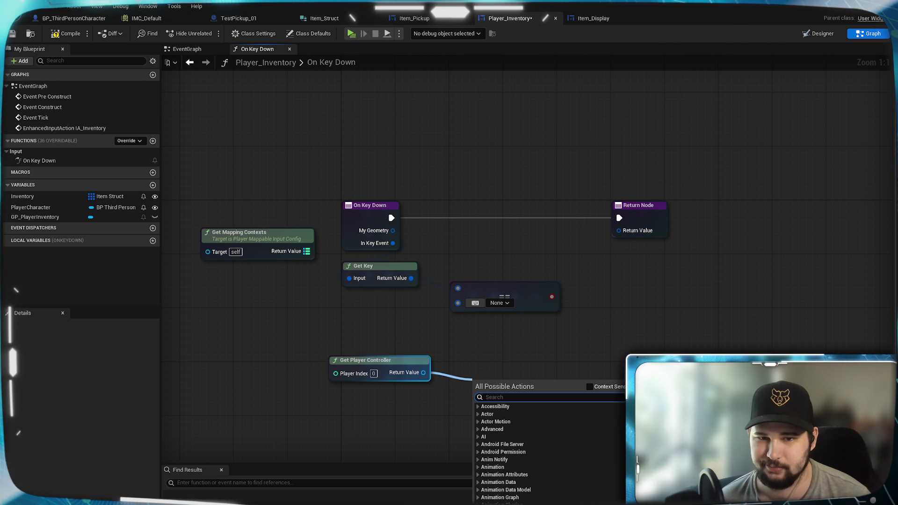
click(508, 304)
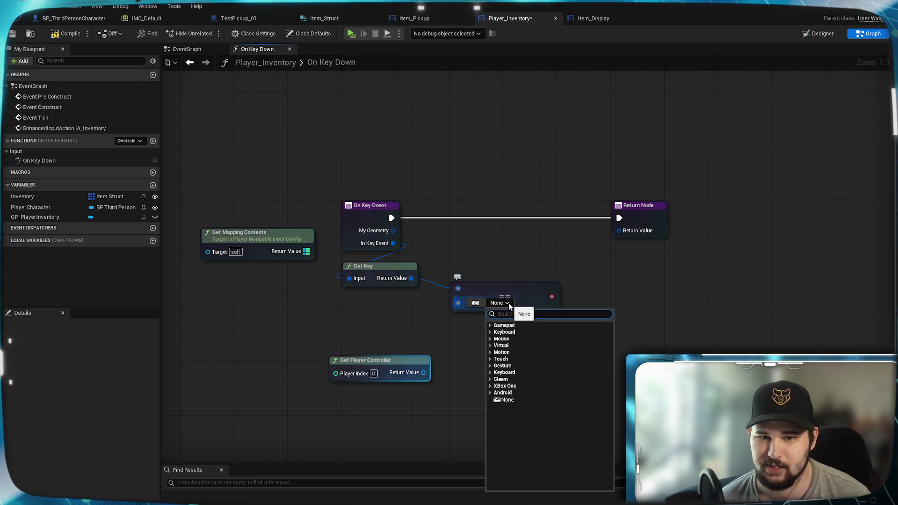
click(456, 365)
drag(424, 372, 460, 373)
text(get map)
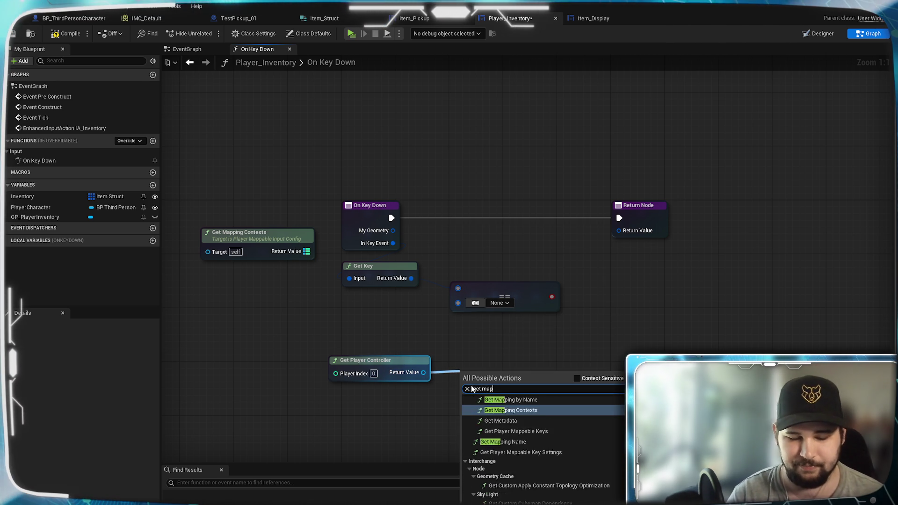
text(ping)
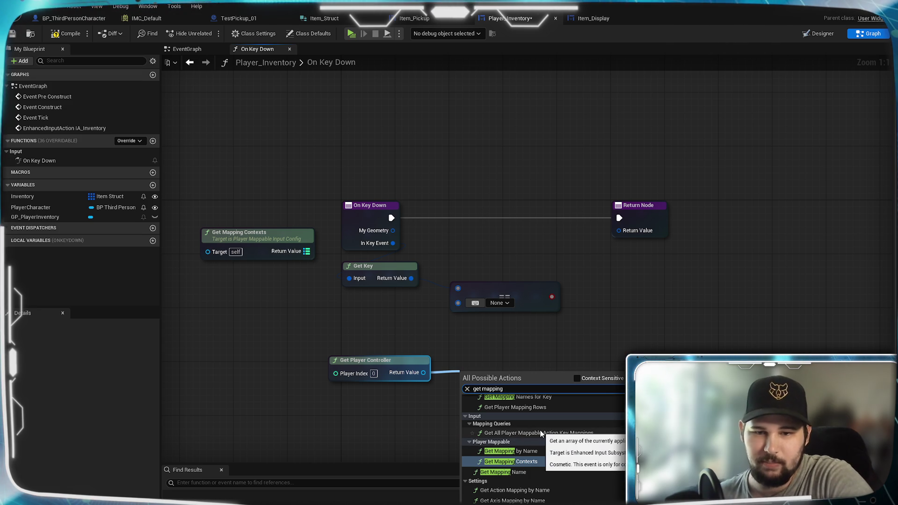
scroll(599, 461, up, 1)
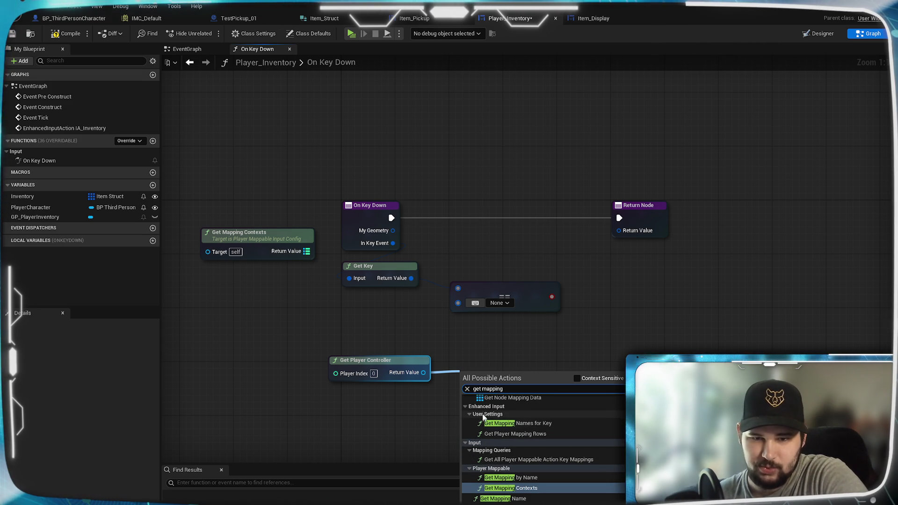
Place a Get Player Mapping Rows node beneath Get Mapping Contexts and browse the 'get mapping' results
click(517, 435)
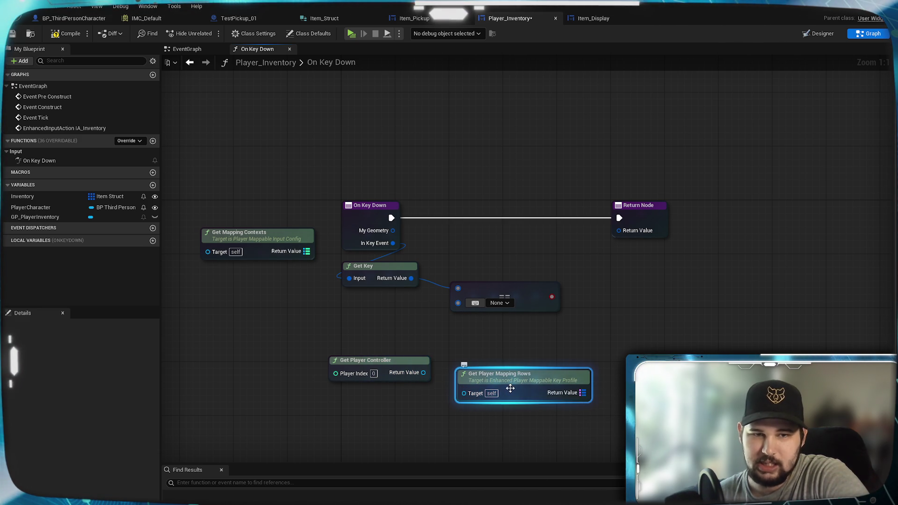
drag(523, 390, 247, 289)
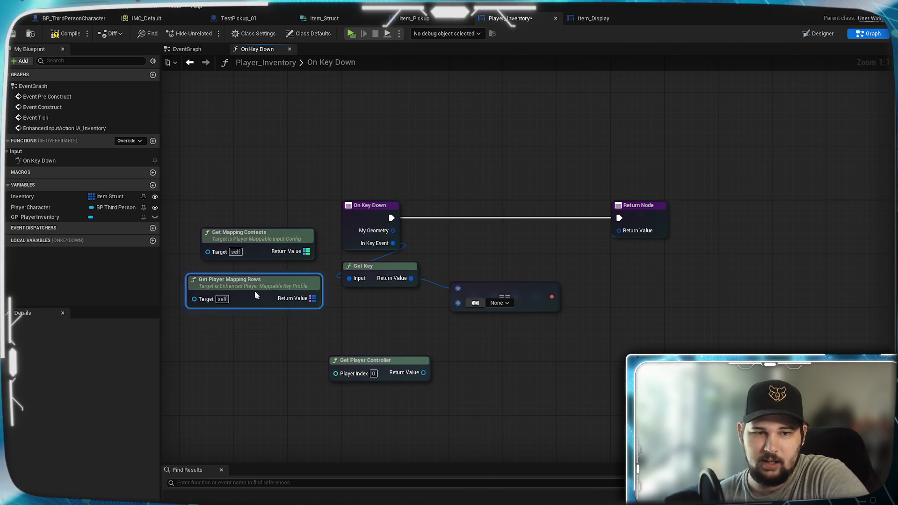
right_click(495, 395)
text(get mapping)
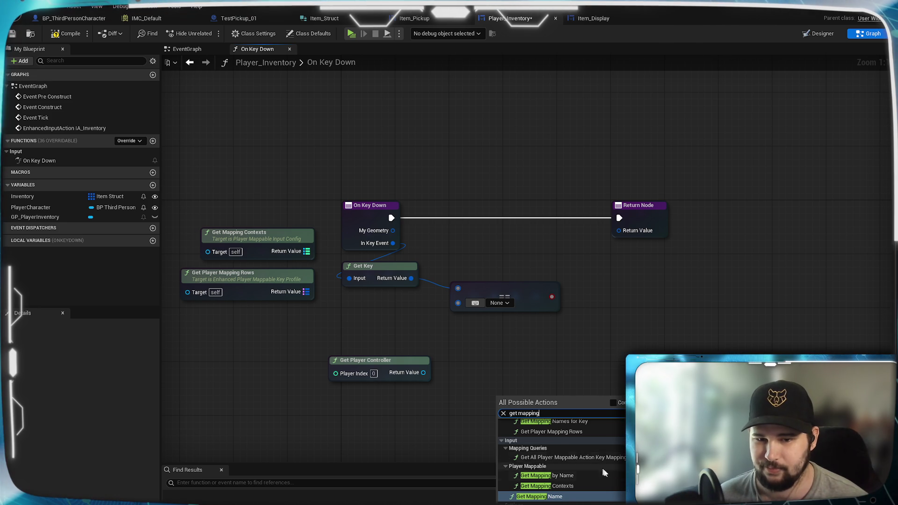
scroll(597, 481, up, 5)
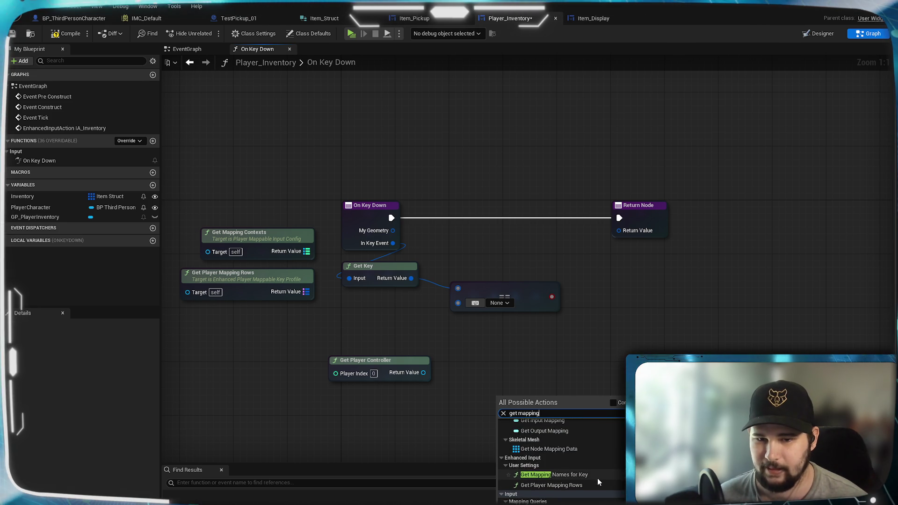
scroll(598, 482, up, 3)
scroll(598, 483, up, 5)
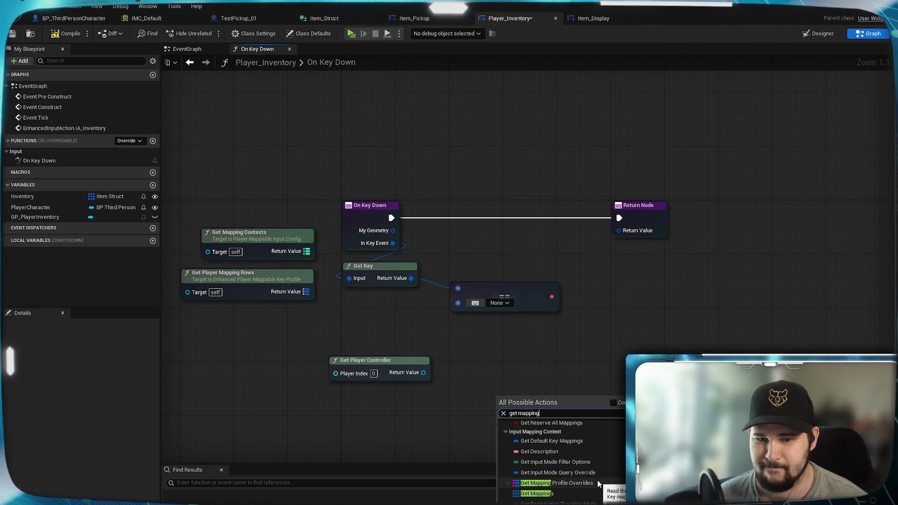
scroll(597, 482, up, 5)
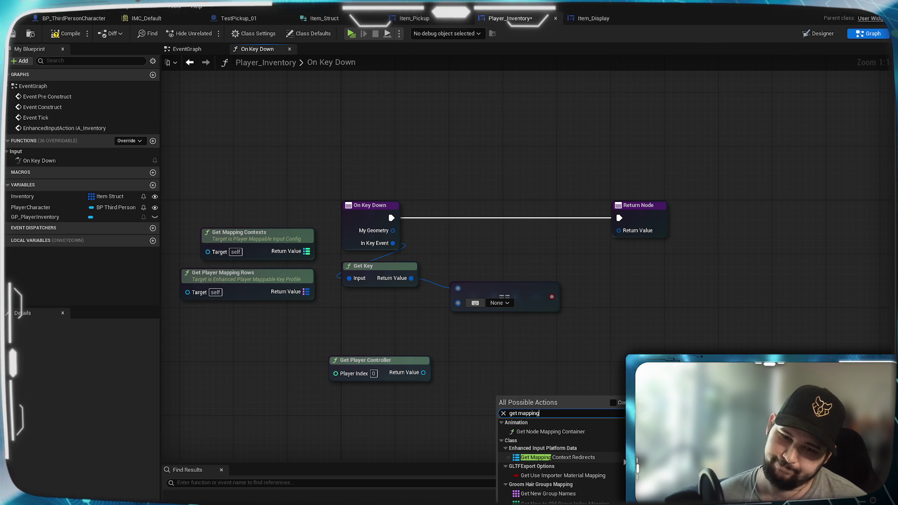
click(495, 372)
drag(423, 372, 471, 381)
Search player-controller actions for 'mapping' and 'input' without adding any node
text(mapping)
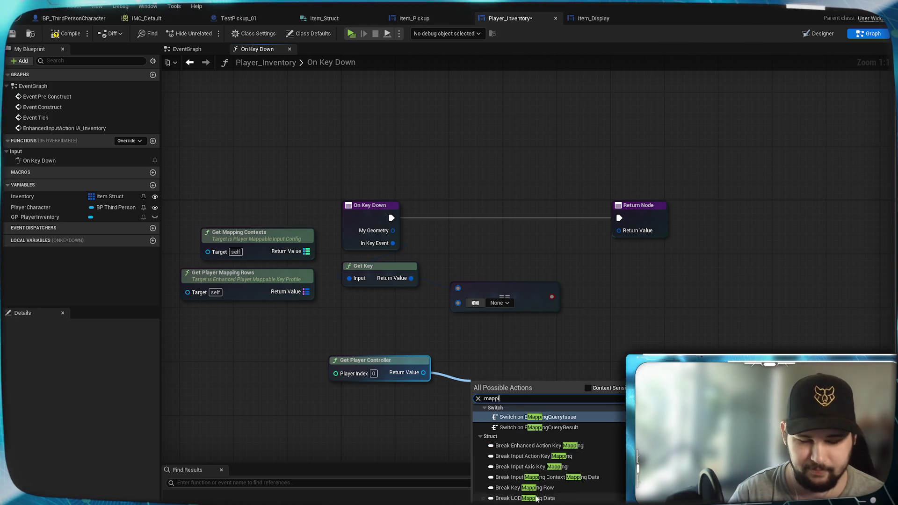
click(588, 389)
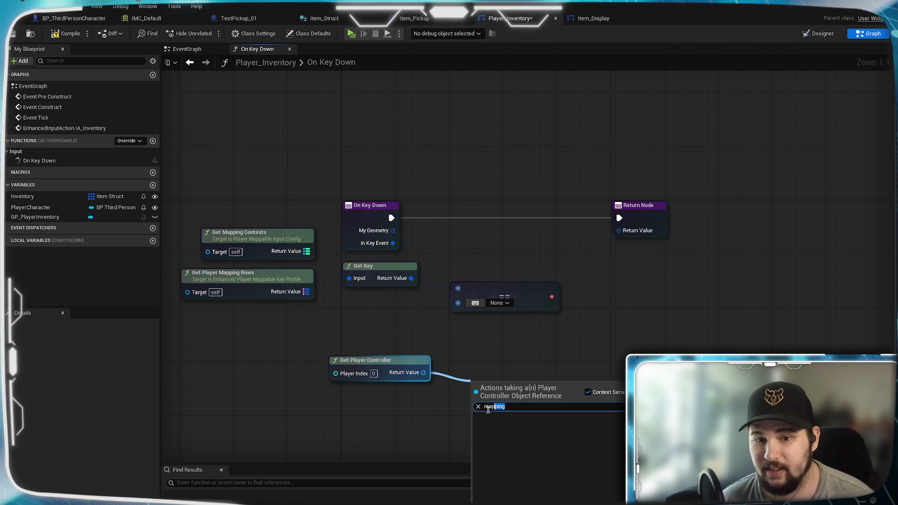
key(ctrl+a)
text(input)
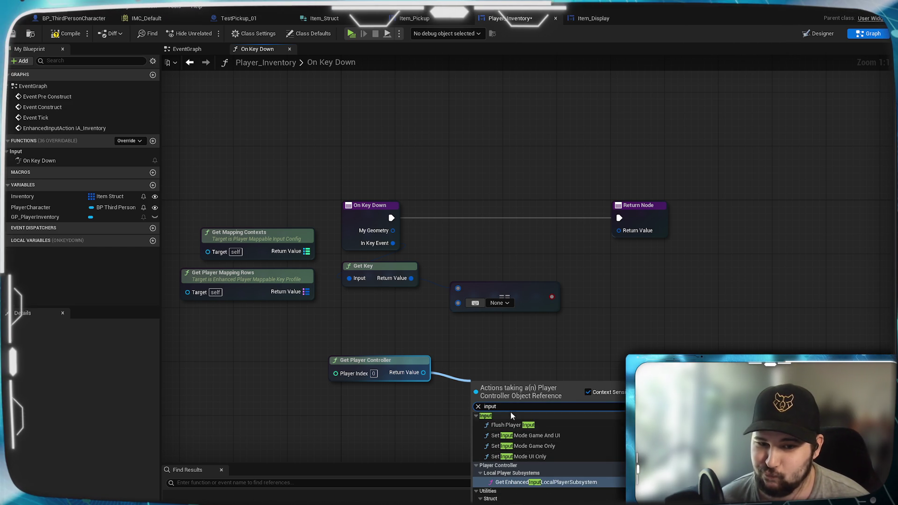
key(ctrl+a)
text(mappi)
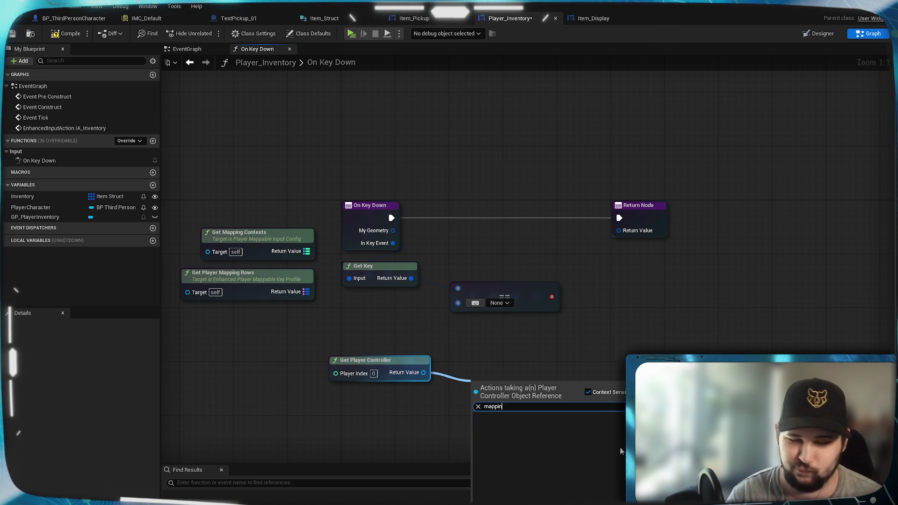
text(ng)
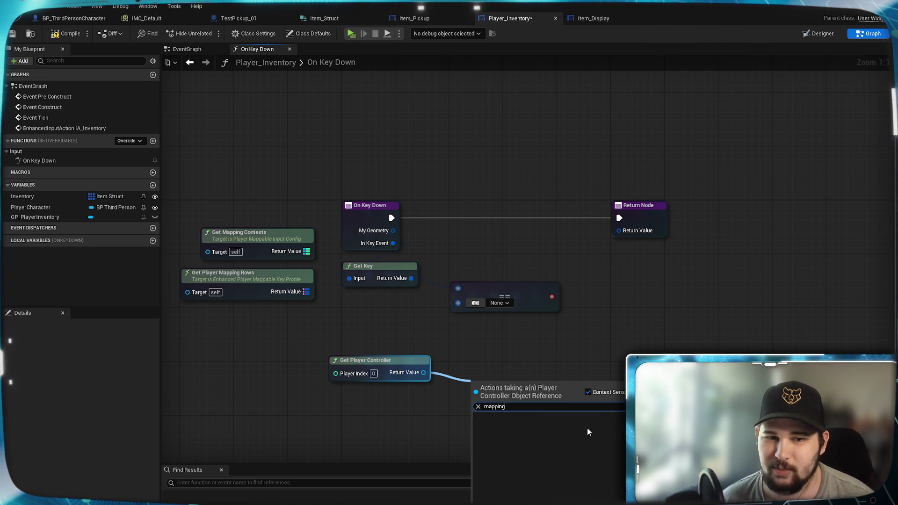
key(Escape)
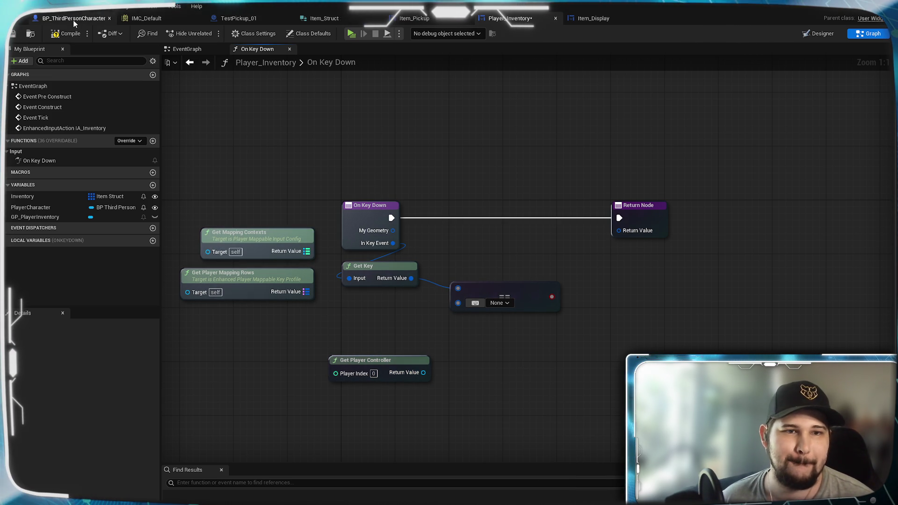
Move Get Player Controller left, below the Get Player Mapping Rows and Get Mapping Contexts nodes
mouse_move(392, 372)
mouse_down()
mouse_move(399, 352)
mouse_move(280, 341)
mouse_move(275, 351)
mouse_up()
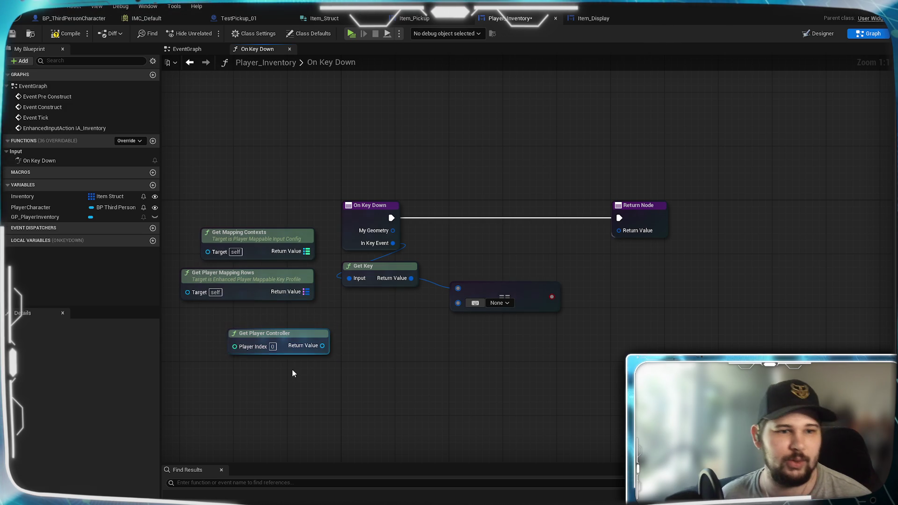
click(293, 372)
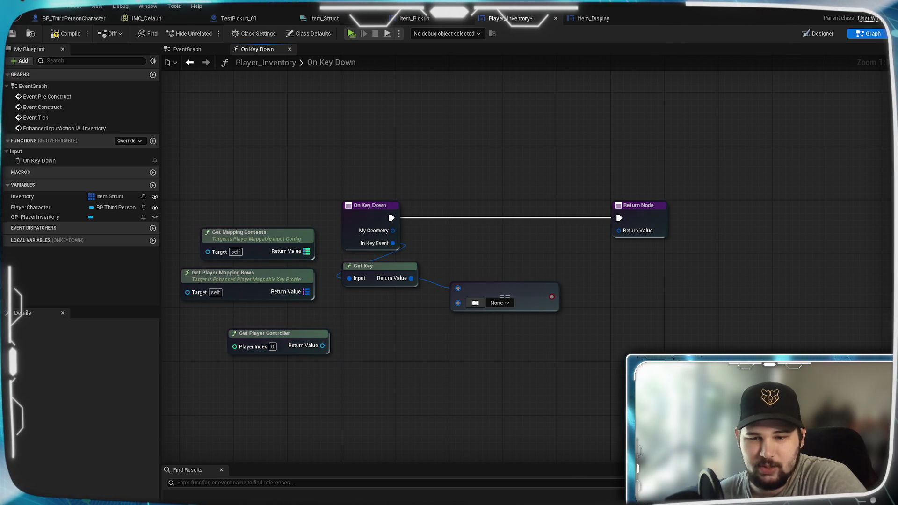
key(ctrl+space)
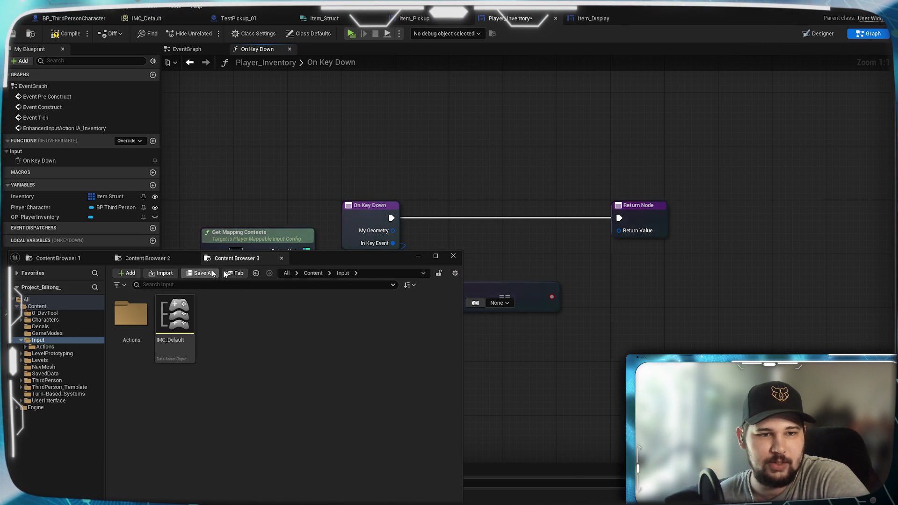
Browse to Levels > ThirdPerson_Template > Blueprints and open BP_ThirdPersonPlayerController
click(262, 388)
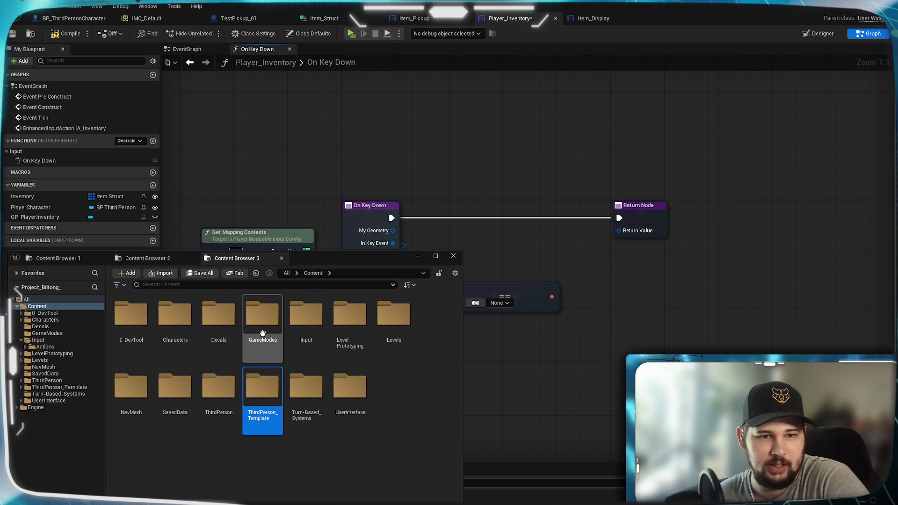
double_click(262, 333)
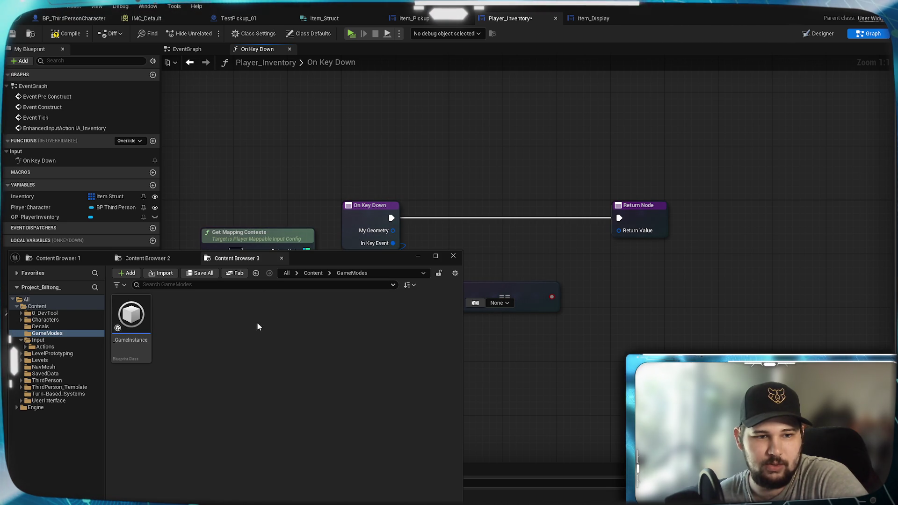
click(313, 273)
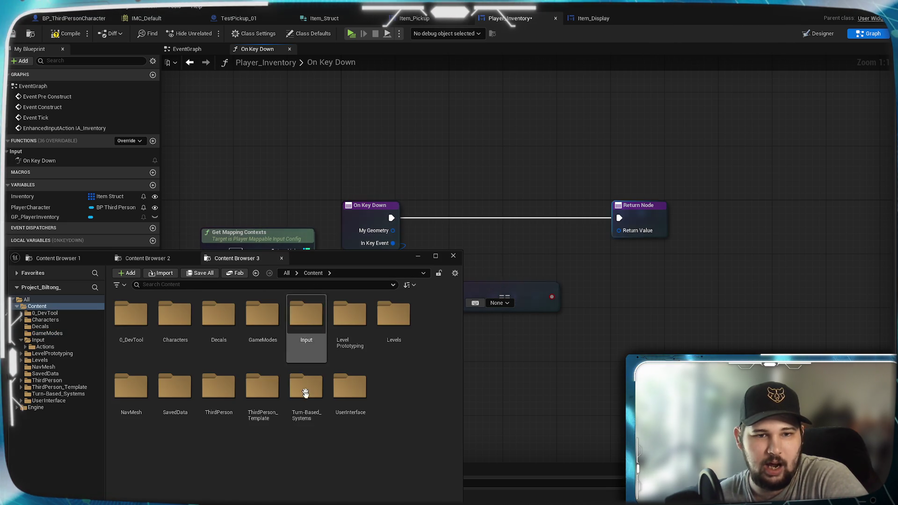
double_click(218, 402)
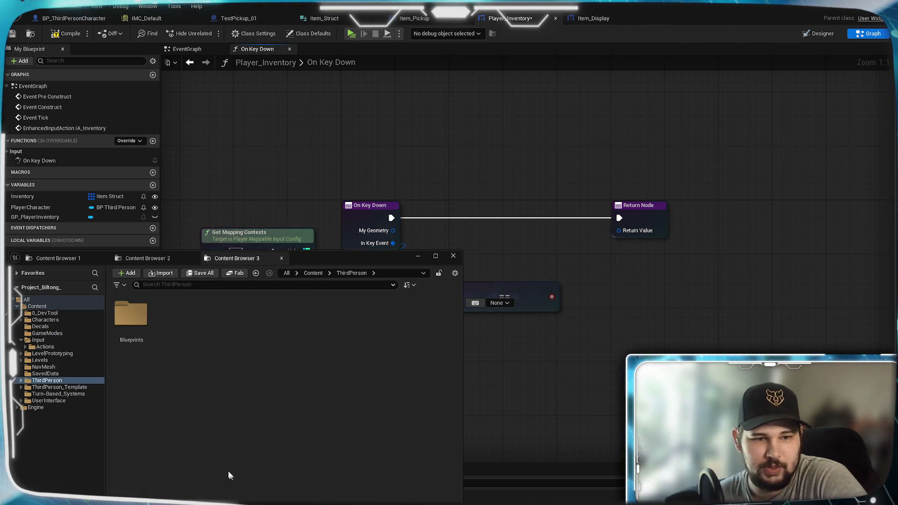
double_click(114, 320)
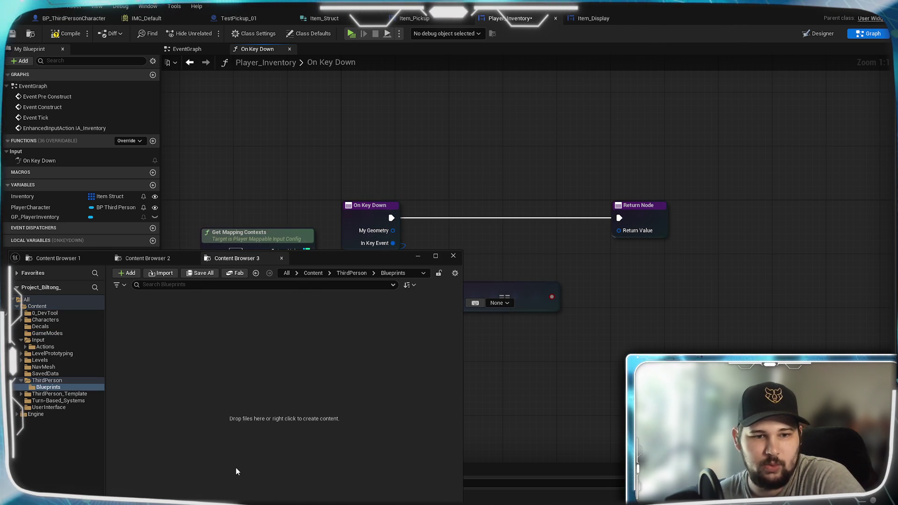
click(364, 273)
click(312, 273)
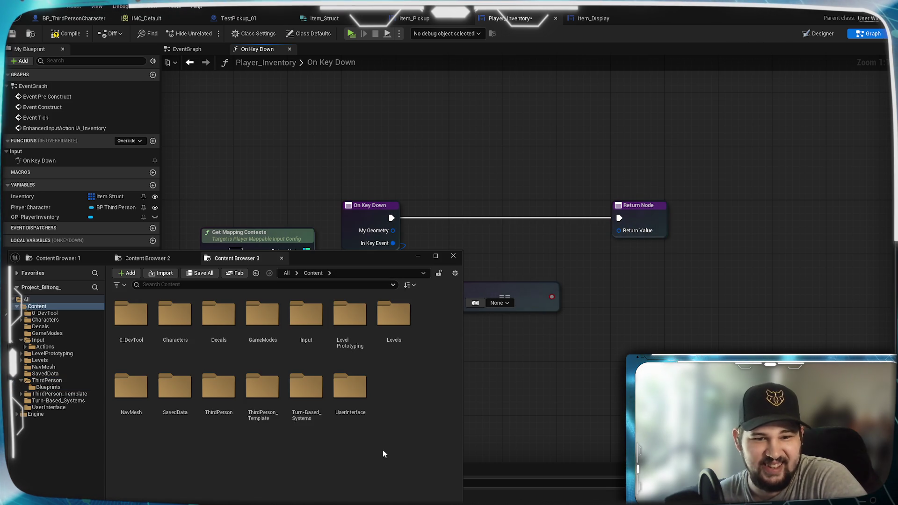
double_click(393, 323)
double_click(131, 316)
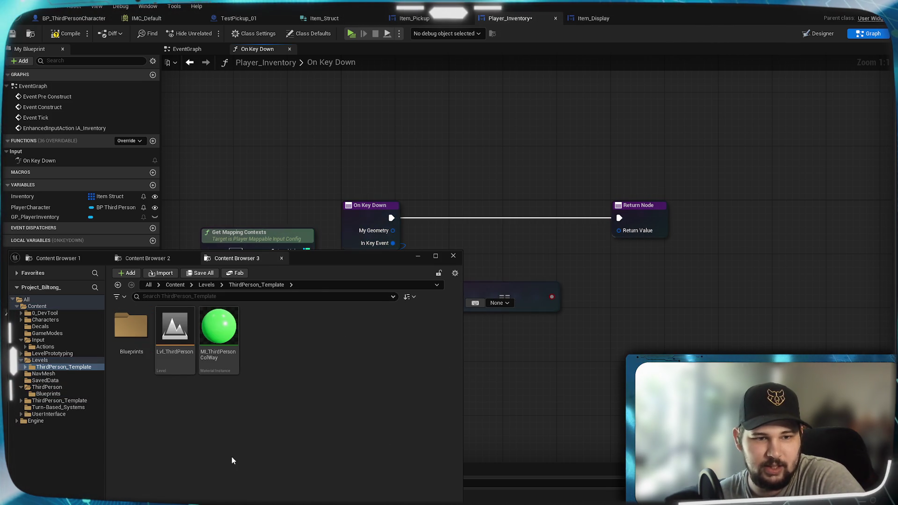
double_click(130, 323)
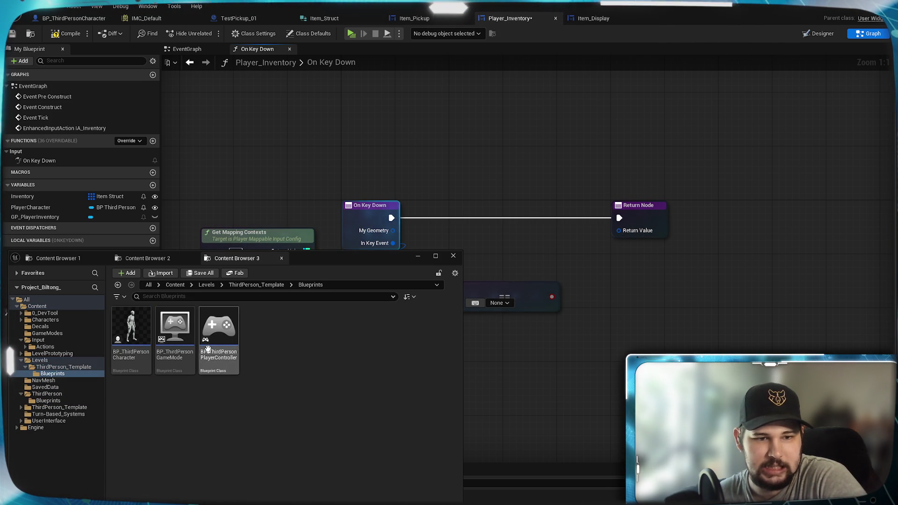
click(268, 387)
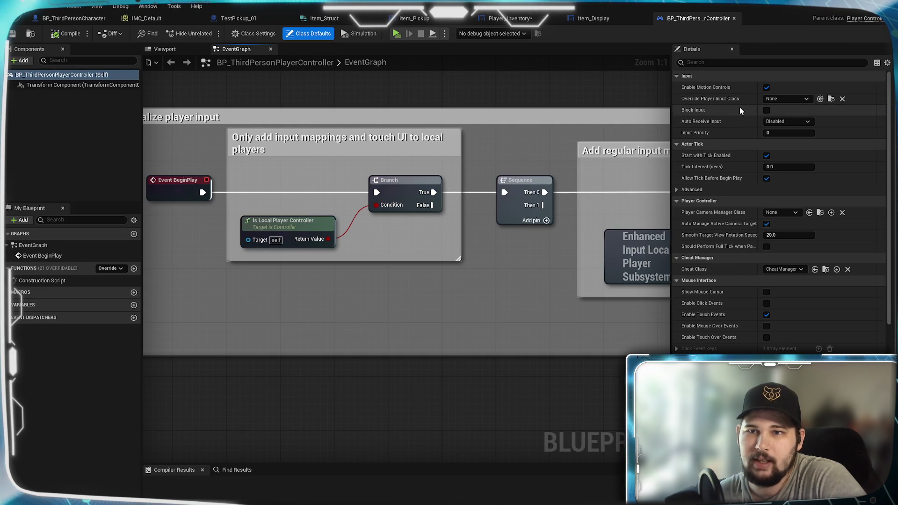
Review BP_ThirdPersonPlayerController's Details and Class Settings, comparing against the Player_Inventory graph
scroll(724, 186, down, 5)
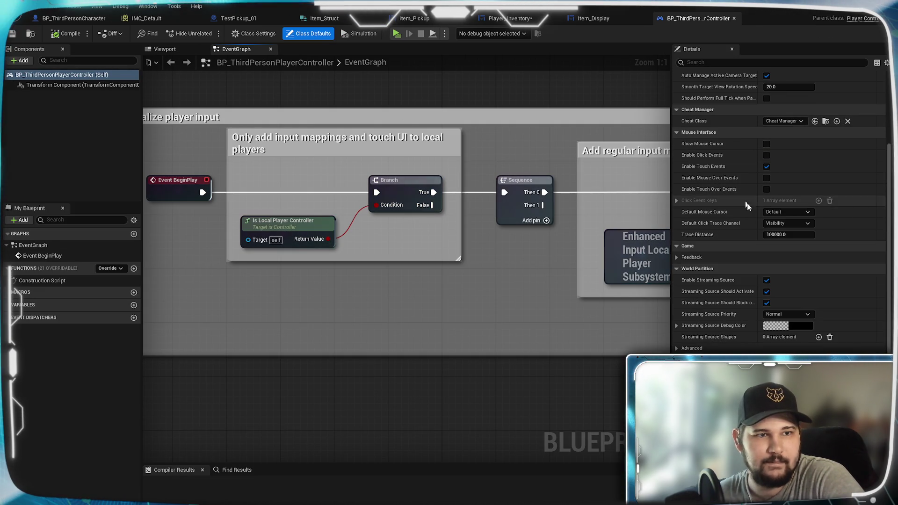
scroll(720, 254, down, 7)
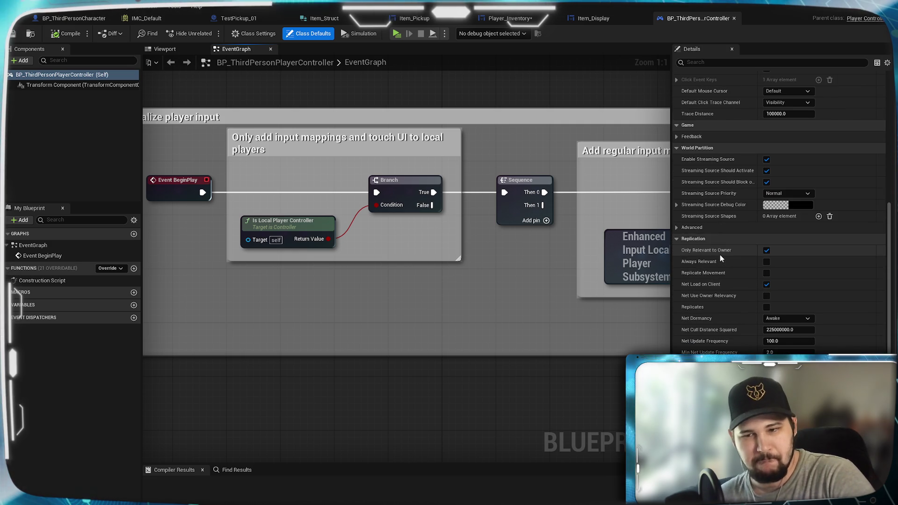
scroll(720, 254, up, 7)
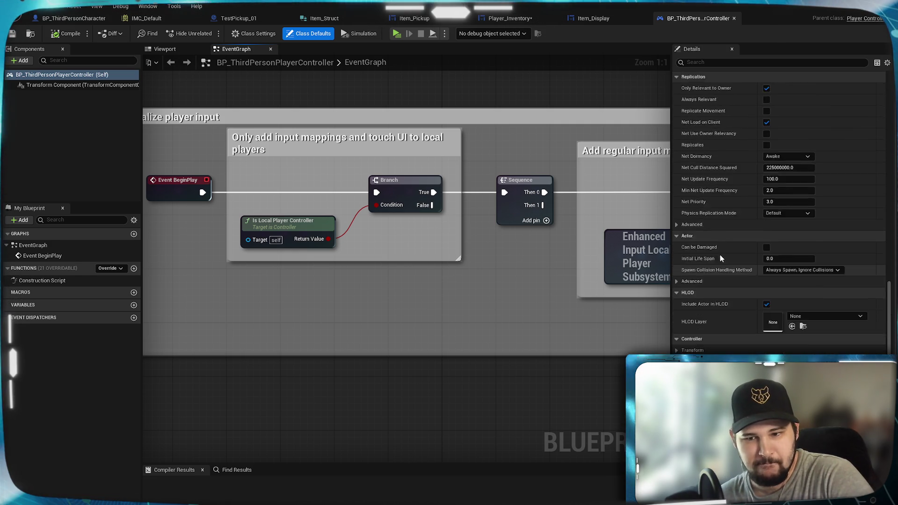
click(261, 34)
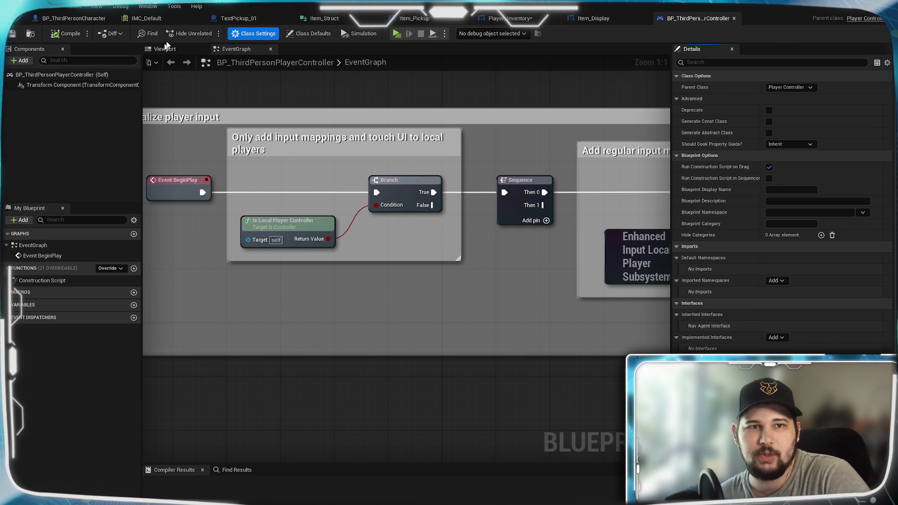
click(522, 21)
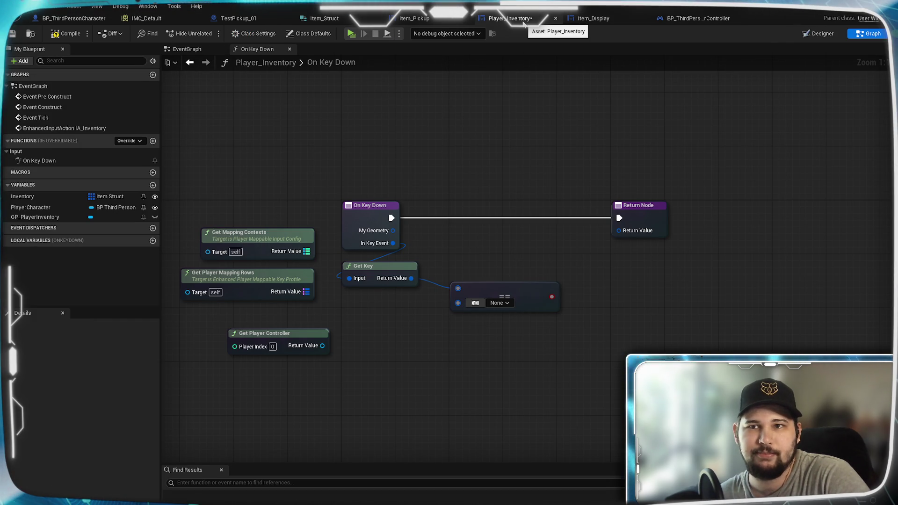
click(709, 21)
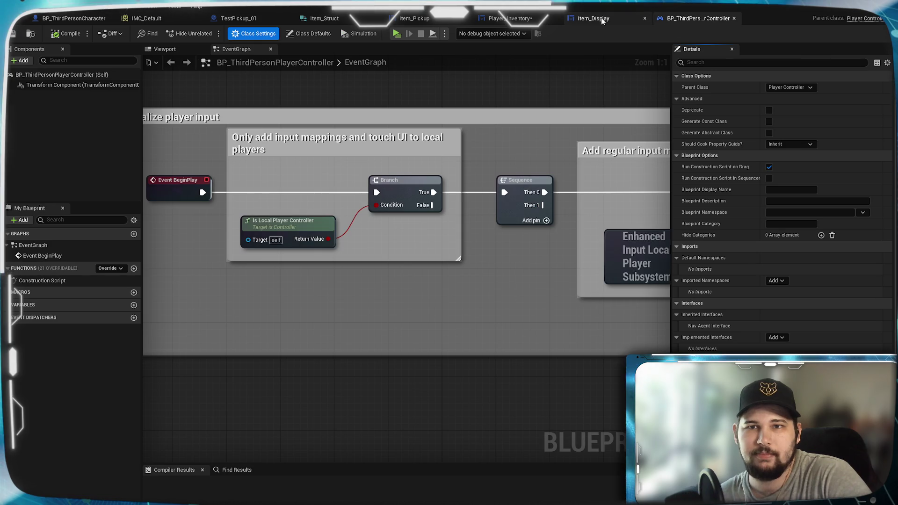
key(ctrl+space)
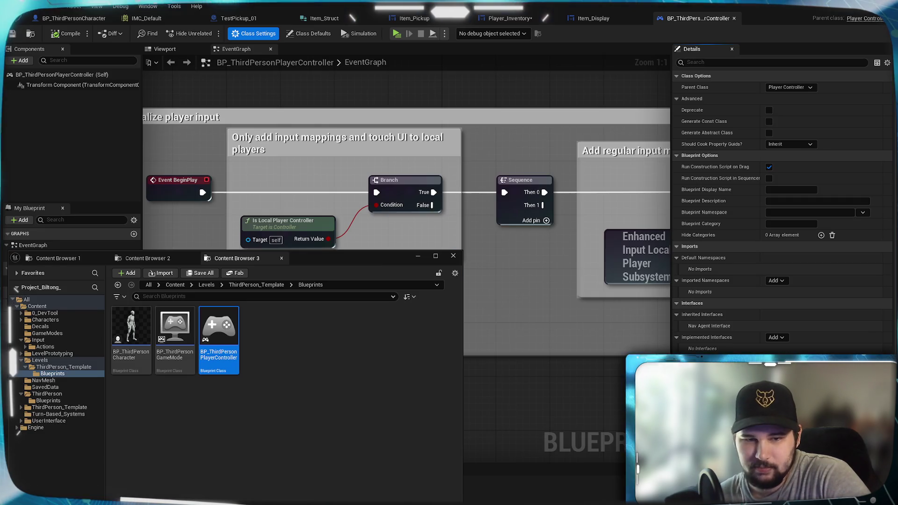
Close the asset browser and return to BP_ThirdPersonCharacter's event graph
key(ctrl+space)
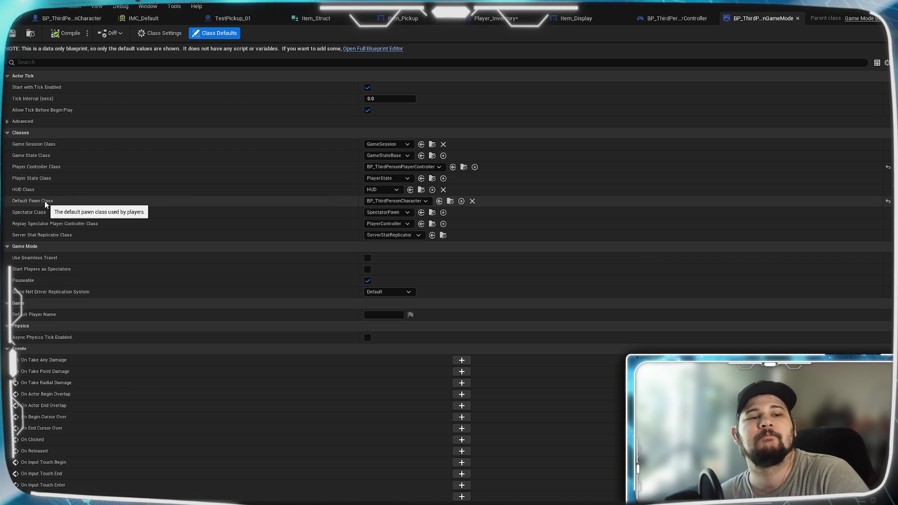
click(70, 18)
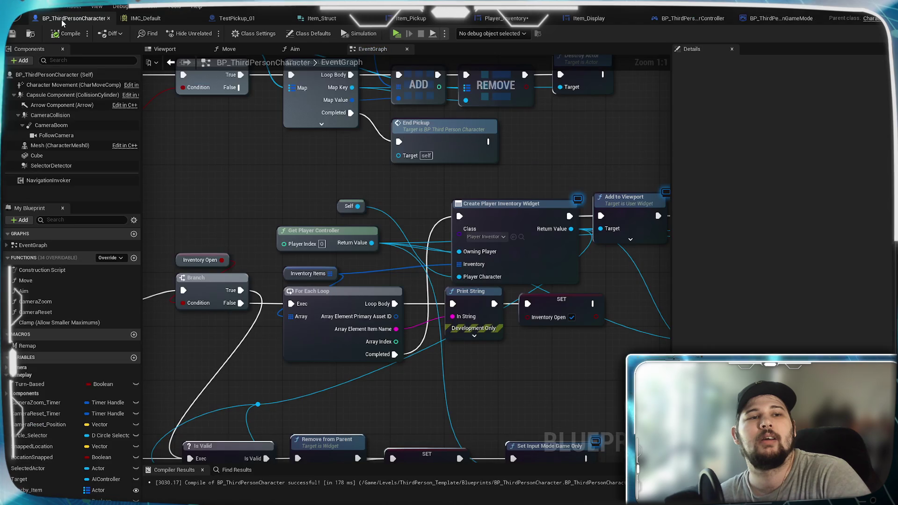
Display BP_ThirdPersonCharacter's Class Defaults and scroll the Details panel down to Input and Events
click(57, 75)
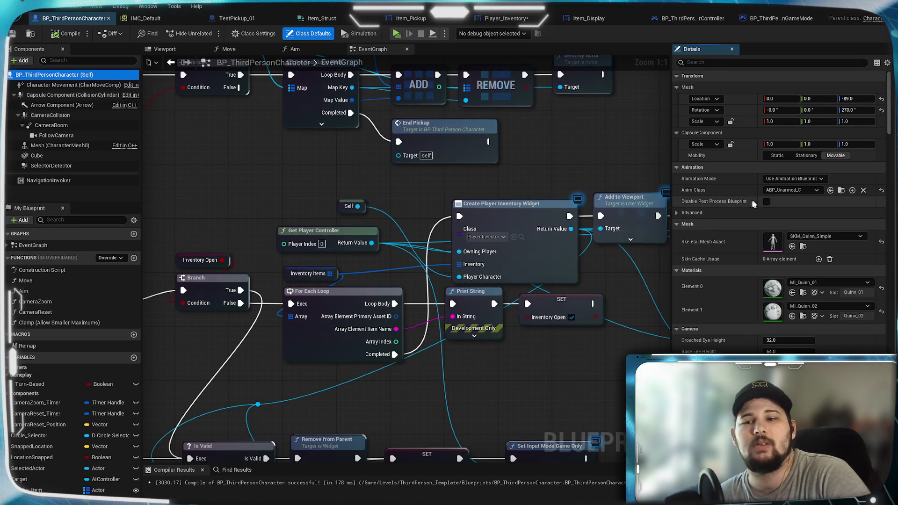
scroll(708, 260, down, 15)
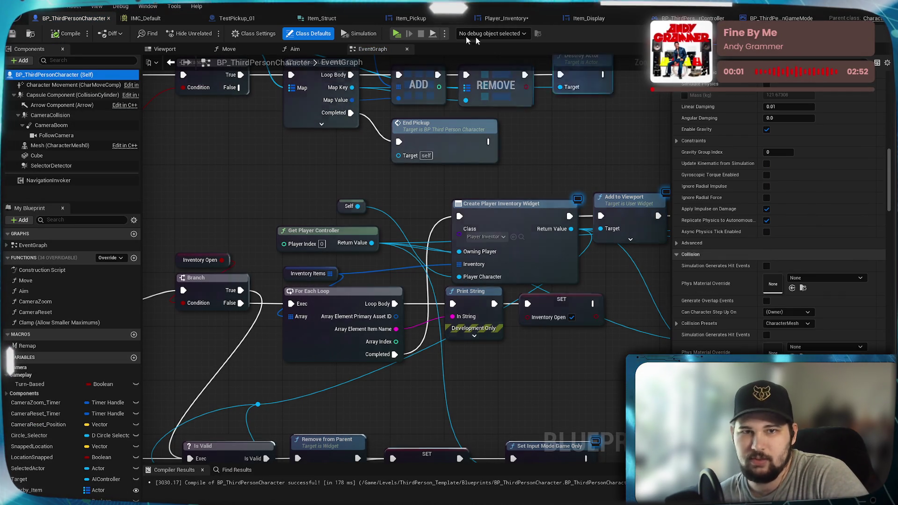
click(247, 38)
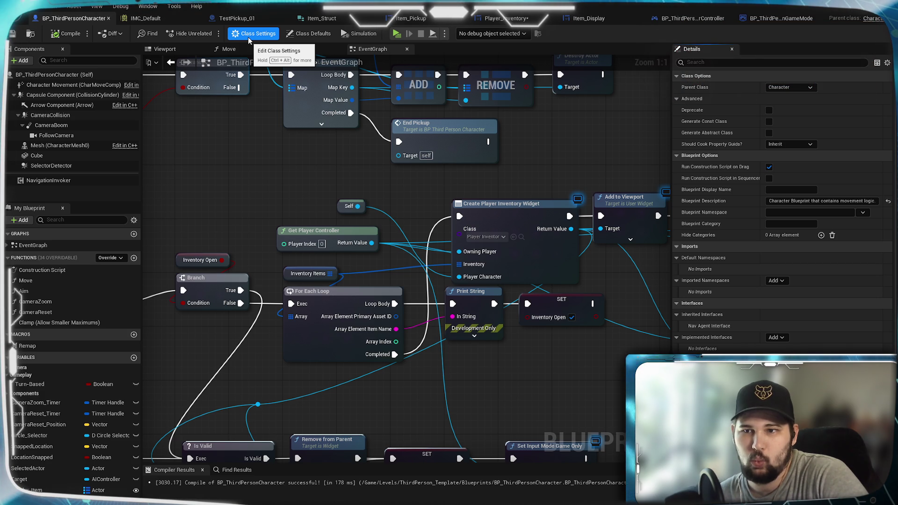
click(303, 36)
scroll(753, 293, down, 10)
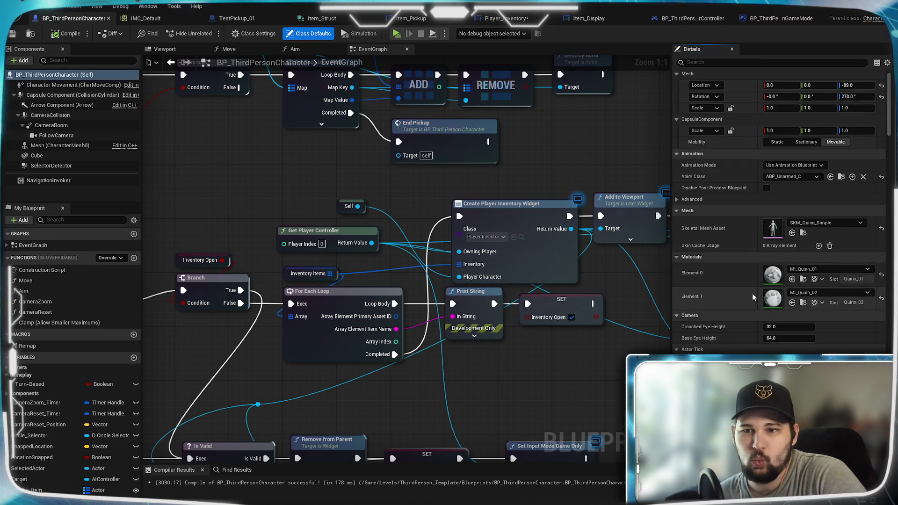
scroll(753, 292, down, 10)
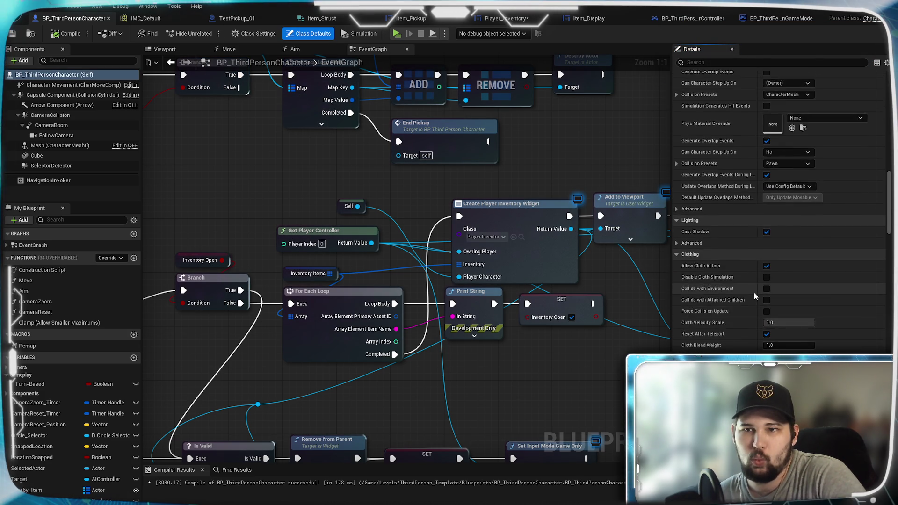
scroll(754, 293, down, 10)
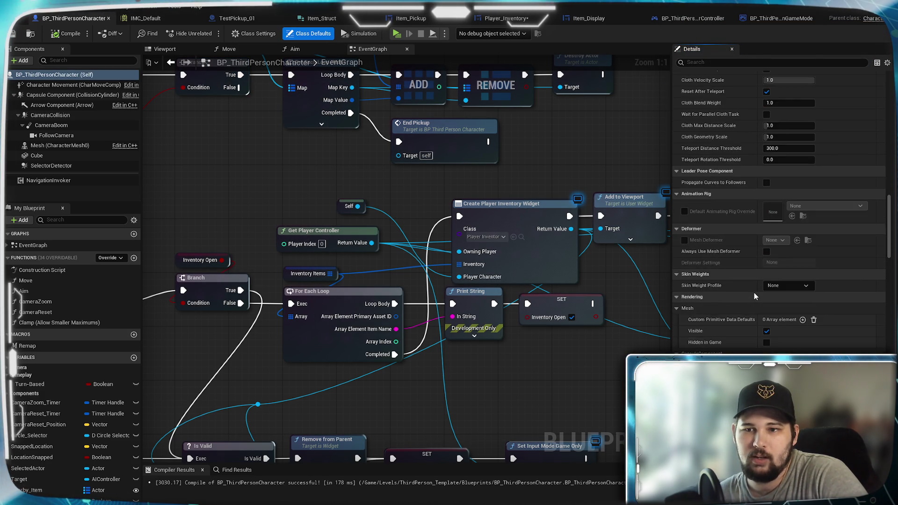
scroll(753, 293, down, 15)
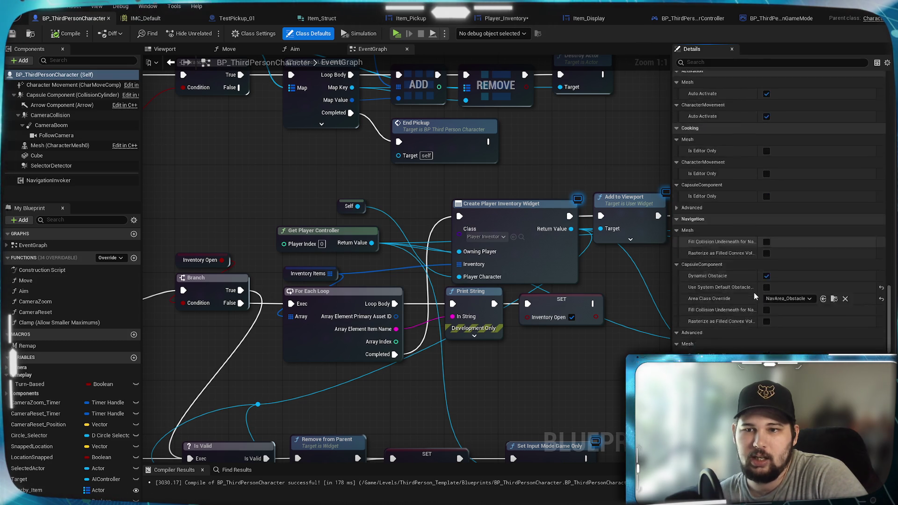
scroll(754, 293, down, 15)
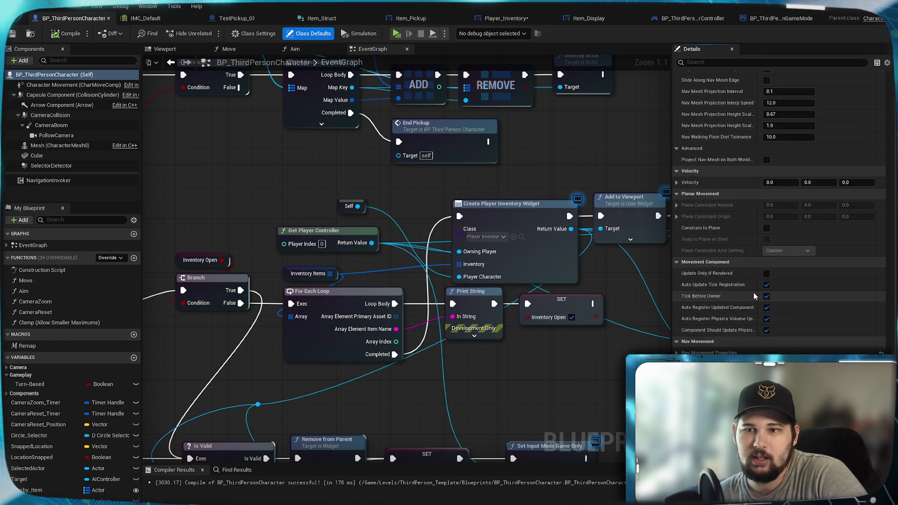
scroll(754, 292, up, 5)
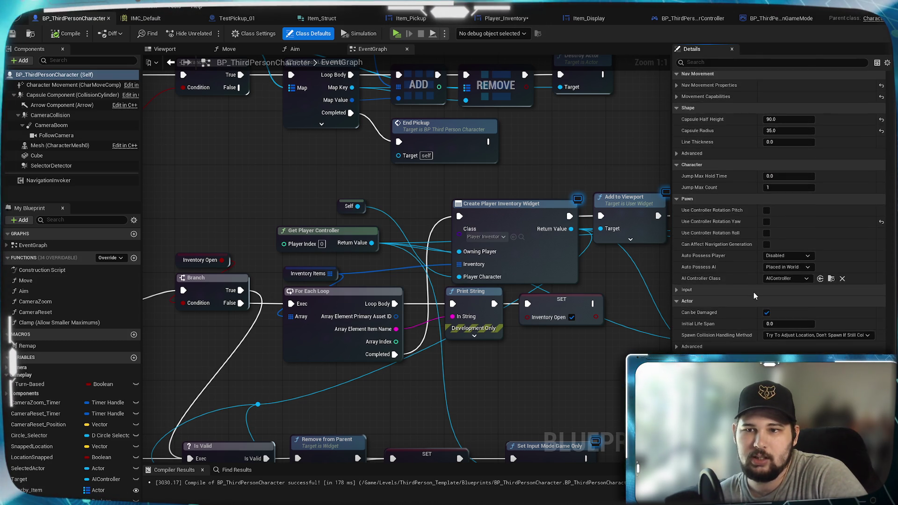
scroll(753, 292, down, 5)
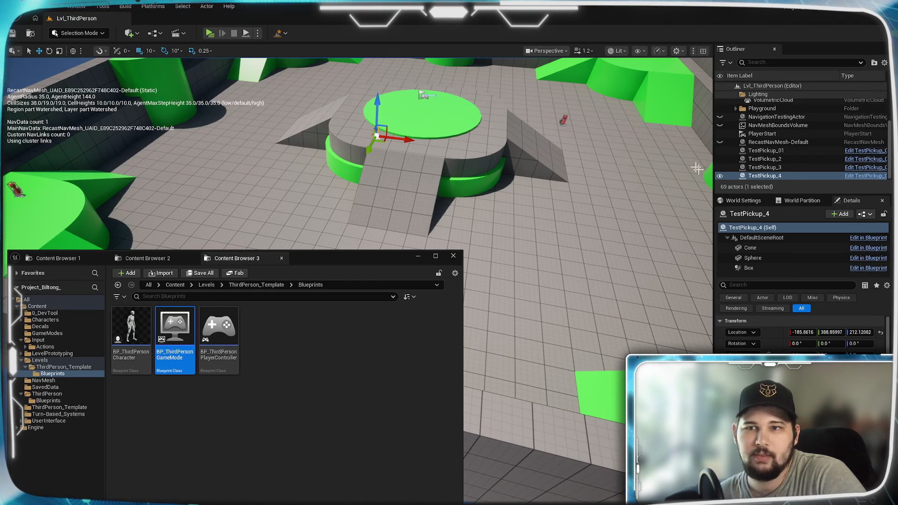
Check Lvl_ThirdPerson's World Settings, expanding BP_ThirdPersonGameMode's Default Pawn and Player Controller classes
click(741, 200)
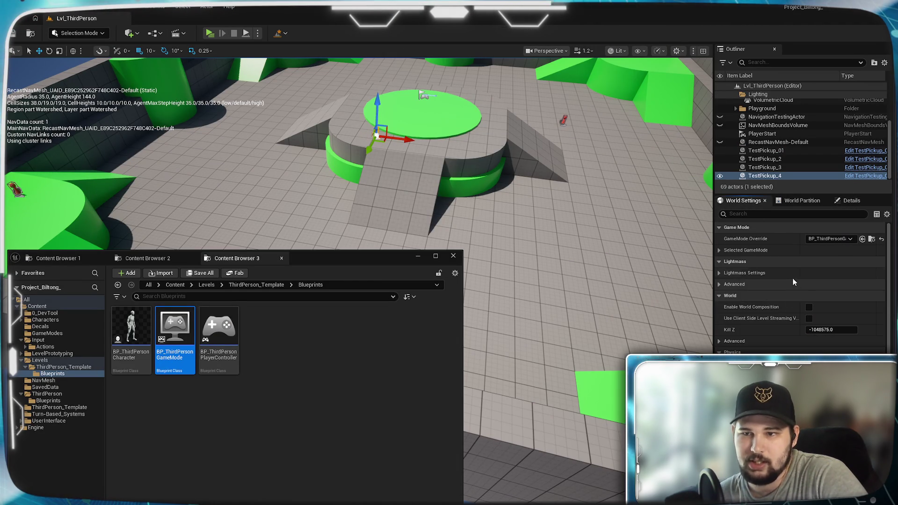
click(719, 251)
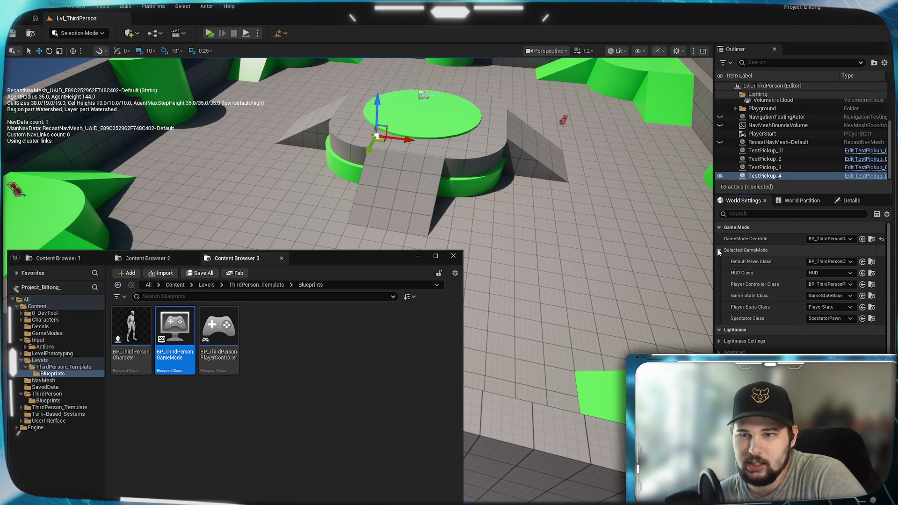
scroll(759, 312, down, 10)
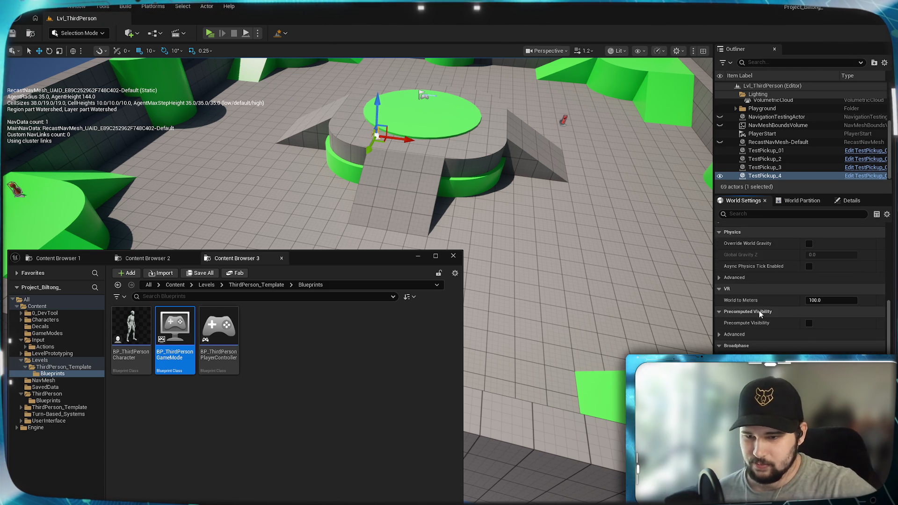
scroll(759, 310, down, 5)
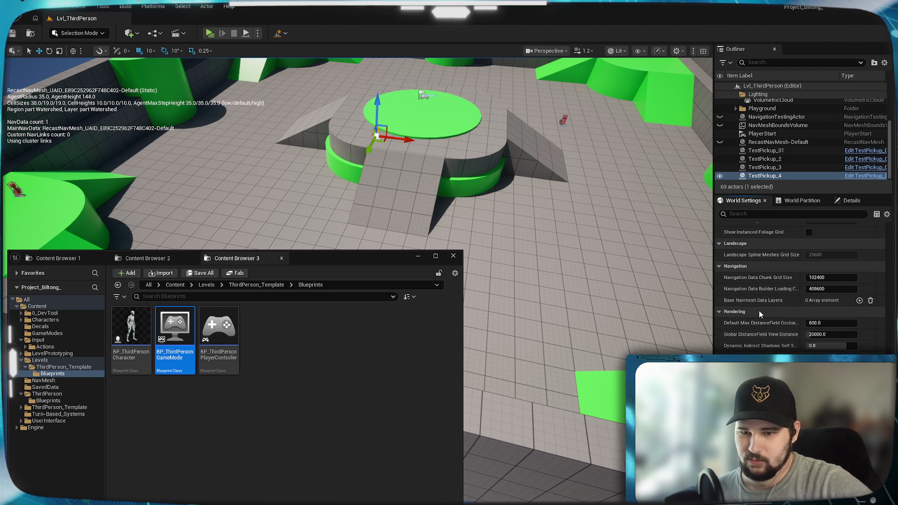
scroll(759, 310, up, 15)
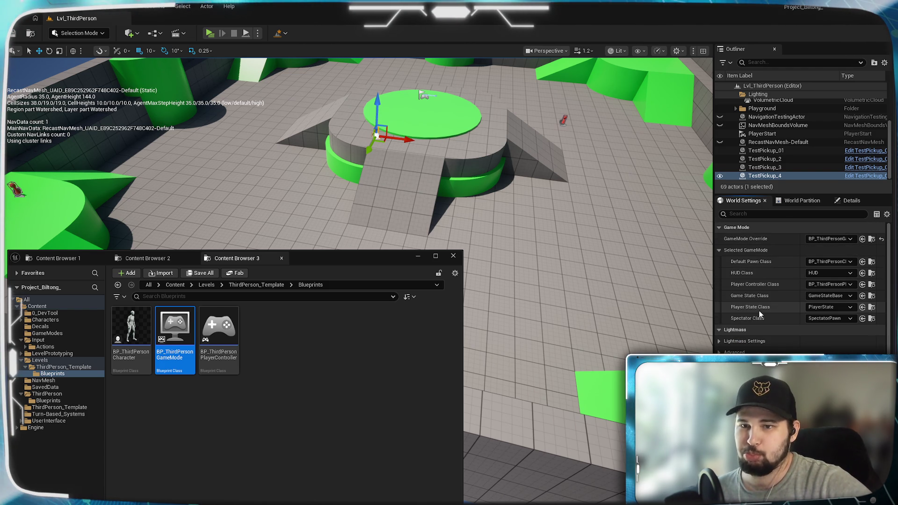
scroll(514, 327, up, 3)
click(354, 368)
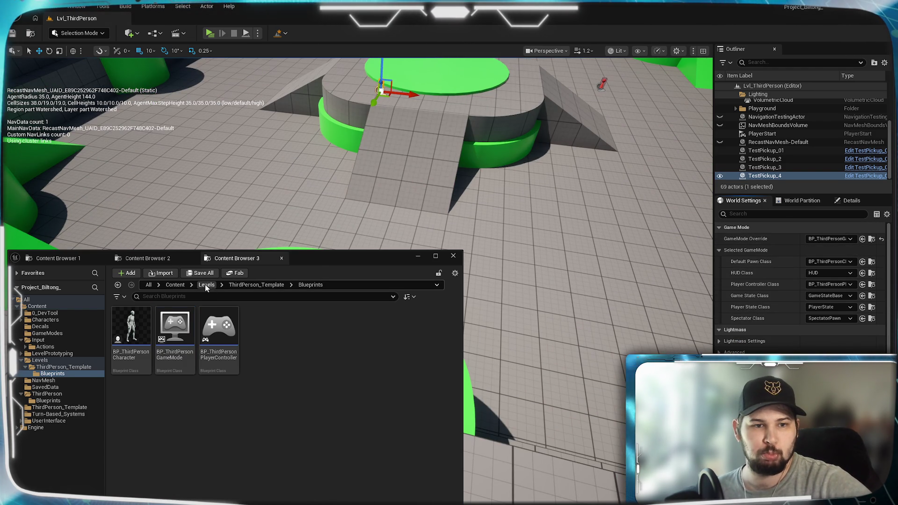
Navigate the Content Browser to the Content > Input folder
click(174, 284)
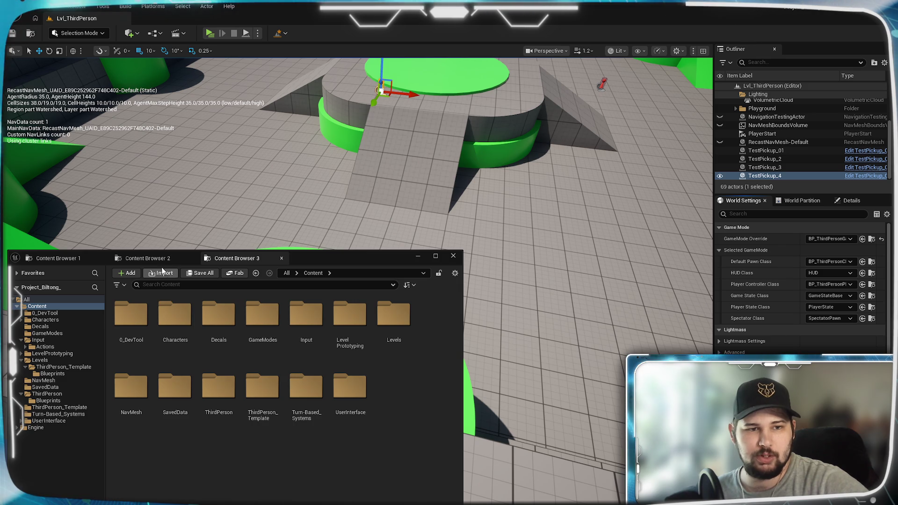
click(148, 258)
click(232, 259)
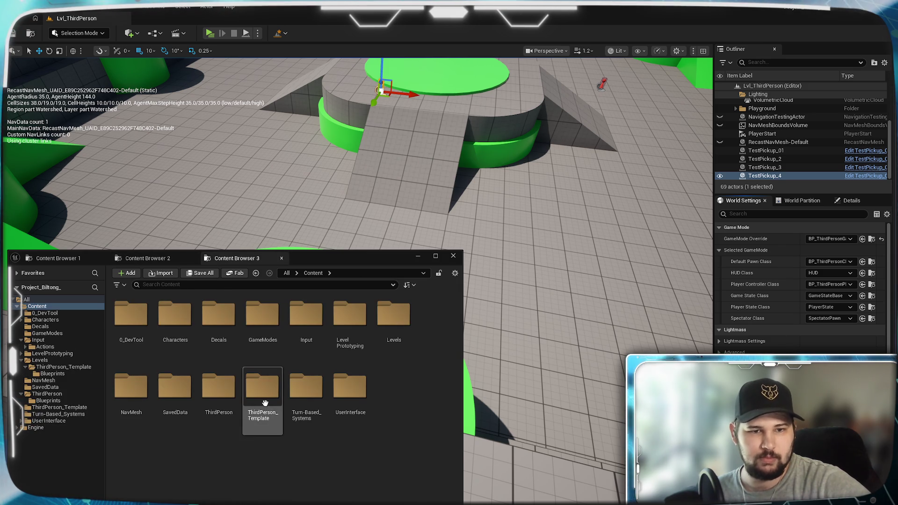
double_click(304, 323)
click(57, 258)
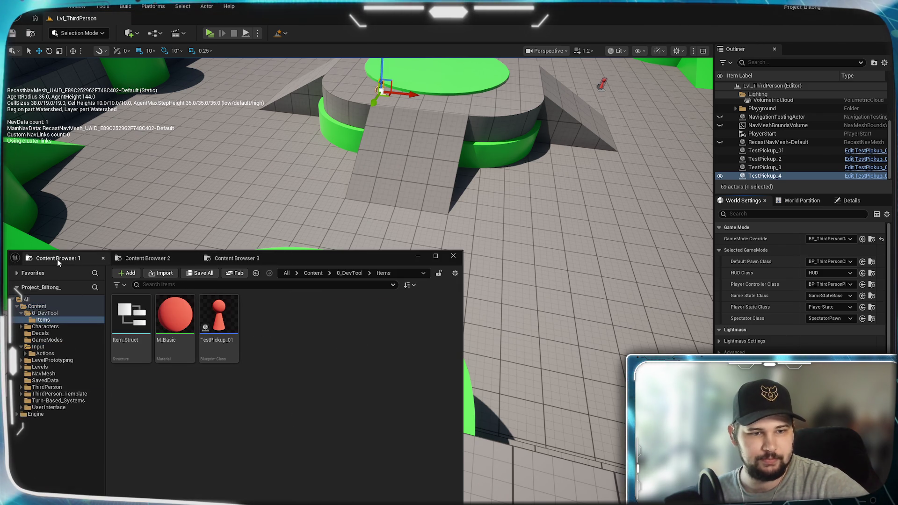
click(232, 258)
Open the Reference Viewer for IMC_Default with Alt+Shift+R
click(172, 330)
right_click(173, 331)
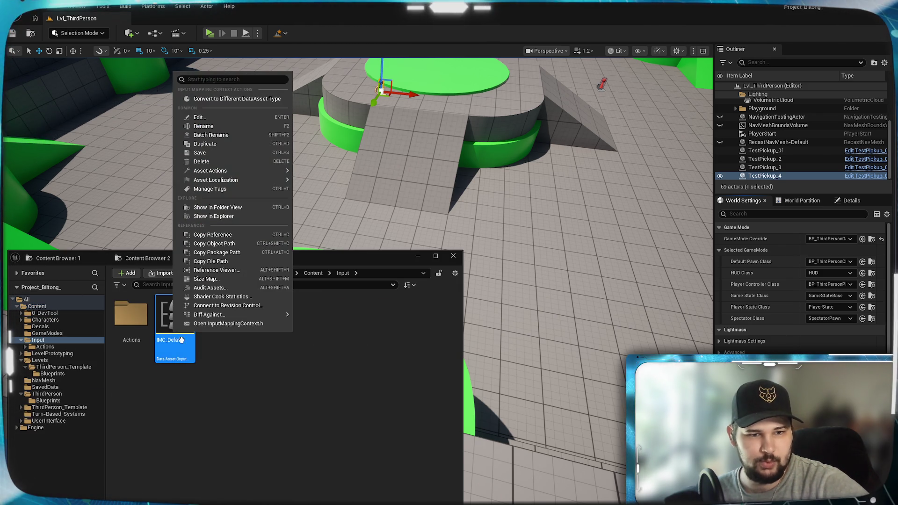
mouse_move(229, 183)
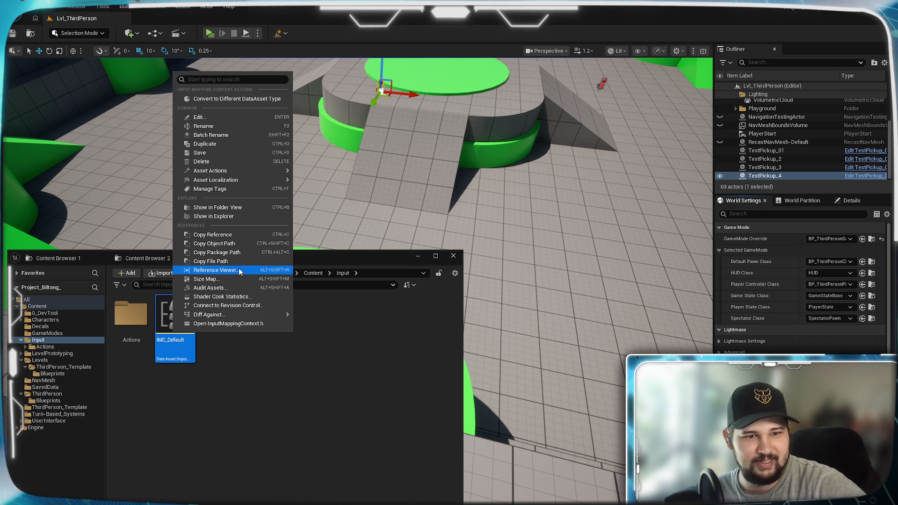
key(Escape)
key(p)
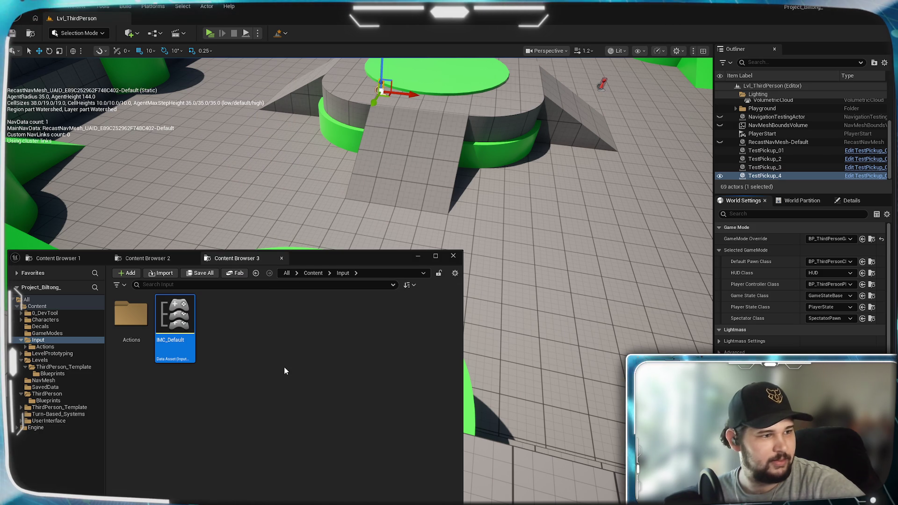
key(alt+shift+r)
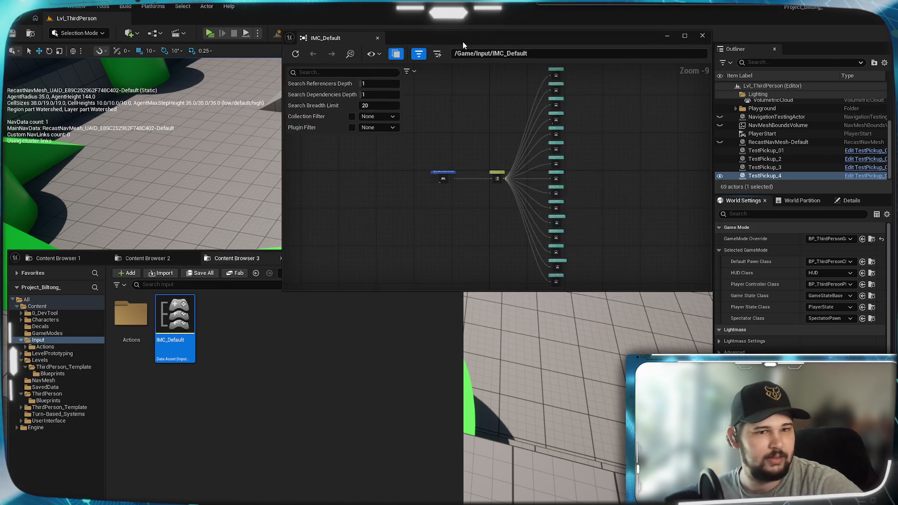
Follow IMC_Default's references through BP_ThirdPersonPlayerController up to BP_ThirdPersonGameMode
scroll(406, 215, up, 5)
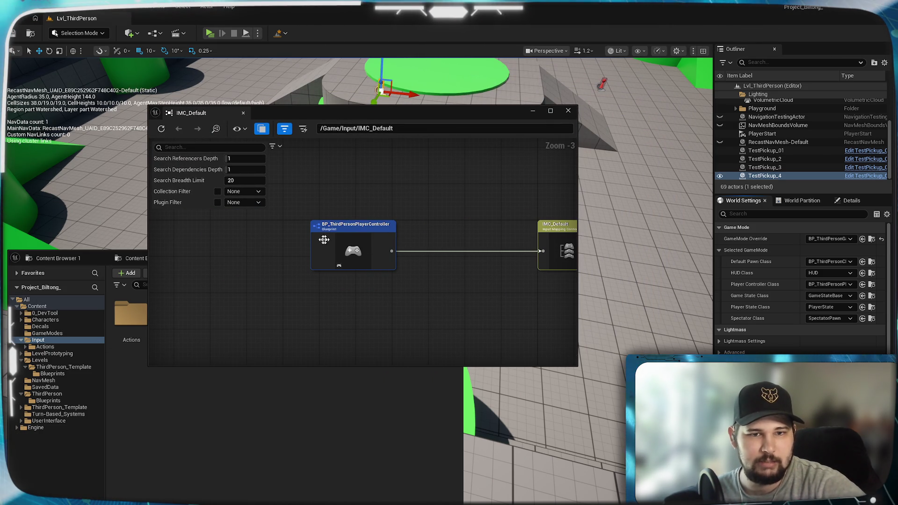
mouse_move(442, 250)
mouse_down()
mouse_move(281, 246)
mouse_move(263, 346)
mouse_move(311, 251)
mouse_move(411, 322)
mouse_up()
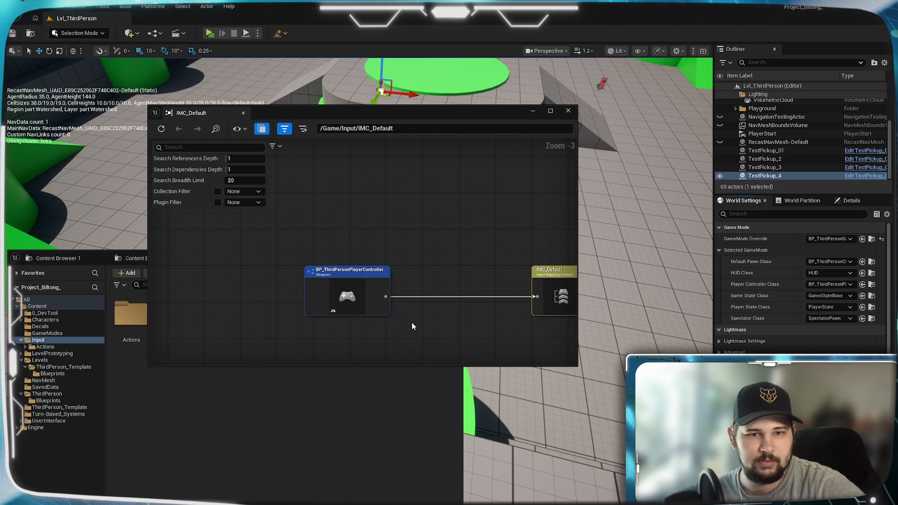
double_click(341, 278)
drag(320, 261, 500, 247)
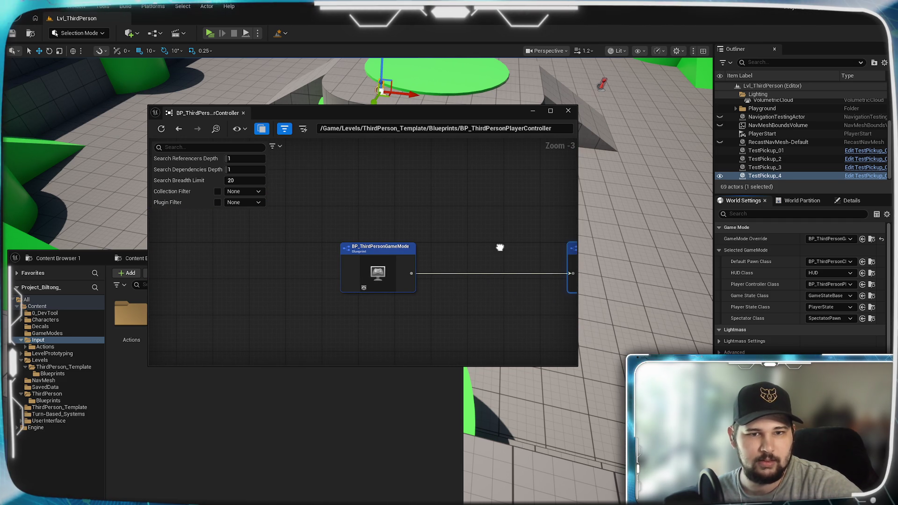
double_click(378, 269)
Inspect the game mode's references, then step Back twice to IMC_Default
mouse_move(307, 248)
mouse_down()
mouse_move(451, 238)
mouse_move(250, 236)
mouse_move(399, 234)
mouse_up()
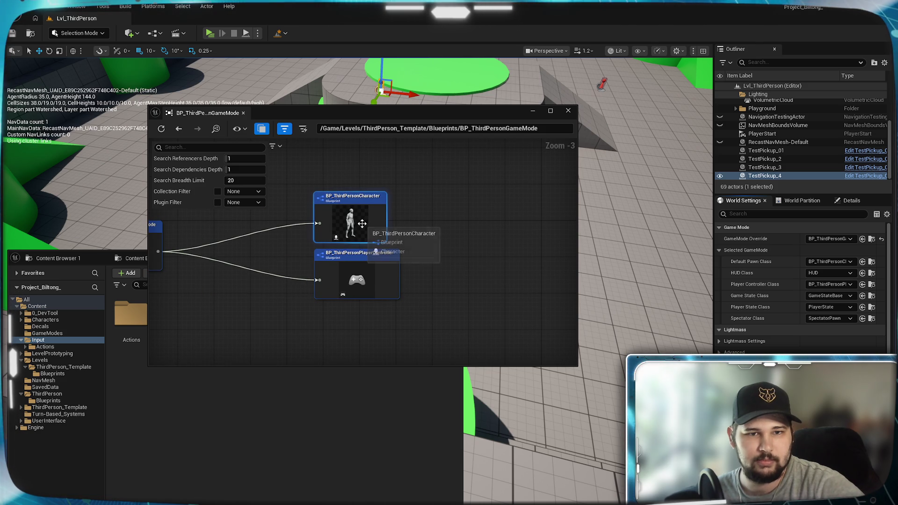
click(176, 130)
click(176, 129)
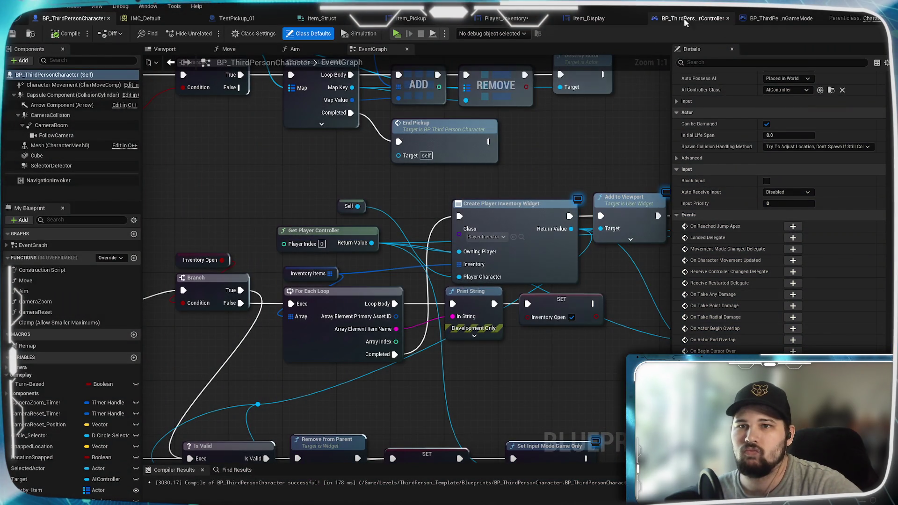
Check the player controller's Add Mapping Context with IMC_Default, then reposition Player_Inventory's Get Player Controller node
click(699, 18)
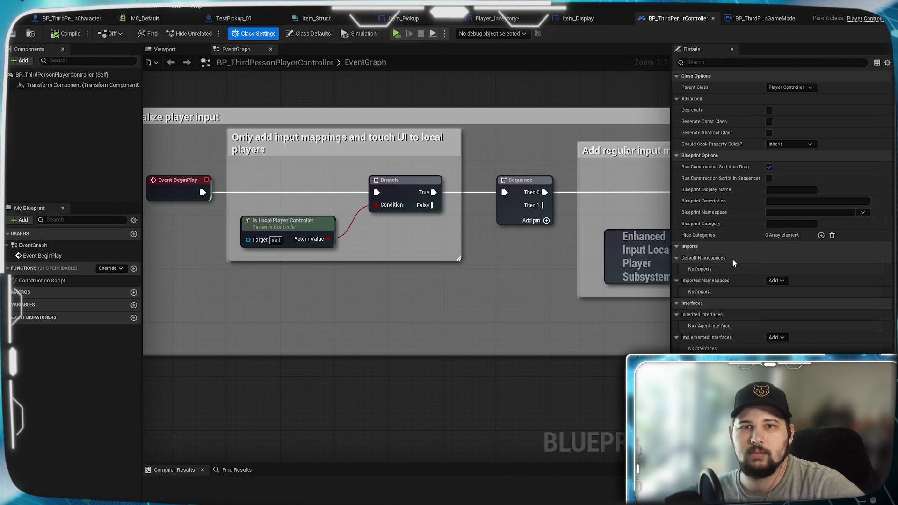
scroll(447, 215, down, 5)
scroll(447, 215, up, 5)
scroll(456, 206, down, 3)
scroll(585, 290, up, 3)
drag(585, 290, 258, 279)
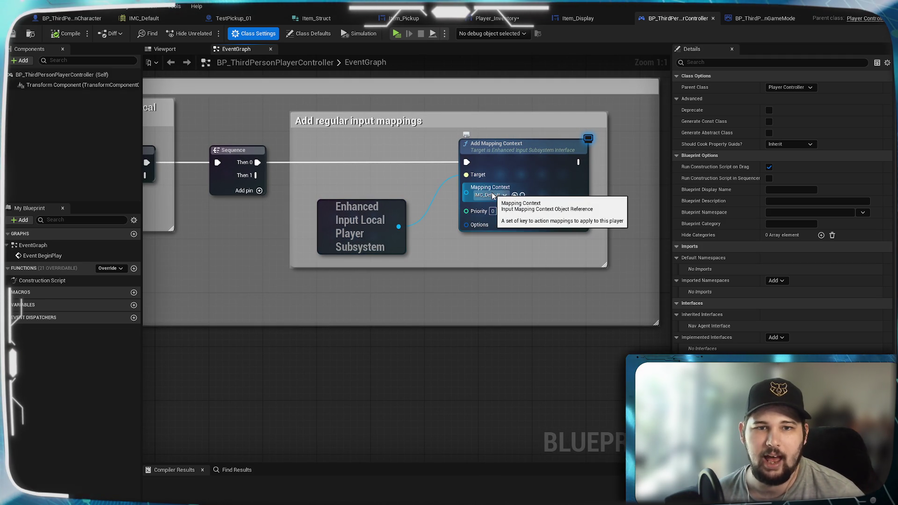
mouse_move(304, 240)
mouse_down()
mouse_move(682, 266)
mouse_move(625, 286)
mouse_move(615, 264)
mouse_move(581, 253)
mouse_move(352, 218)
mouse_move(284, 227)
mouse_up()
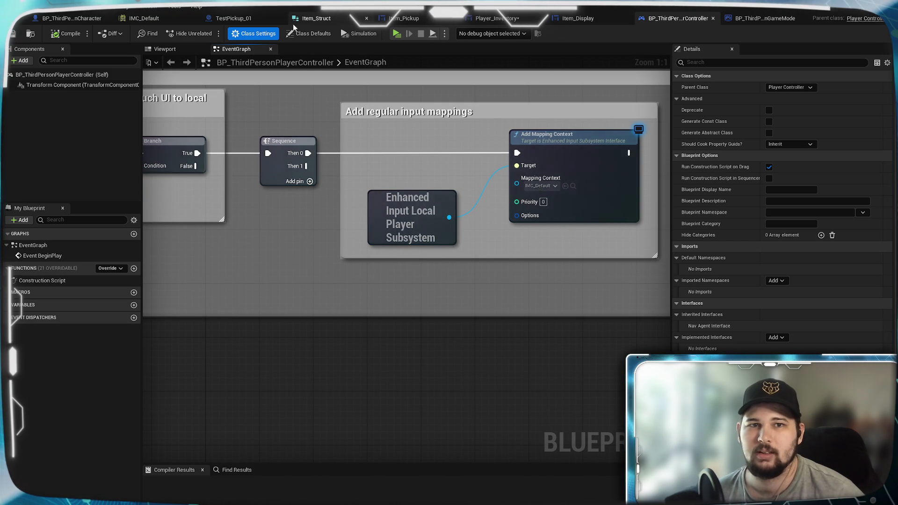
click(497, 19)
drag(325, 338, 365, 344)
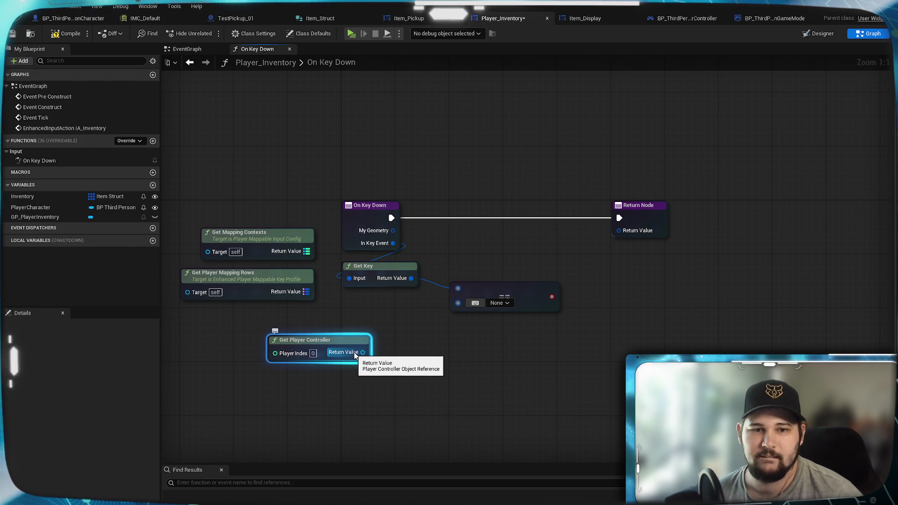
Look at the Enhanced Input Local Player Subsystem node in the player controller blueprint
click(676, 18)
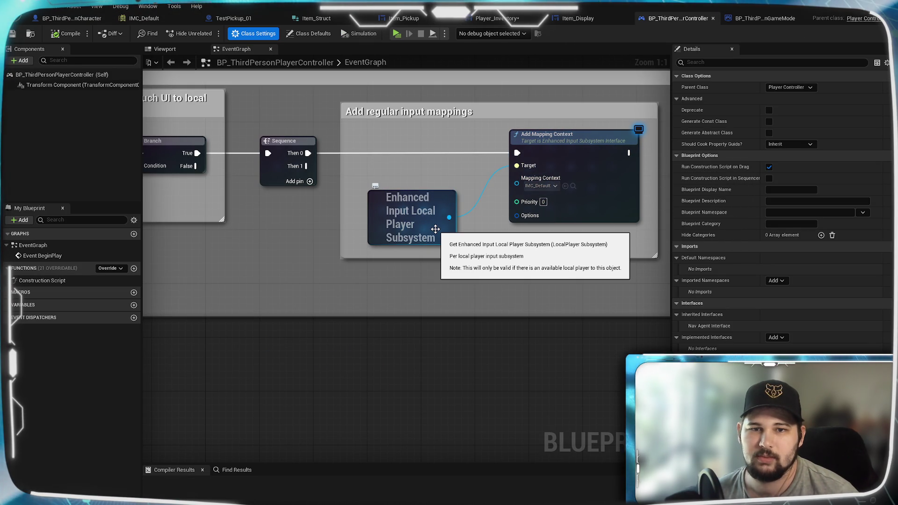
click(421, 223)
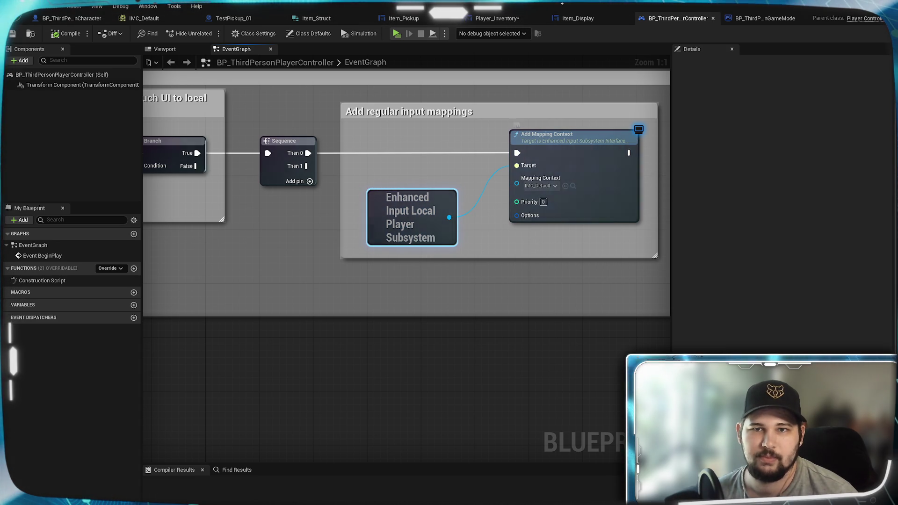
click(497, 18)
Add a second Get Mapping Contexts node from Get Player Controller in On Key Down
drag(359, 273, 426, 310)
text(ge)
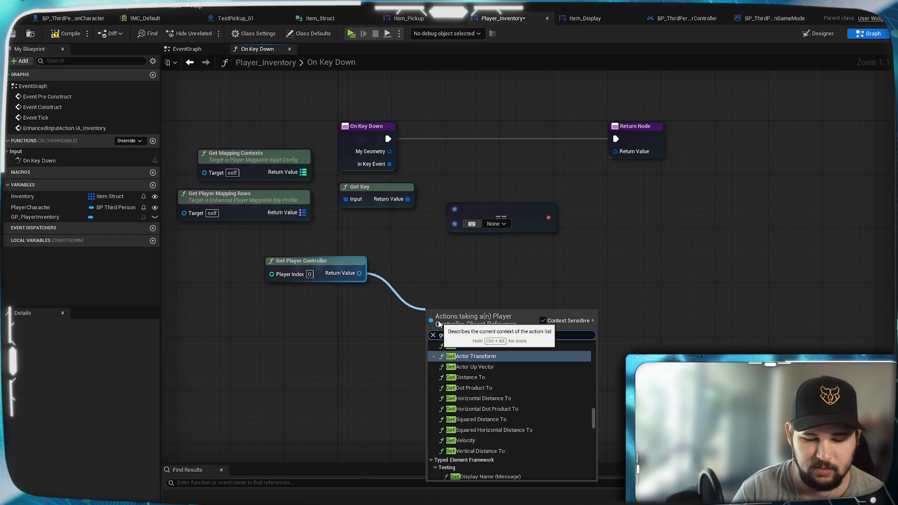
text(t mapping)
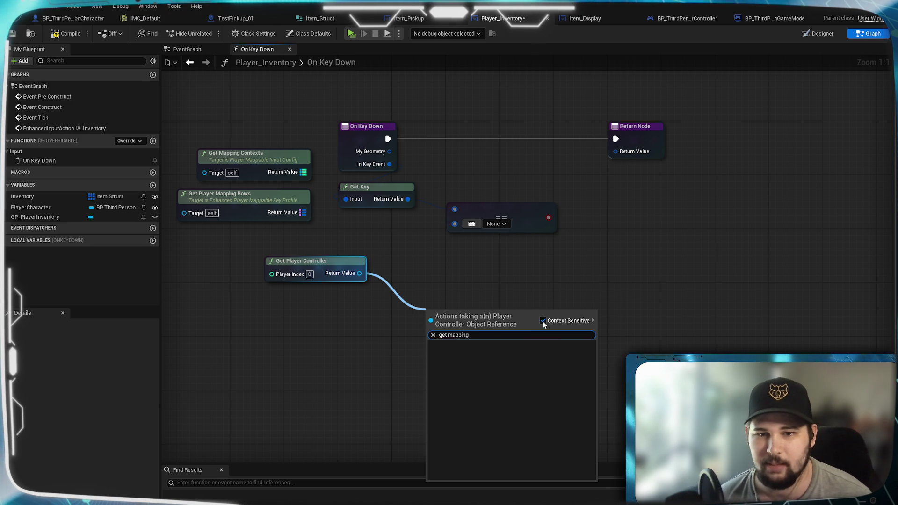
click(543, 320)
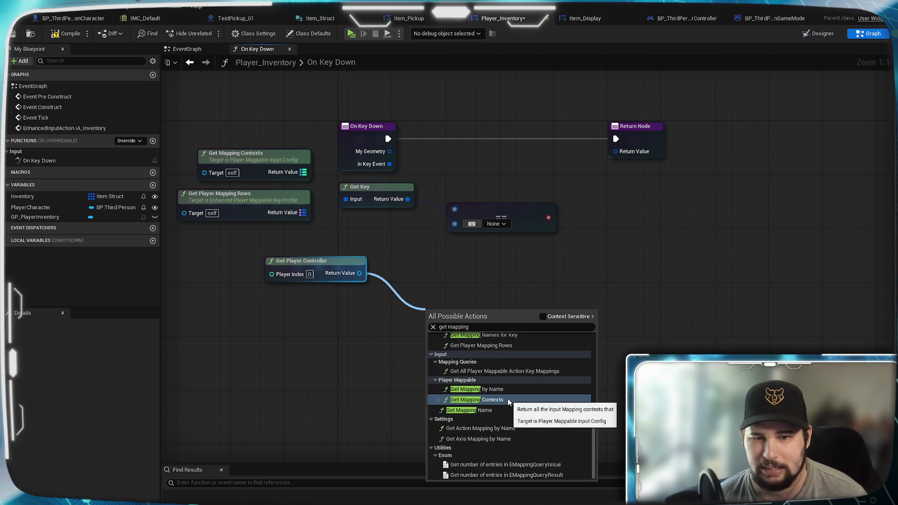
click(477, 400)
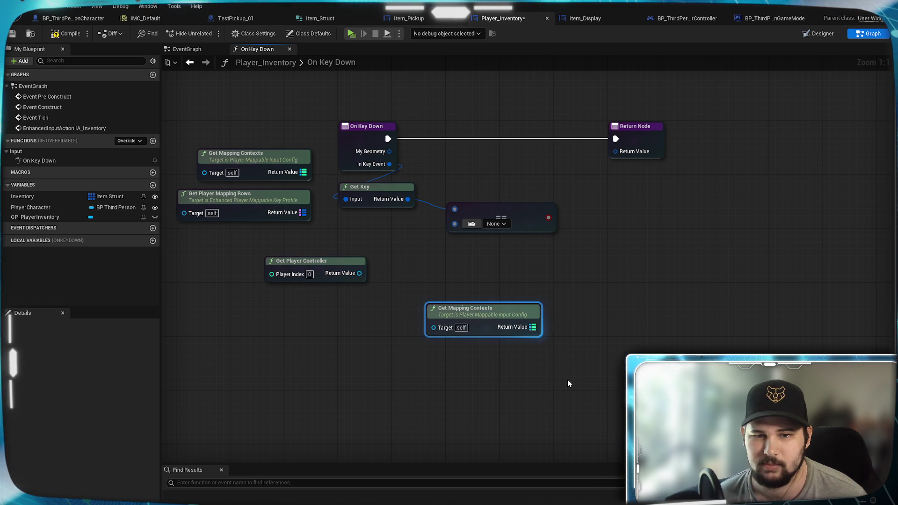
mouse_move(497, 317)
mouse_down()
mouse_move(504, 355)
mouse_move(495, 353)
mouse_move(541, 267)
mouse_move(521, 267)
mouse_up()
click(522, 322)
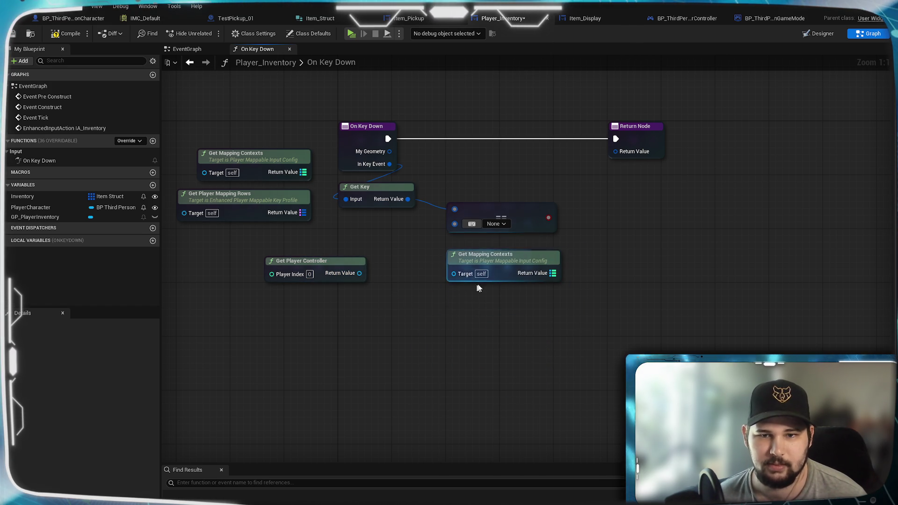
click(706, 22)
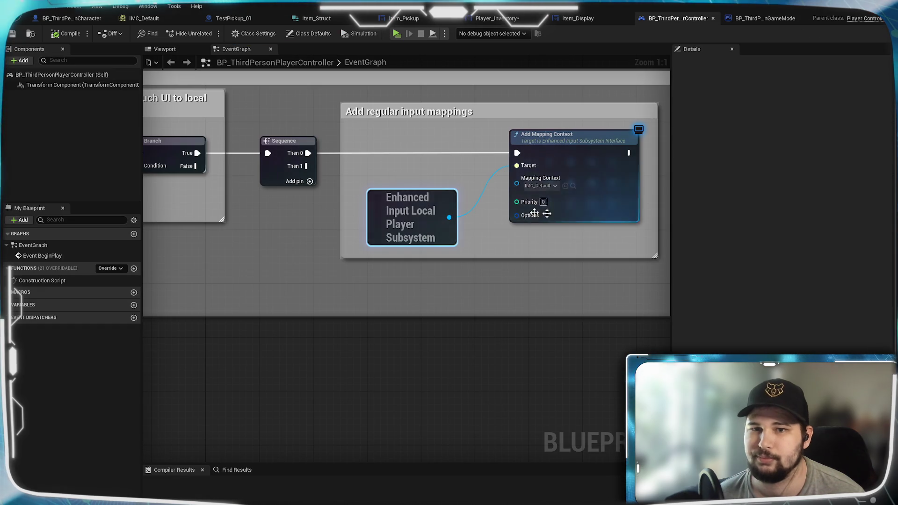
Paste the Enhanced Input Local Player Subsystem node into On Key Down below Get Player Controller
click(500, 18)
key(ctrl+v)
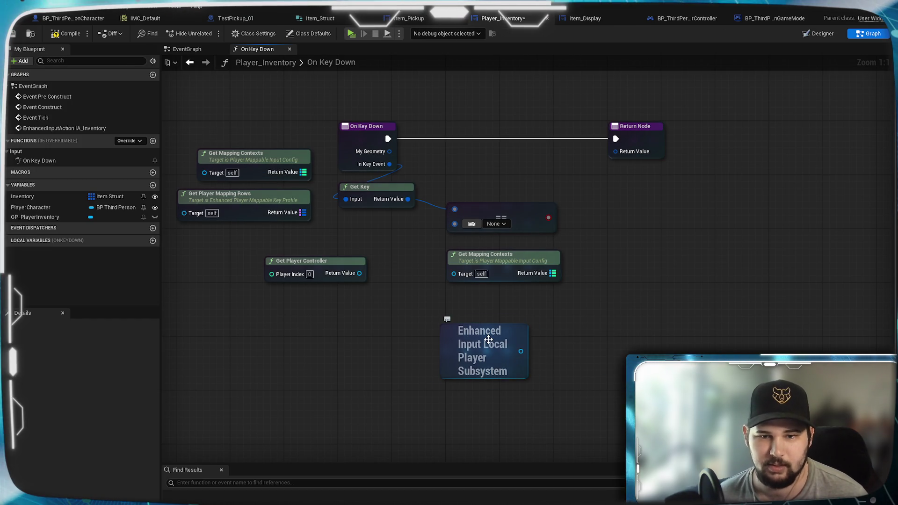
mouse_move(491, 341)
mouse_down()
mouse_move(347, 338)
mouse_move(425, 353)
mouse_move(406, 364)
mouse_move(527, 338)
mouse_up()
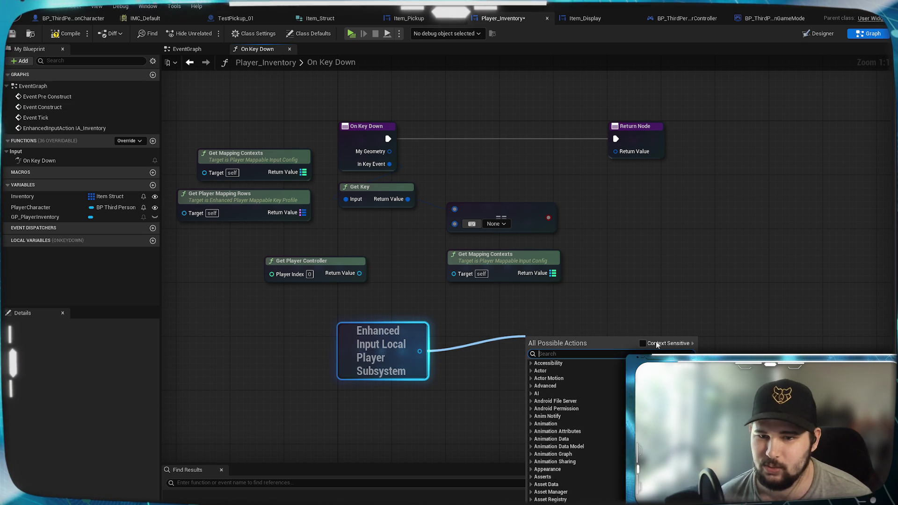
Search the subsystem's actions for 'get map', cancel, and reposition the subsystem node
click(657, 344)
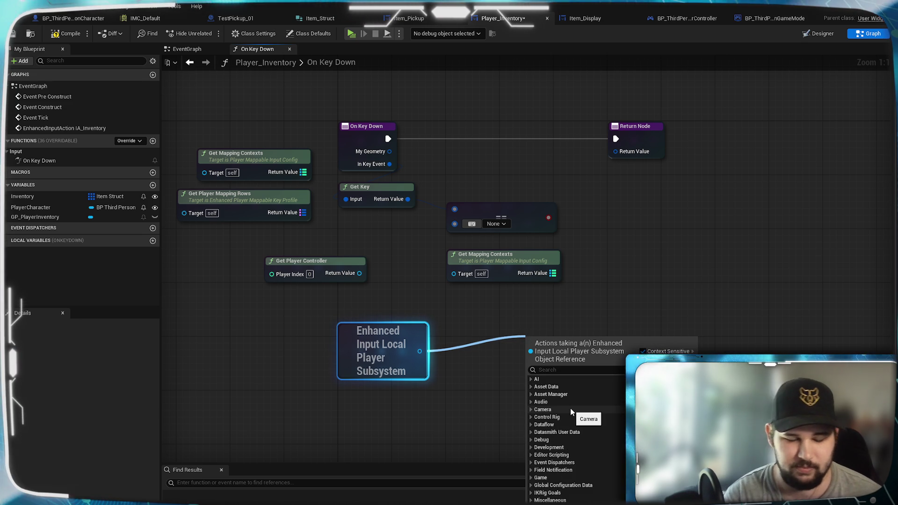
click(641, 344)
text(get map)
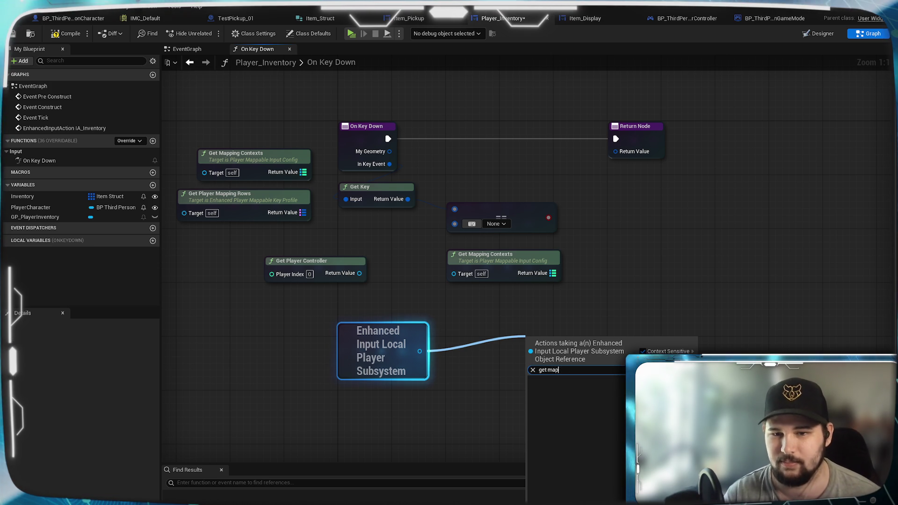
key(BackSpace)
key(BackSpace)
key(BackSpace)
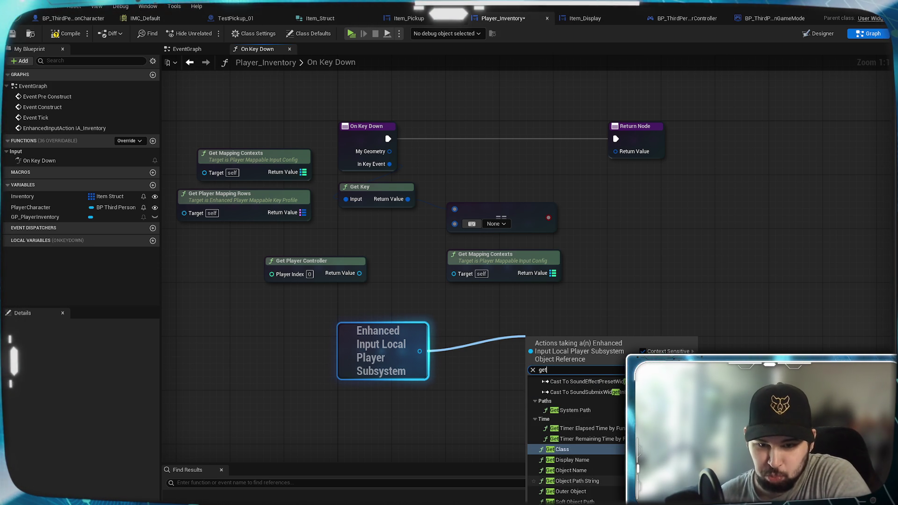
scroll(577, 435, up, 5)
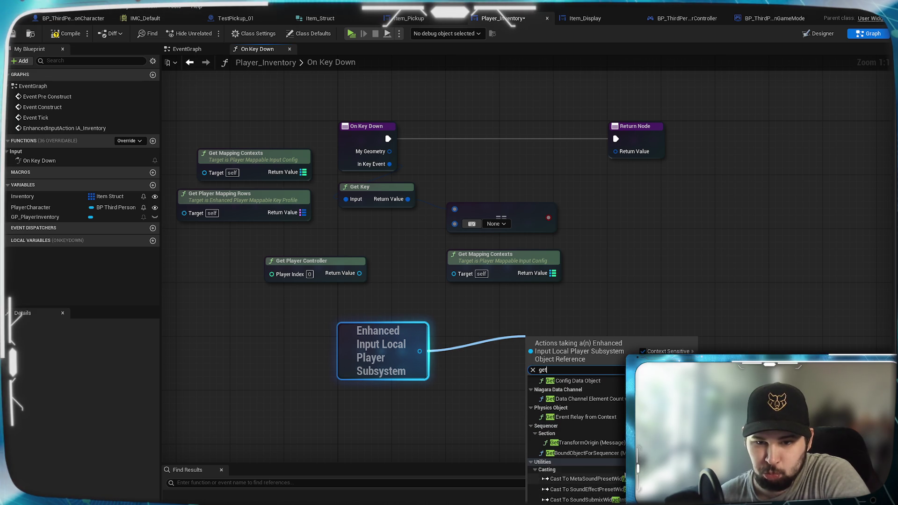
scroll(625, 470, up, 2)
scroll(625, 470, up, 2)
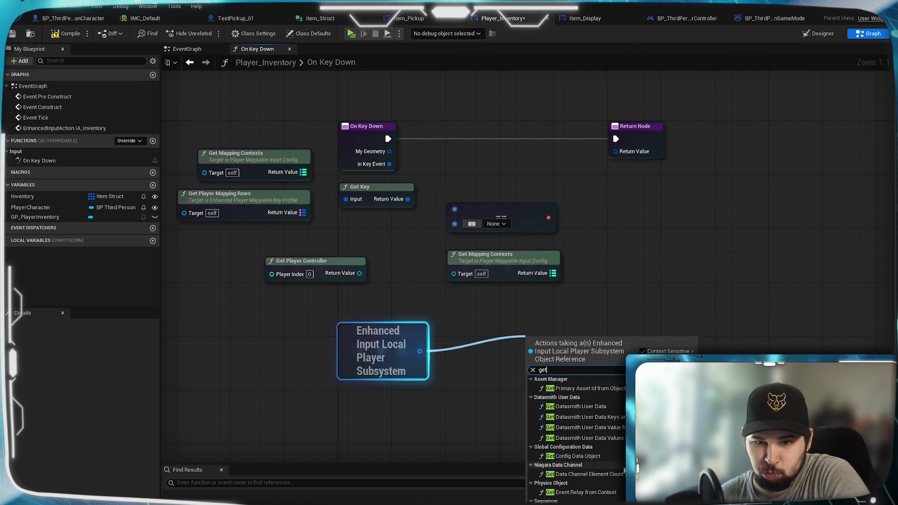
click(517, 375)
mouse_move(517, 374)
mouse_down()
mouse_move(706, 360)
mouse_move(575, 348)
mouse_move(533, 335)
mouse_up()
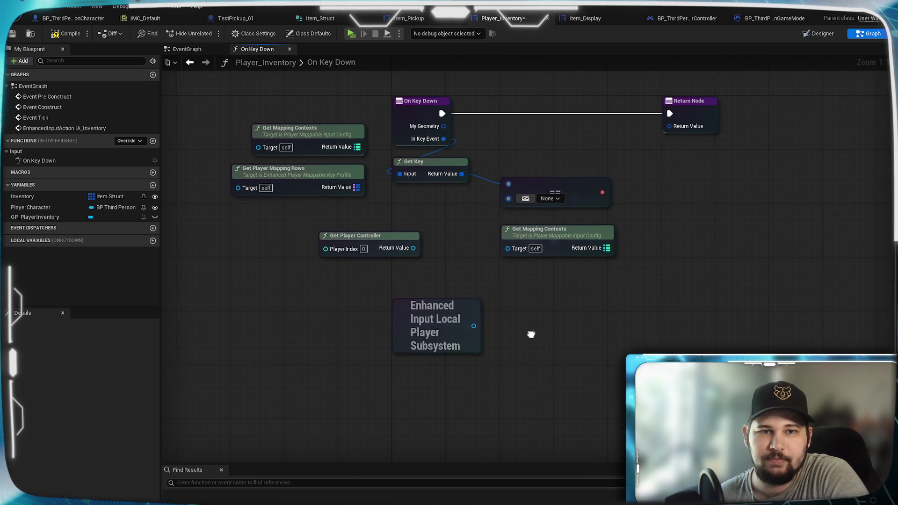
mouse_move(459, 306)
mouse_down()
mouse_move(391, 347)
mouse_move(454, 324)
mouse_move(394, 320)
mouse_up()
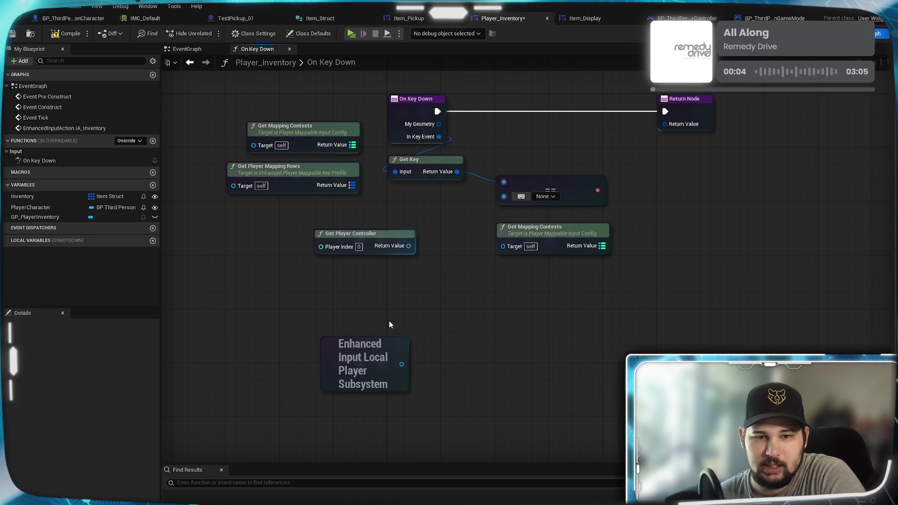
Add a Get Mapping by Name node beside Get Player Controller
drag(408, 246, 472, 316)
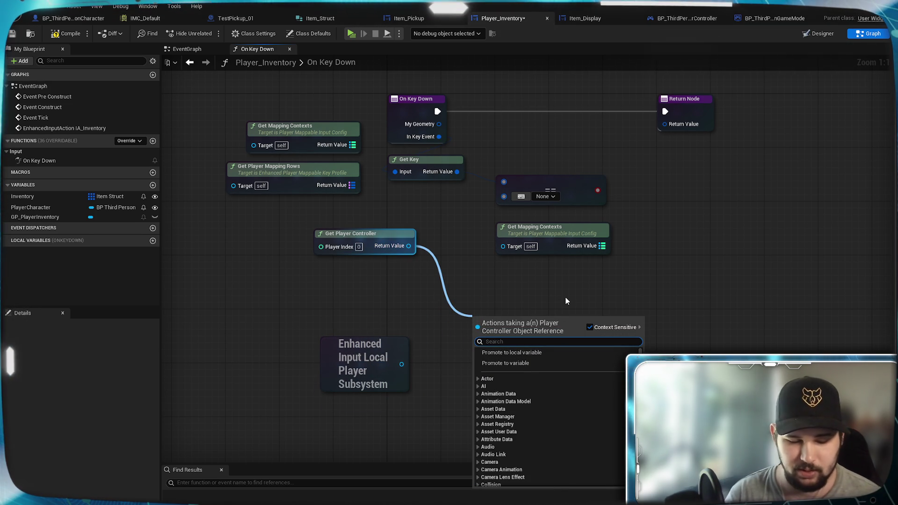
text(get mapping)
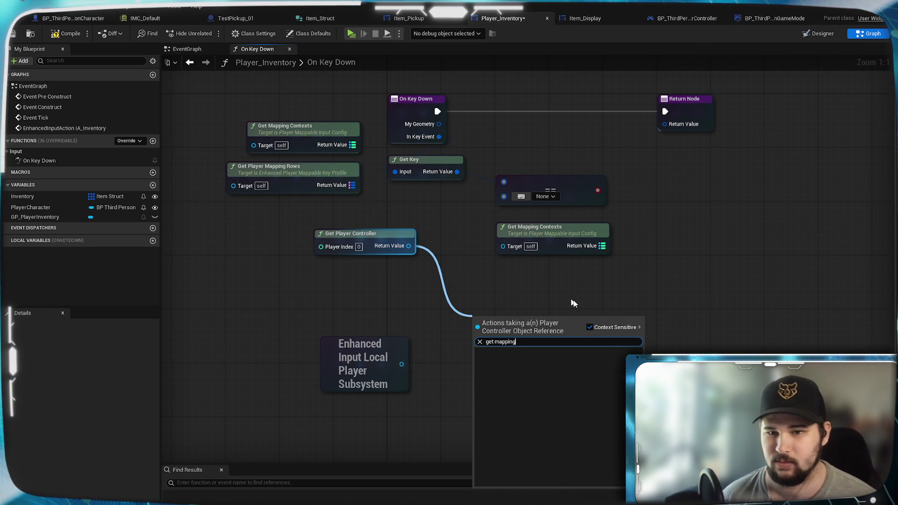
click(589, 328)
scroll(572, 417, down, 2)
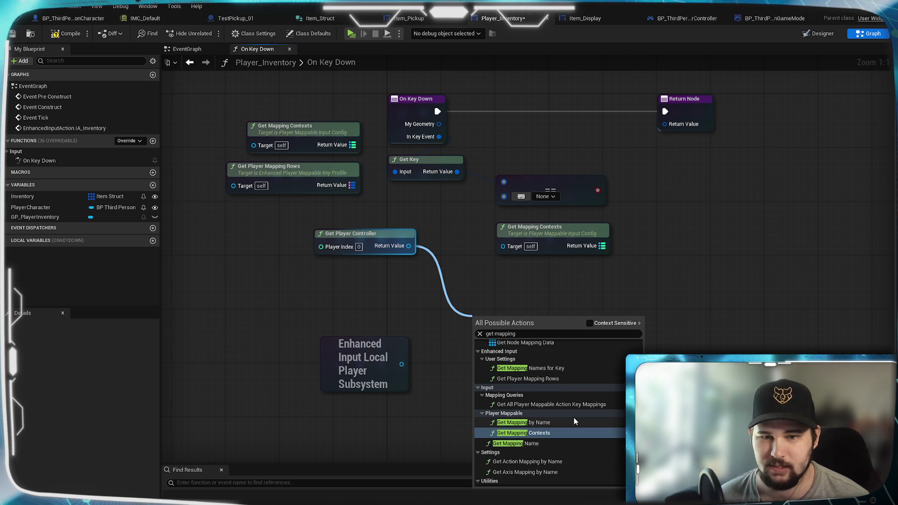
scroll(574, 374, up, 2)
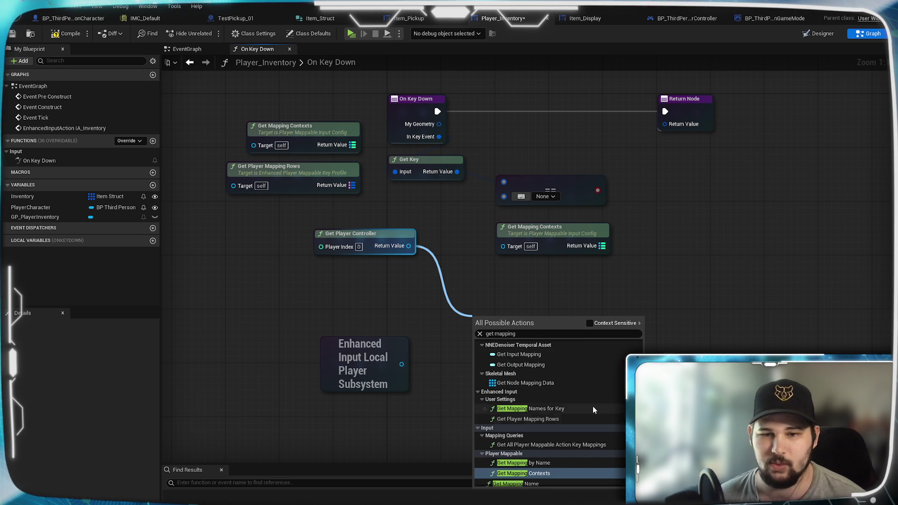
scroll(580, 416, up, 3)
scroll(593, 406, down, 6)
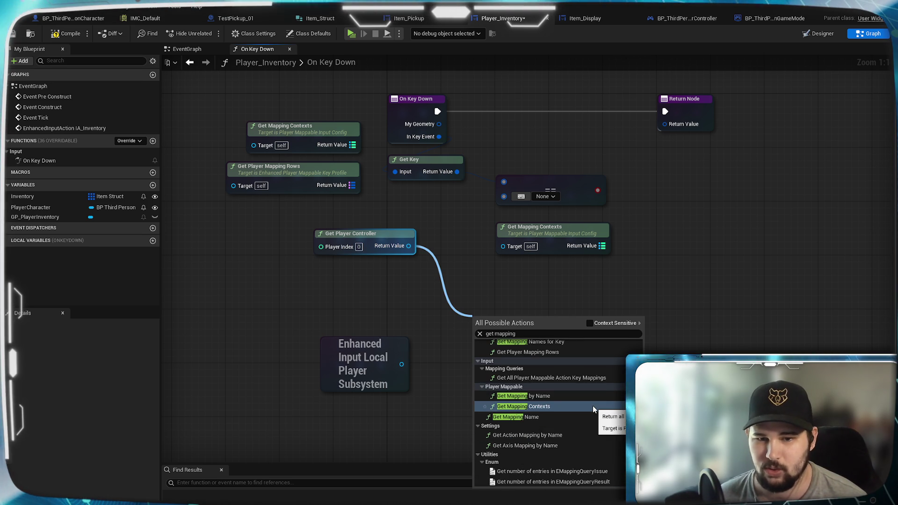
click(556, 396)
mouse_move(529, 339)
mouse_down()
mouse_move(402, 350)
mouse_move(232, 244)
mouse_up()
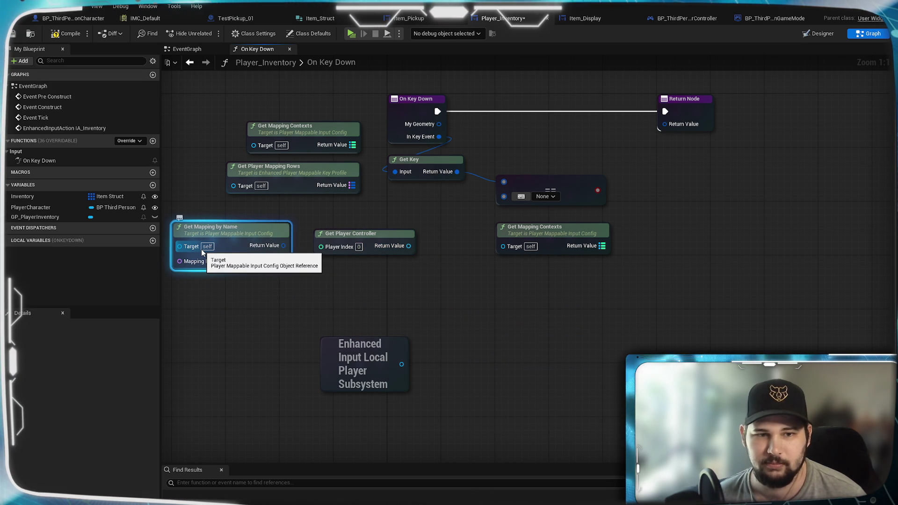
Try wiring the subsystem node into Get Mapping by Name and Get Mapping Contexts
mouse_move(402, 364)
mouse_down()
mouse_move(141, 268)
mouse_move(356, 254)
mouse_up()
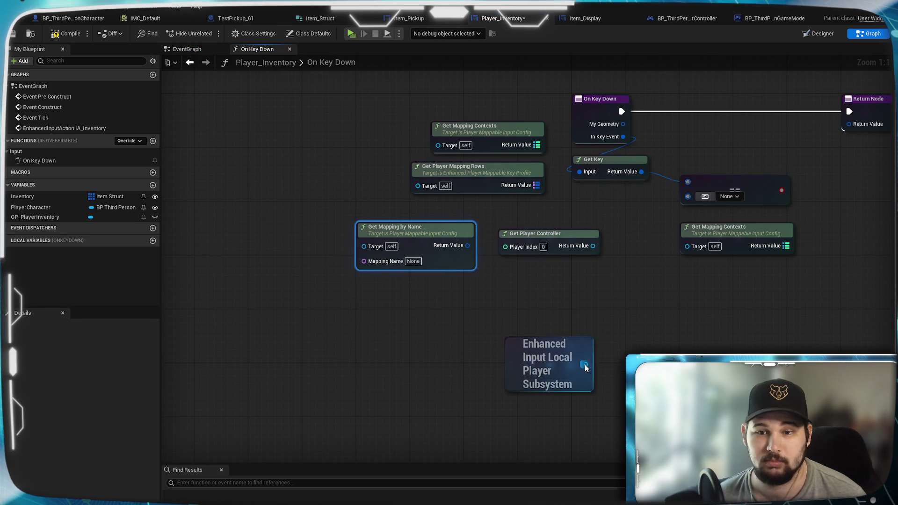
drag(585, 364, 372, 248)
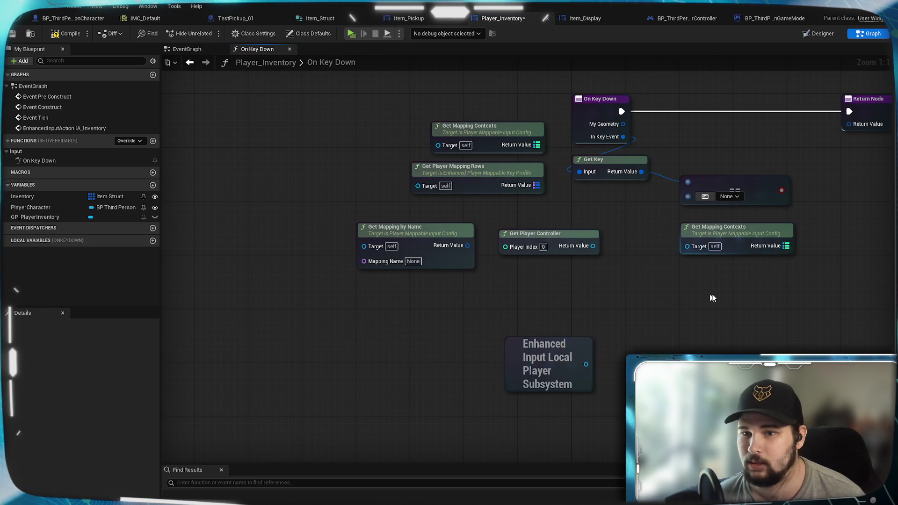
drag(692, 297, 518, 305)
mouse_move(430, 364)
mouse_down()
mouse_move(517, 290)
mouse_move(537, 245)
mouse_move(511, 311)
mouse_move(579, 232)
mouse_move(315, 187)
mouse_move(336, 96)
mouse_move(331, 132)
mouse_up()
mouse_move(404, 216)
mouse_down()
mouse_move(336, 202)
mouse_move(367, 241)
mouse_move(402, 246)
mouse_up()
Place a Get Mapping Names for Key node, then delete it
text(get mapping)
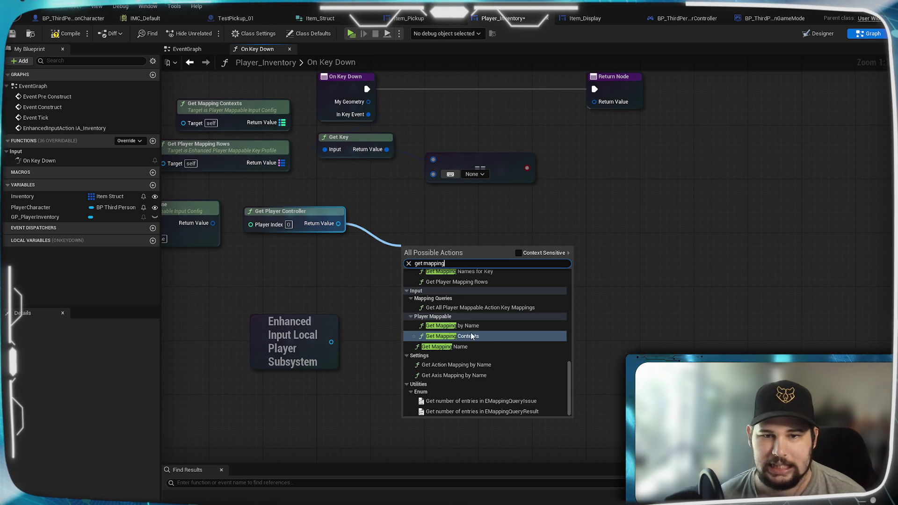
scroll(486, 333, up, 1)
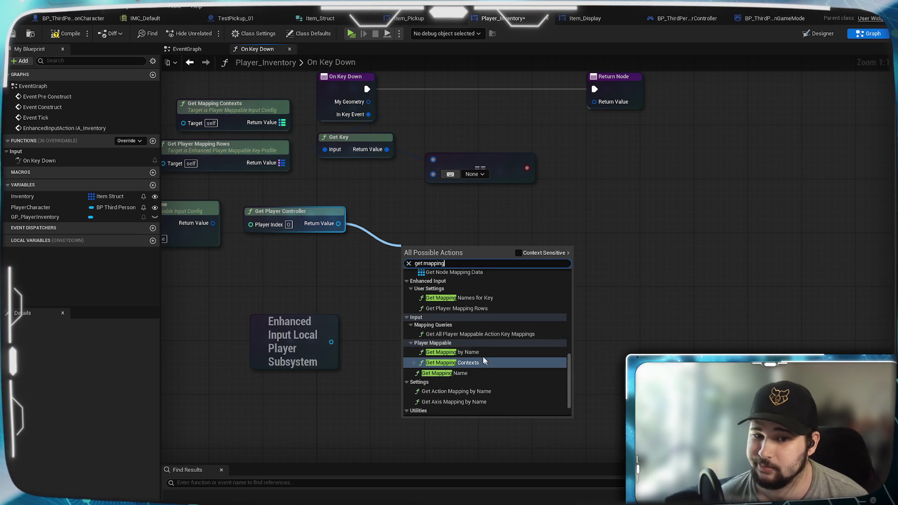
scroll(467, 336, up, 1)
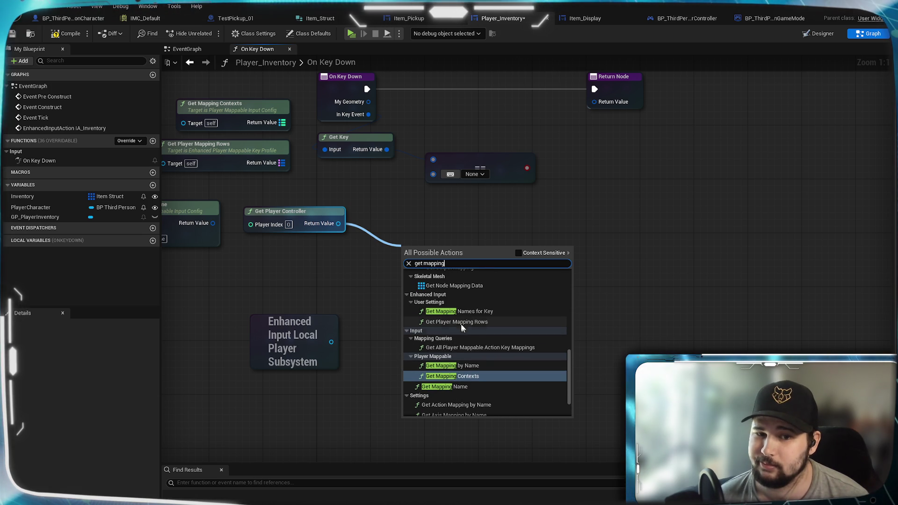
scroll(471, 324, up, 1)
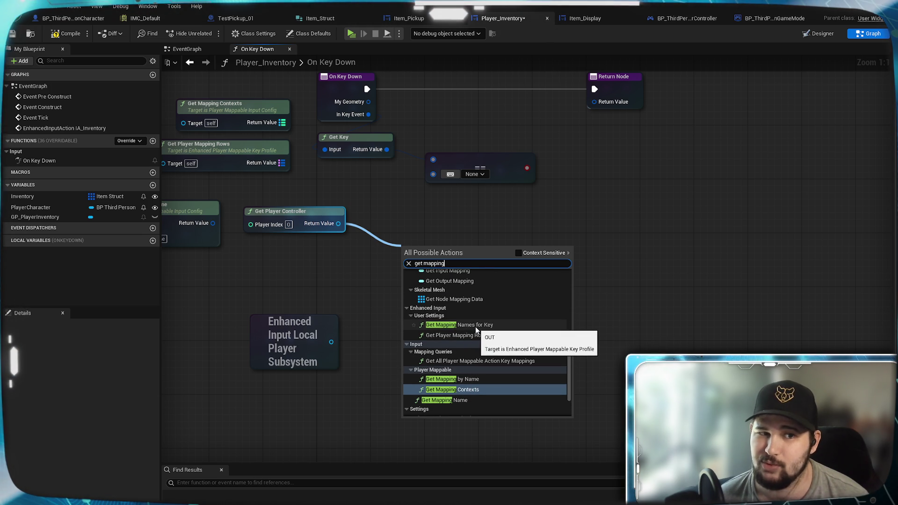
click(475, 326)
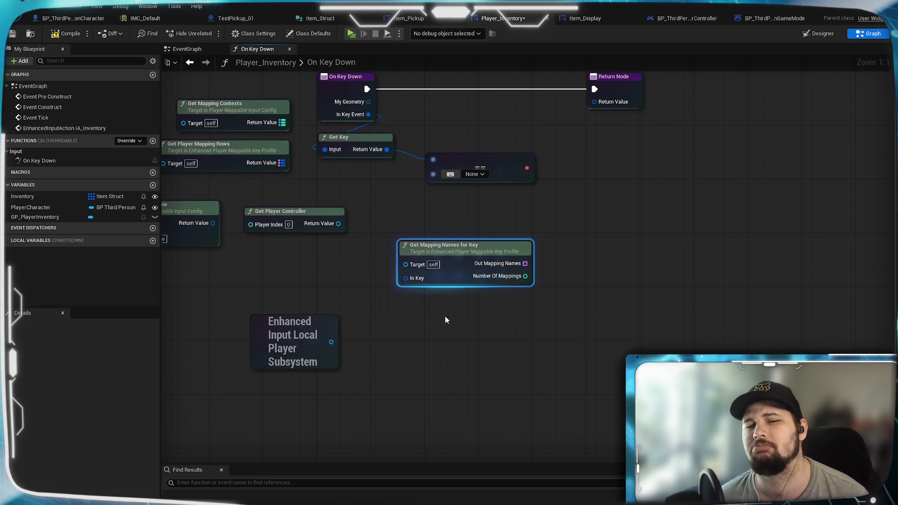
drag(445, 318, 508, 338)
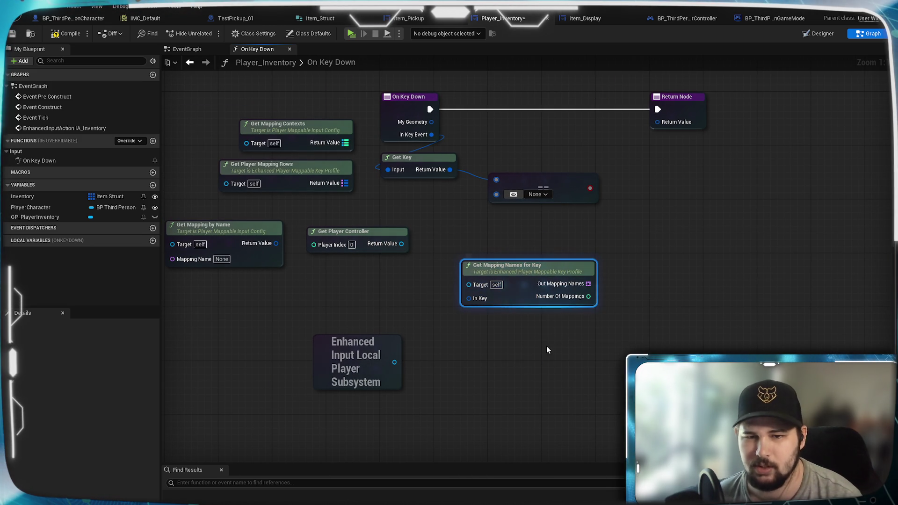
key(Delete)
drag(497, 327, 538, 343)
mouse_move(251, 330)
mouse_down()
mouse_move(321, 176)
mouse_move(265, 323)
mouse_up()
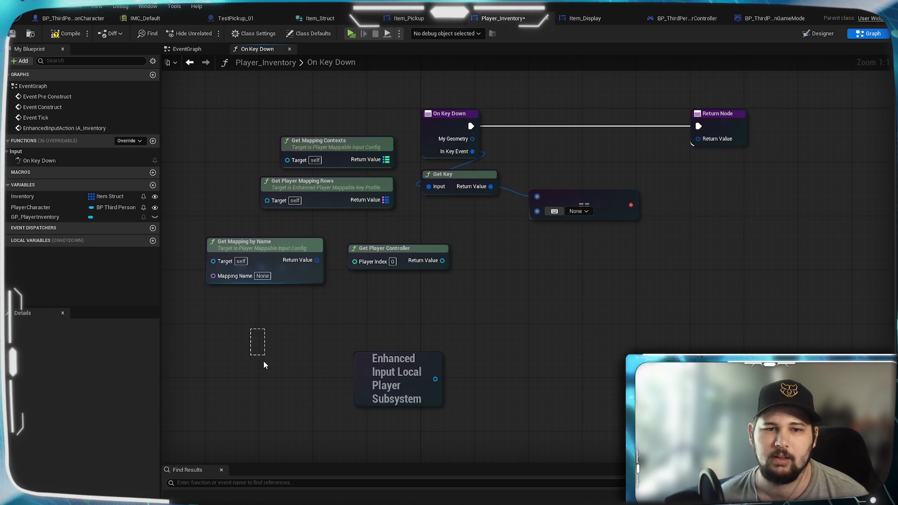
drag(535, 315, 473, 301)
Add a Get Mappings node from the 'get mapping' search, leaving it unwired
right_click(473, 301)
text(get)
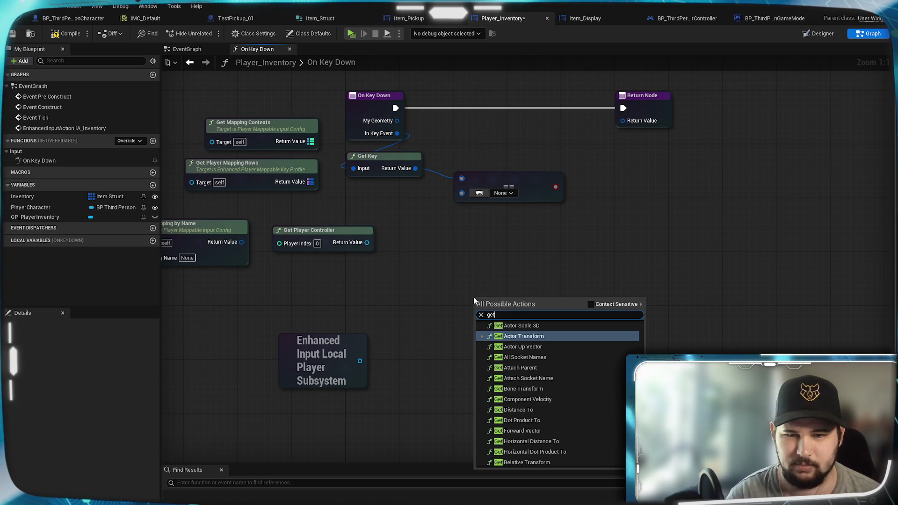
text( mapping)
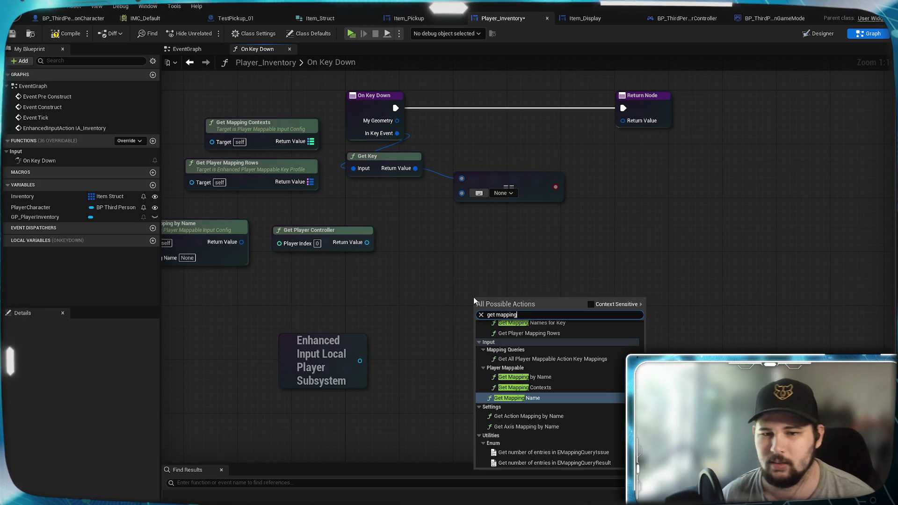
scroll(579, 406, up, 5)
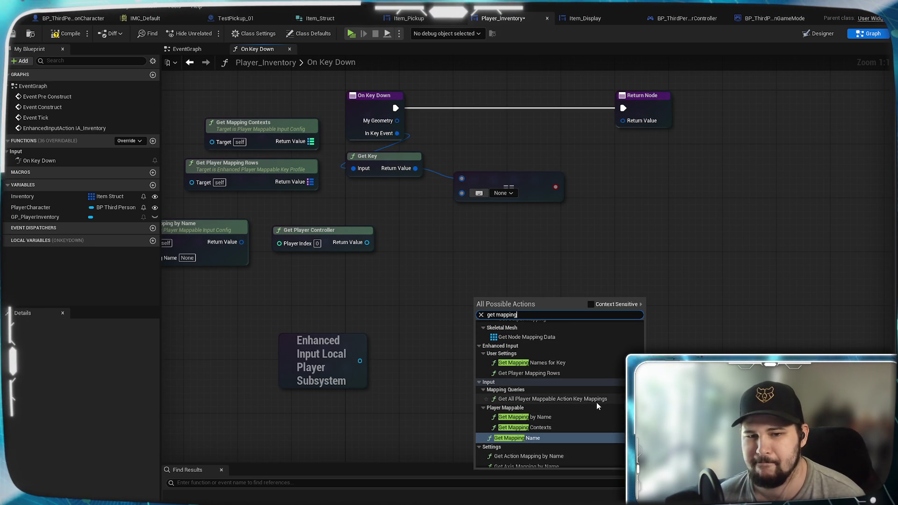
scroll(597, 402, up, 2)
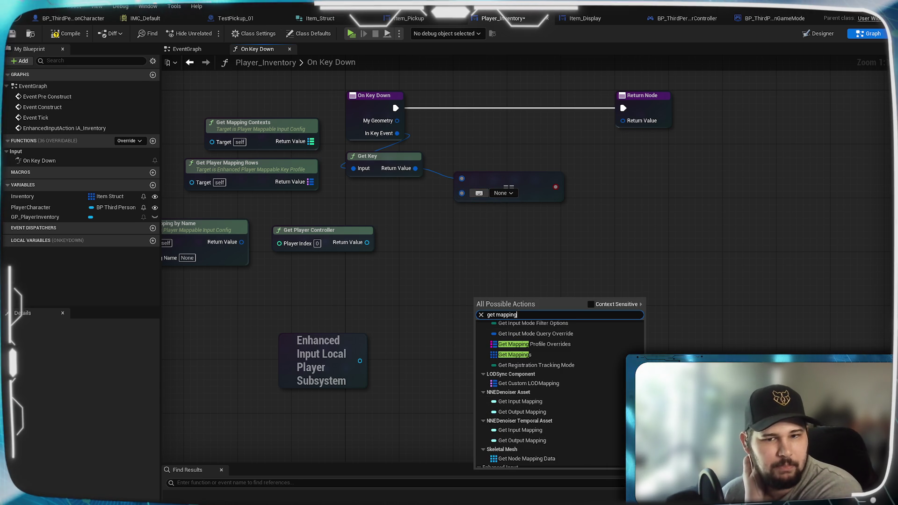
scroll(592, 375, up, 2)
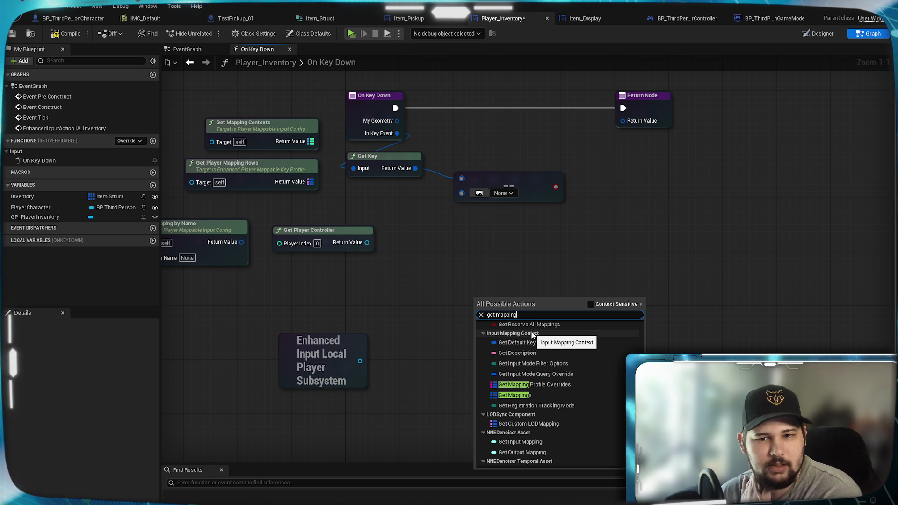
click(522, 397)
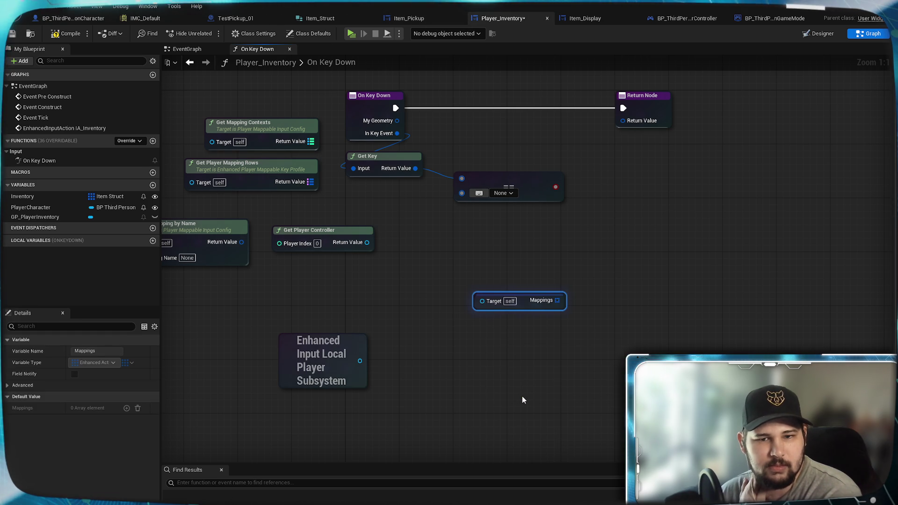
drag(361, 361, 659, 236)
click(501, 291)
Add a Get Mapping Contexts node, leave its Target unwired, and move it above the subsystem node
right_click(470, 299)
text(get mapping cont)
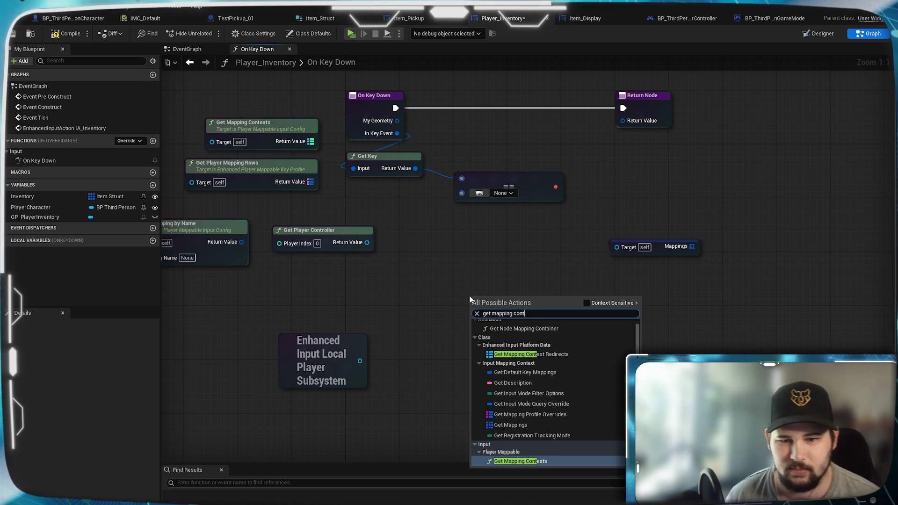
click(529, 462)
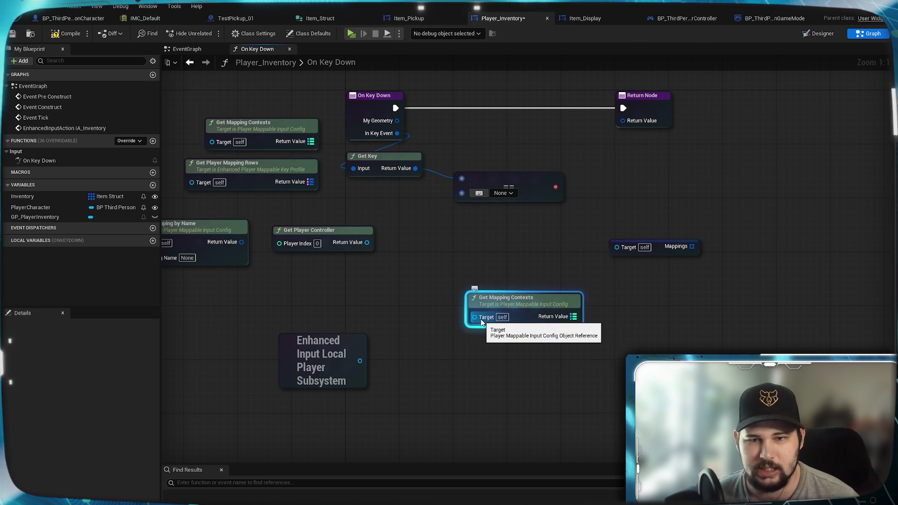
drag(360, 361, 474, 317)
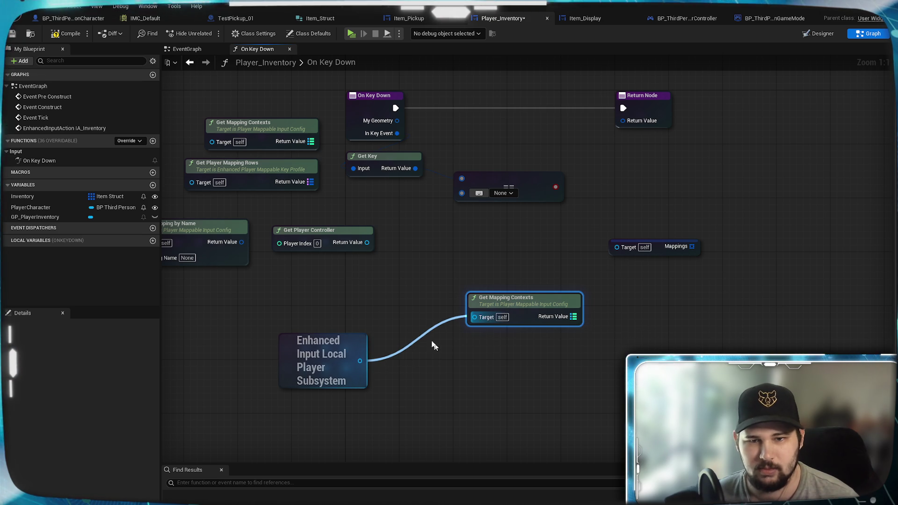
drag(367, 242, 474, 322)
click(425, 301)
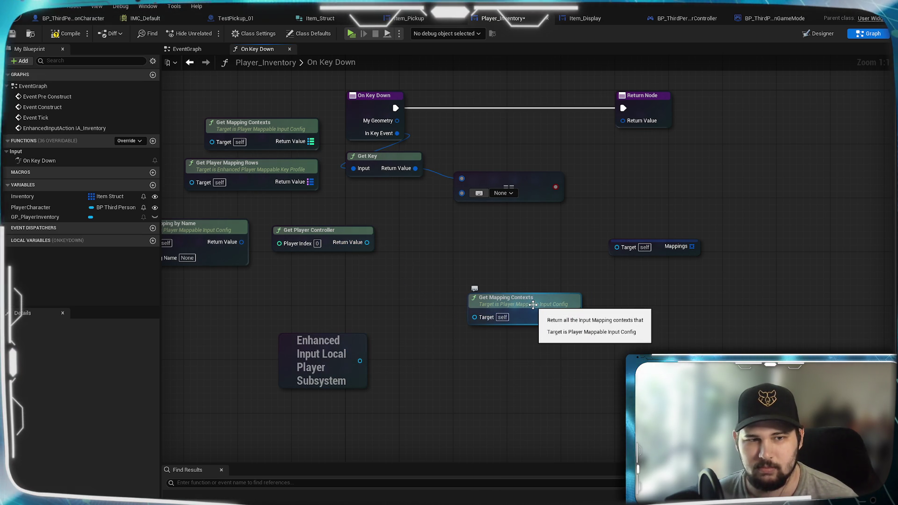
mouse_move(533, 305)
mouse_down()
mouse_move(272, 306)
mouse_move(217, 293)
mouse_up()
click(413, 287)
right_click(497, 288)
Browse node search results for 'player mappa' and 'mapping context' without adding anything
text(player mappa)
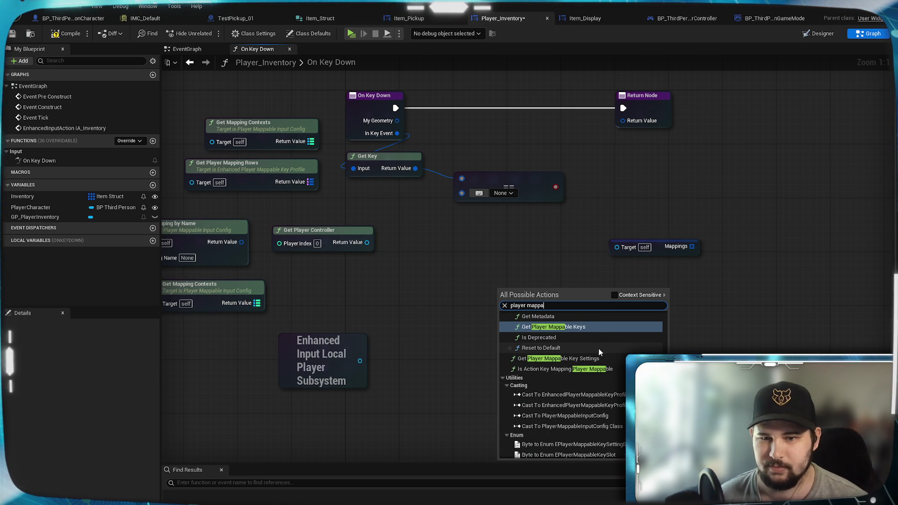
scroll(603, 351, up, 2)
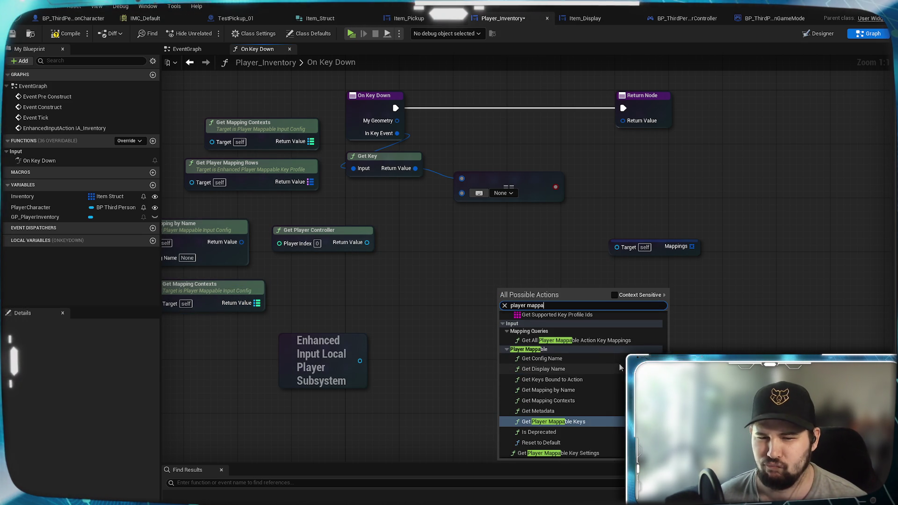
scroll(619, 363, up, 2)
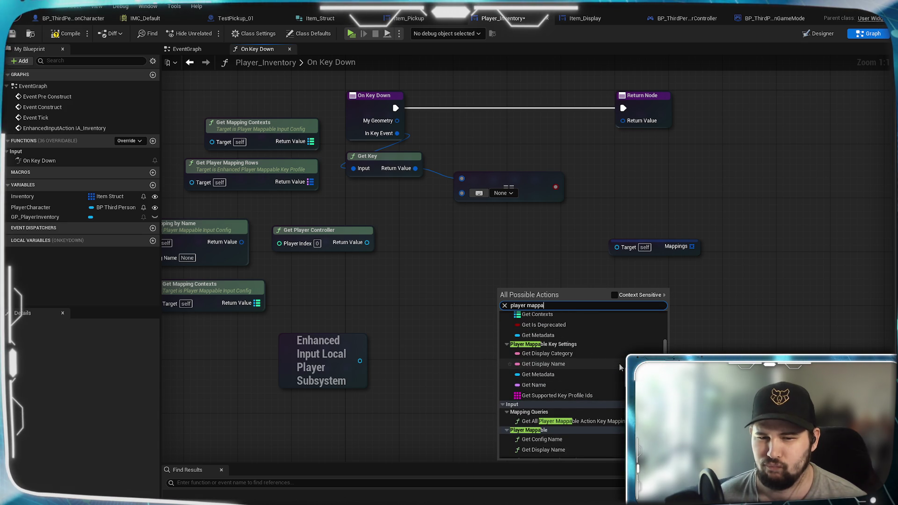
scroll(619, 363, up, 1)
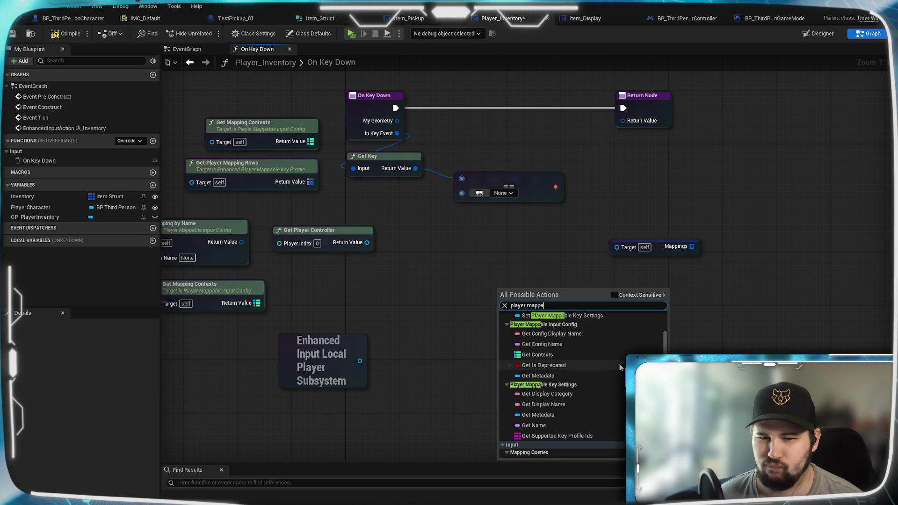
scroll(619, 363, up, 1)
scroll(620, 363, up, 1)
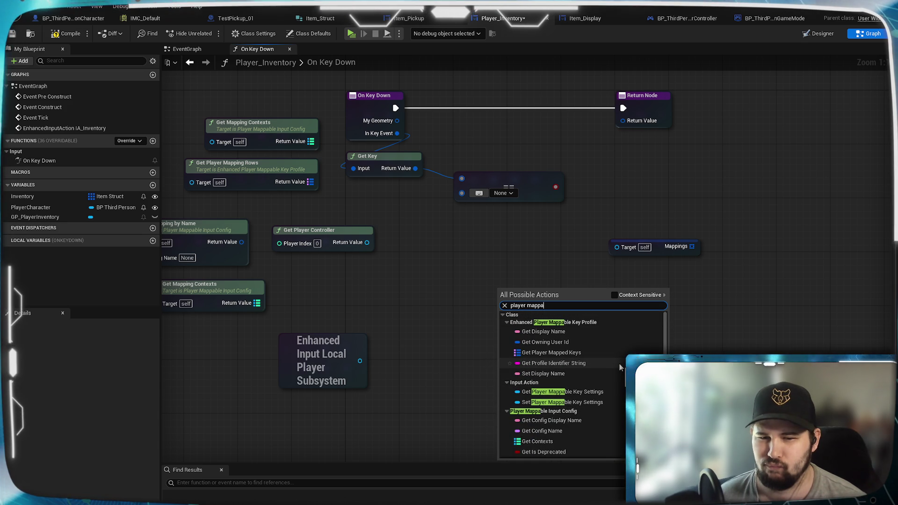
click(505, 306)
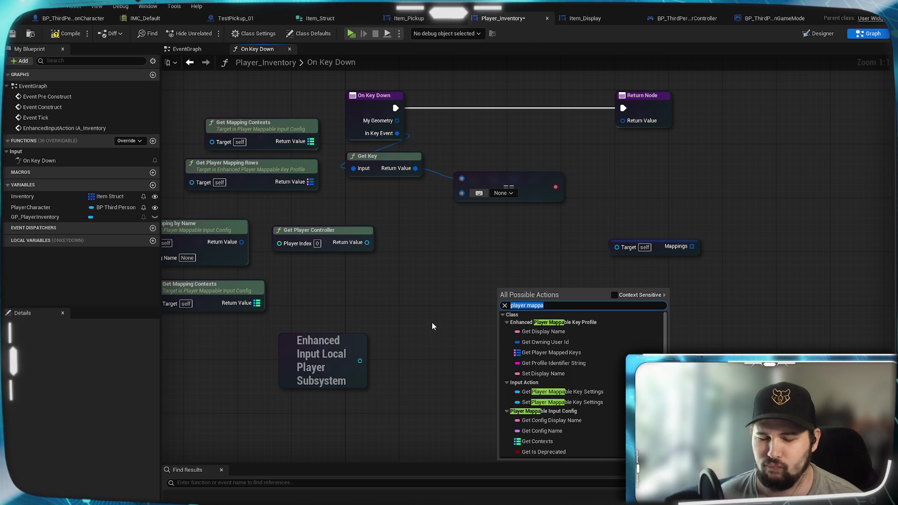
text(mapping co)
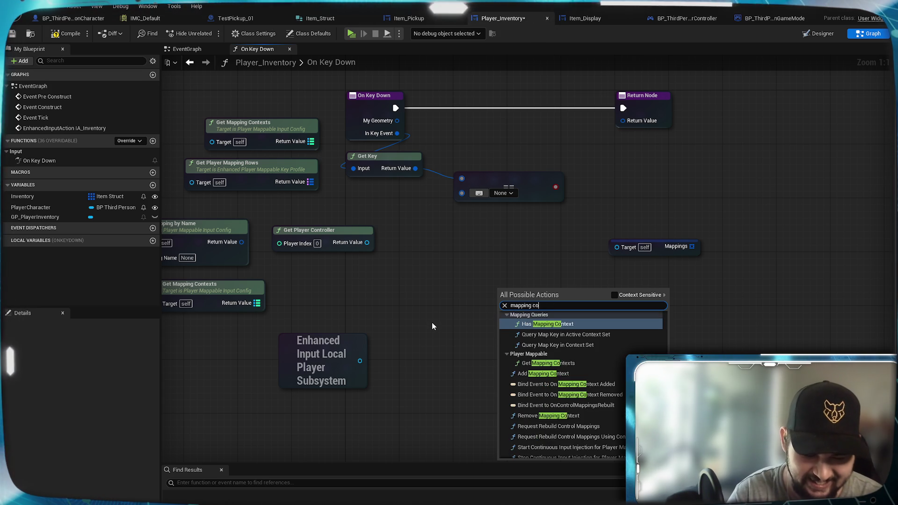
text(ntext)
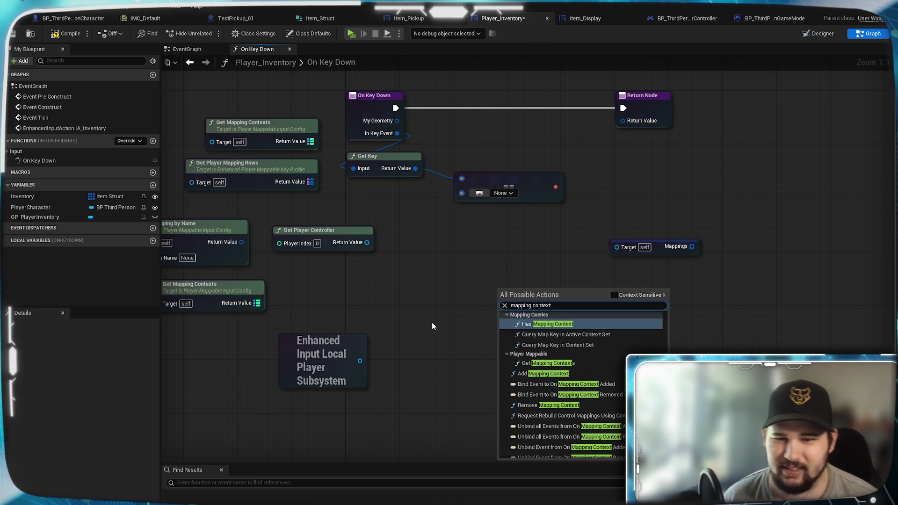
scroll(585, 381, up, 1)
scroll(604, 383, up, 1)
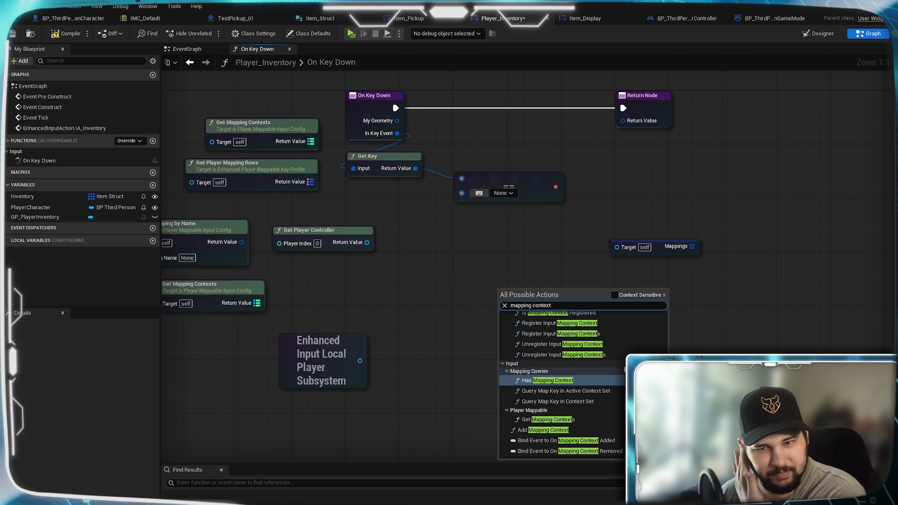
scroll(584, 383, up, 1)
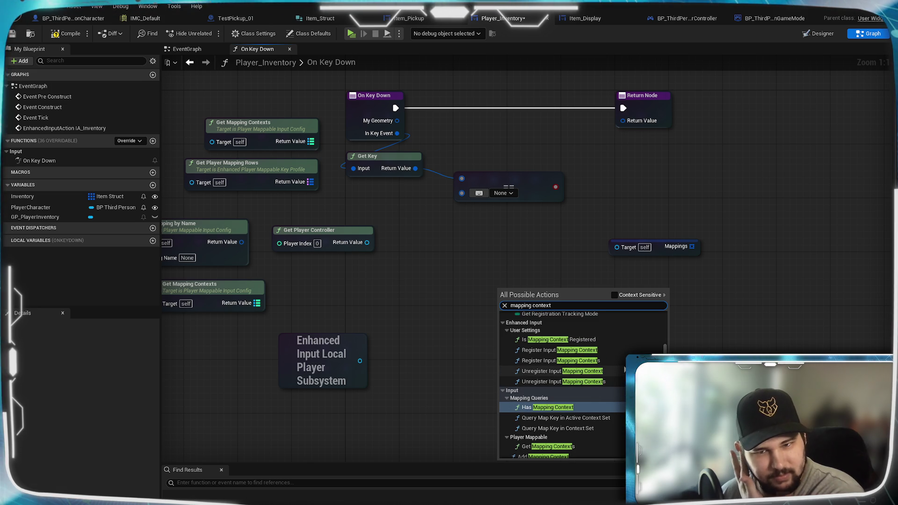
scroll(584, 382, up, 2)
scroll(582, 382, down, 3)
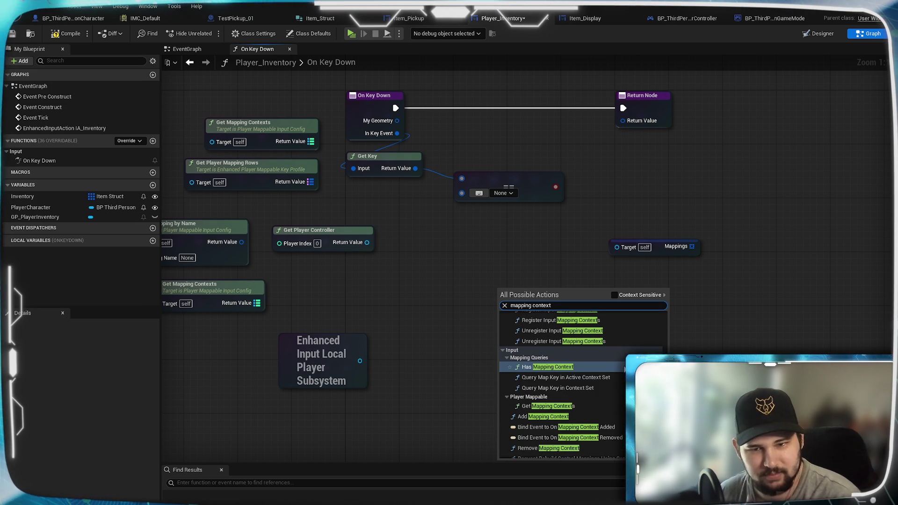
scroll(560, 366, down, 1)
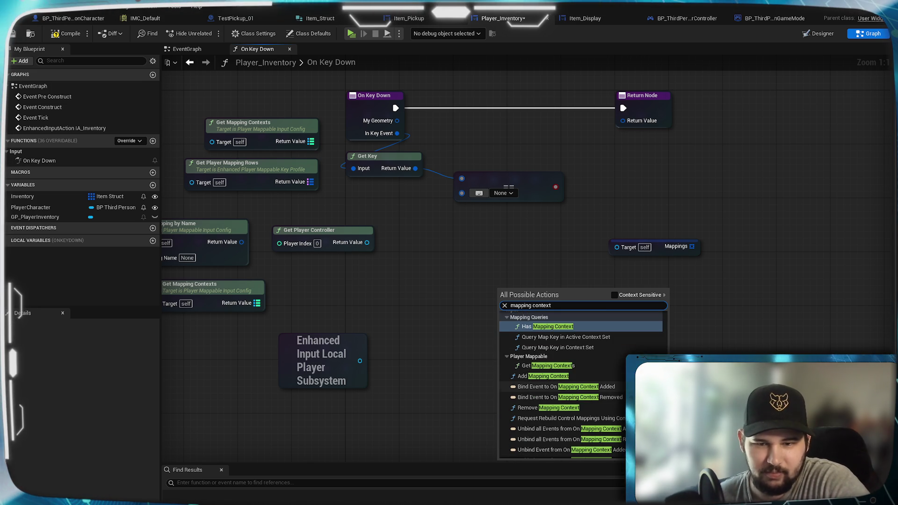
scroll(560, 365, up, 1)
scroll(580, 403, down, 3)
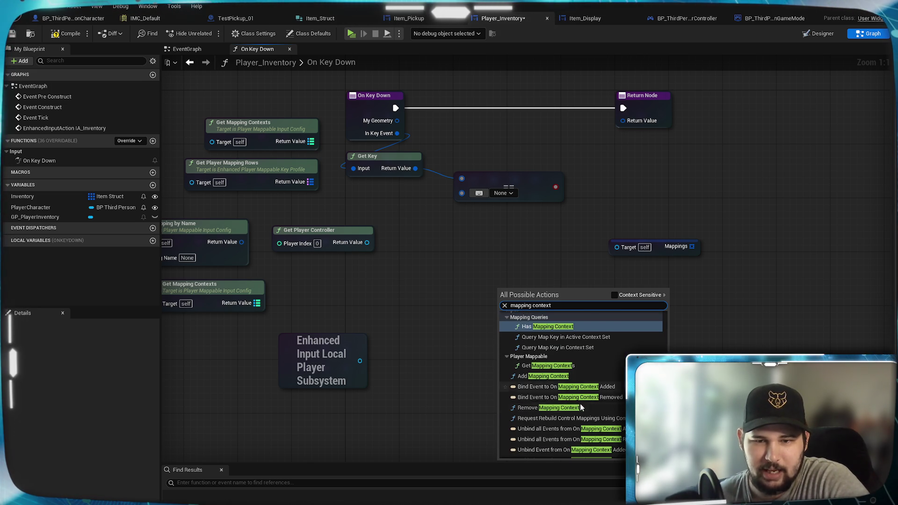
scroll(582, 382, down, 1)
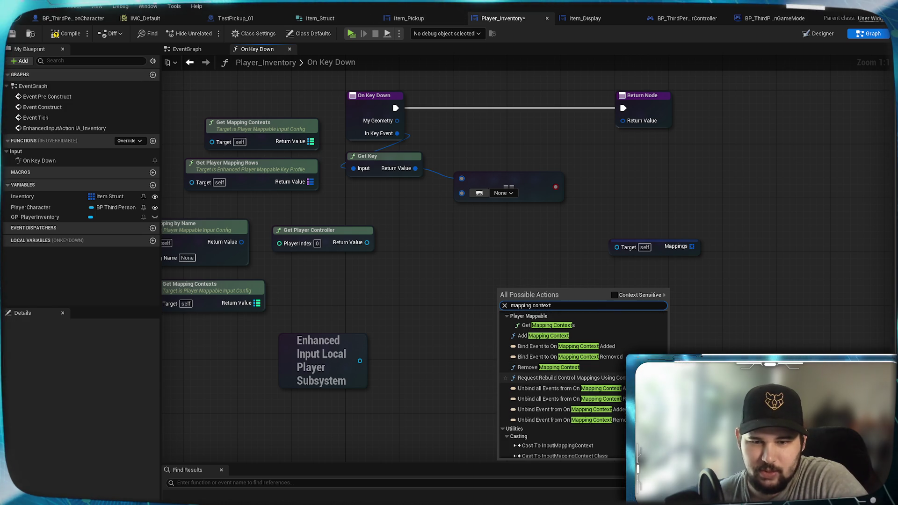
scroll(622, 399, down, 2)
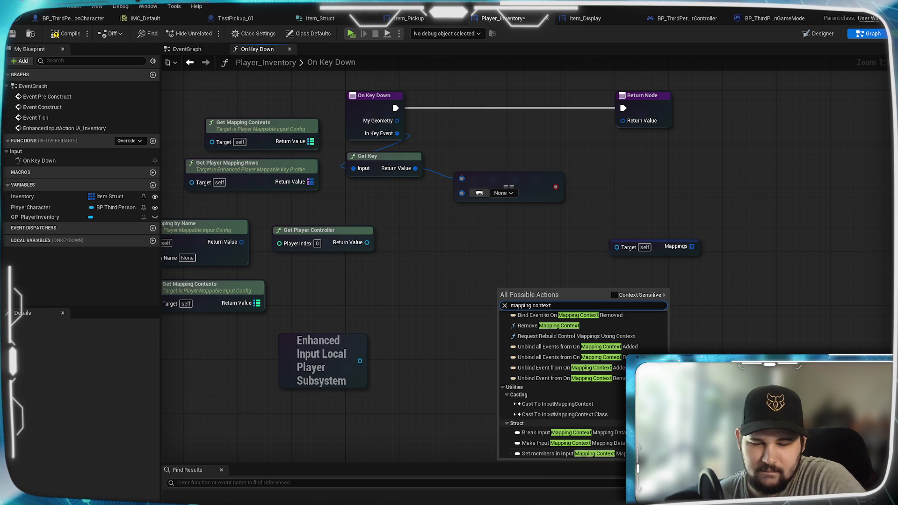
scroll(547, 456, up, 10)
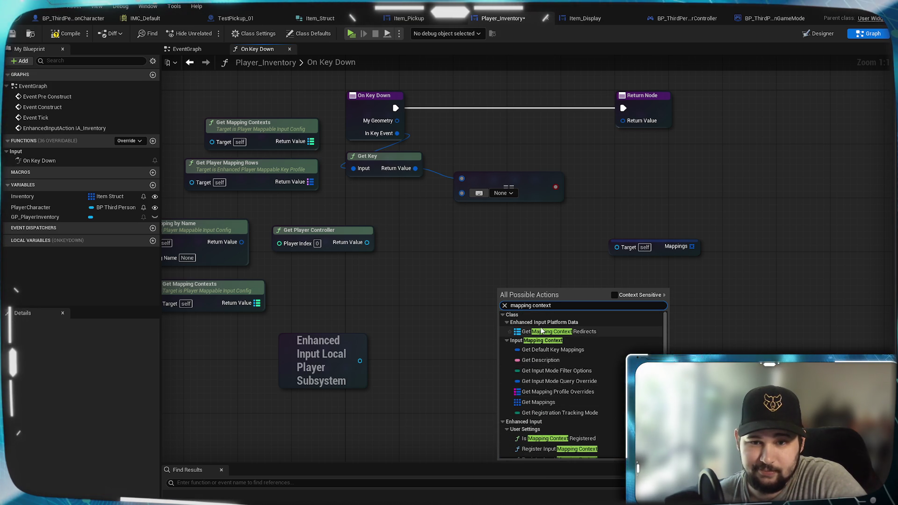
key(Escape)
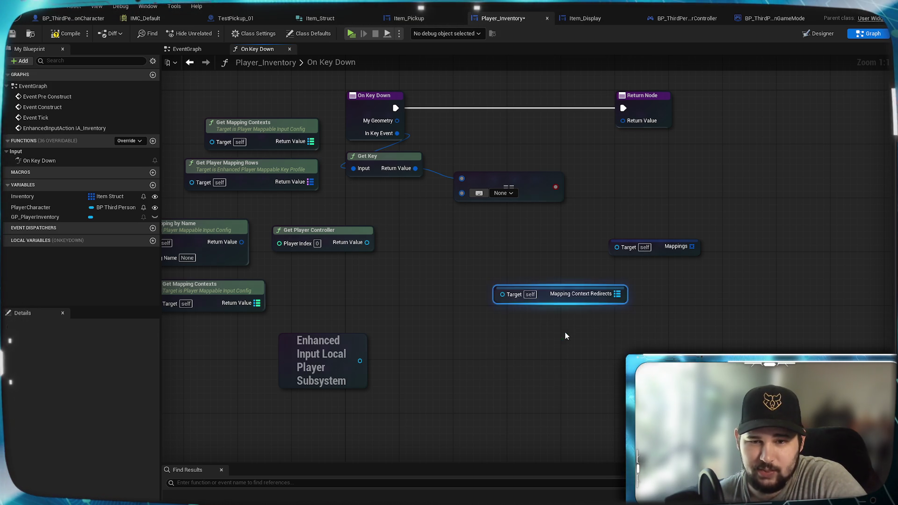
Remove a stray Mapping Context Redirects node pulled from the subsystem
mouse_move(360, 360)
mouse_down()
mouse_move(501, 294)
mouse_move(529, 329)
mouse_move(468, 293)
mouse_up()
right_click(509, 295)
click(538, 341)
key(Delete)
Set the == node's compared key to Tab
drag(461, 248, 504, 273)
click(524, 220)
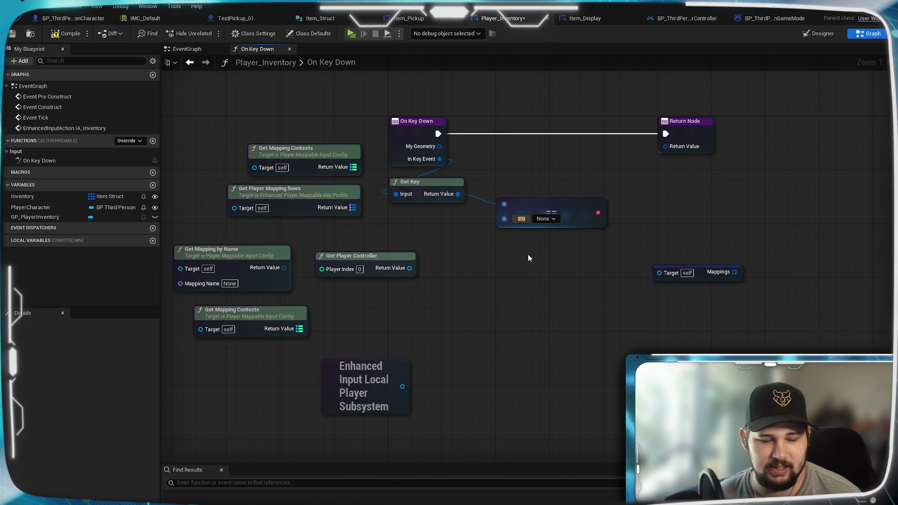
key(Tab)
drag(570, 209, 516, 221)
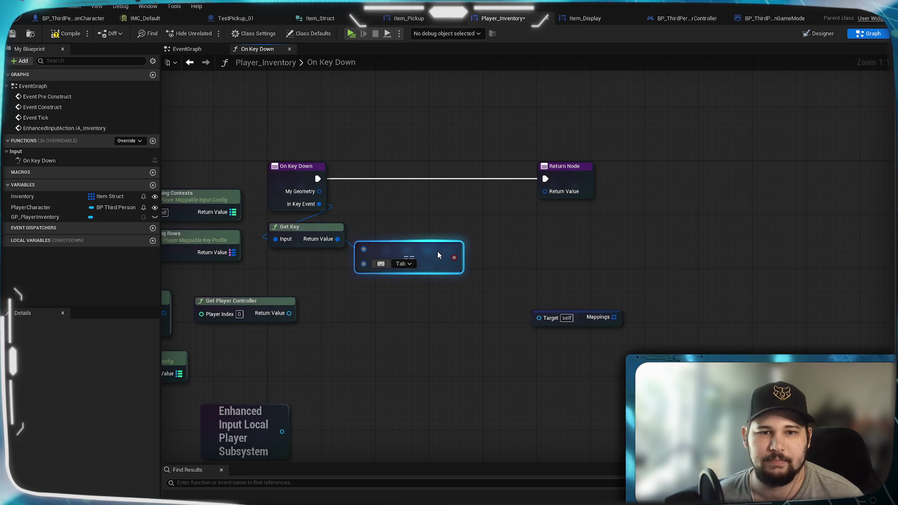
drag(424, 225, 451, 239)
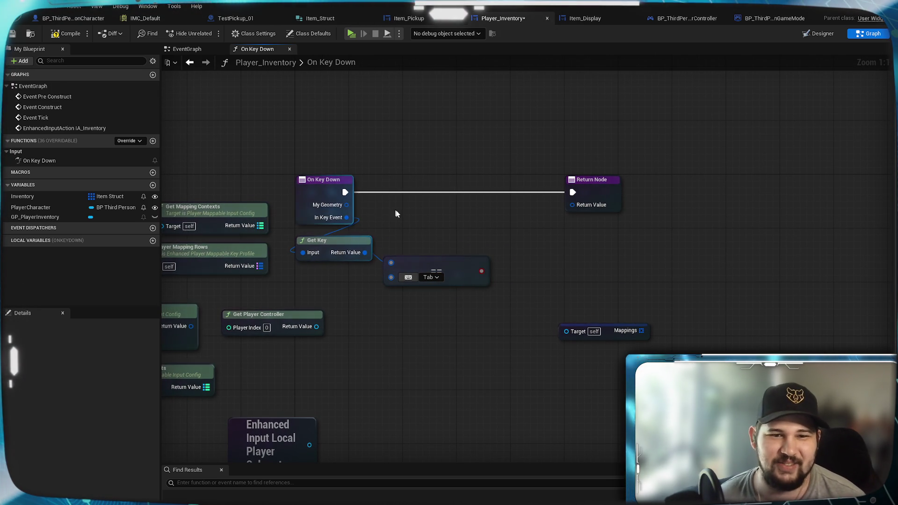
Add a Branch on the Tab equality check after On Key Down, moving Return Node right
drag(381, 207, 356, 191)
click(434, 252)
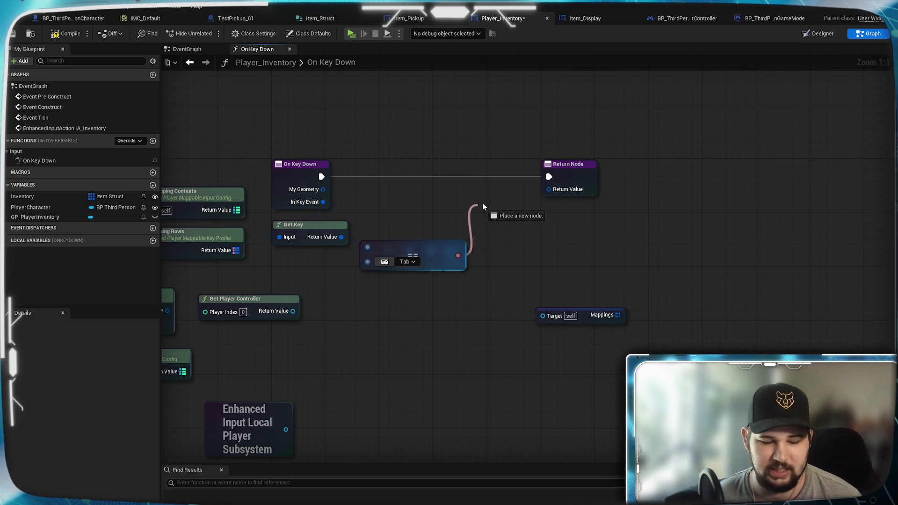
drag(478, 206, 480, 206)
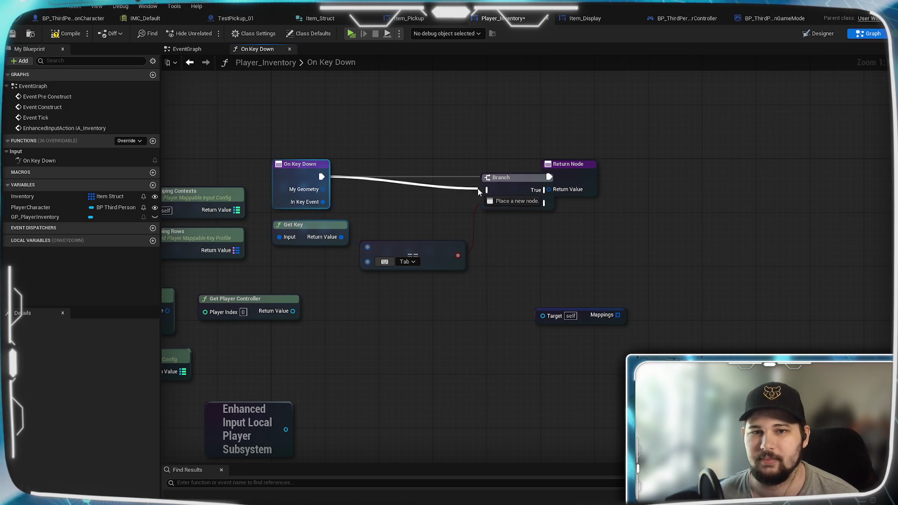
drag(477, 188, 486, 190)
drag(574, 175, 614, 181)
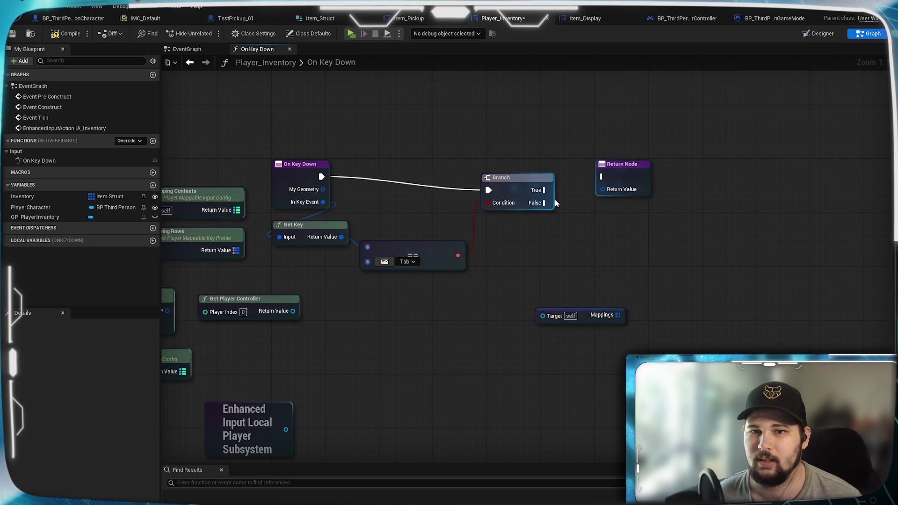
click(518, 183)
drag(555, 252, 407, 321)
drag(496, 236, 562, 237)
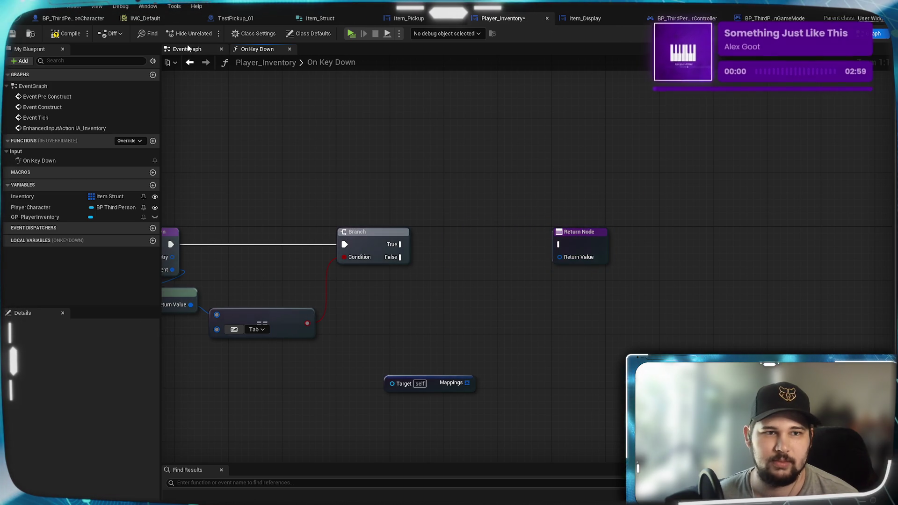
Copy Close Inventory and Player Character from EventGraph into On Key Down, wired to Return Node
click(187, 49)
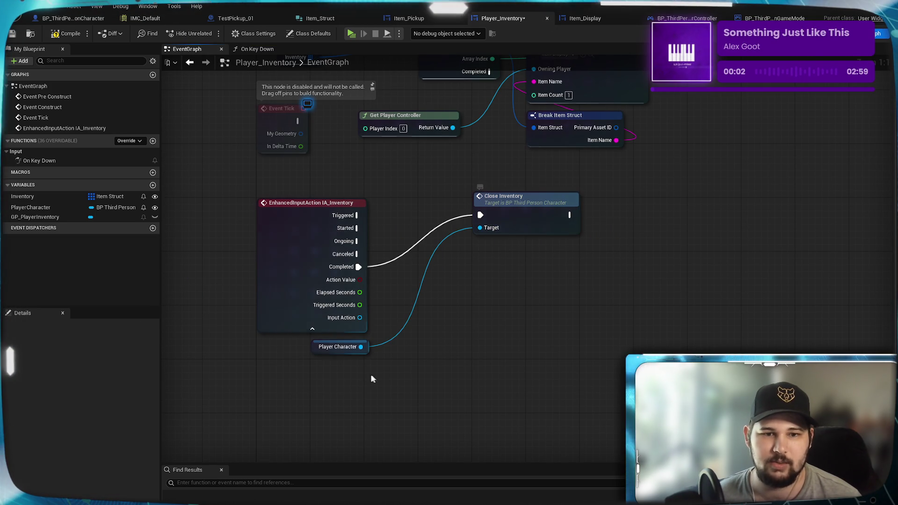
drag(359, 352, 527, 259)
drag(562, 321, 537, 224)
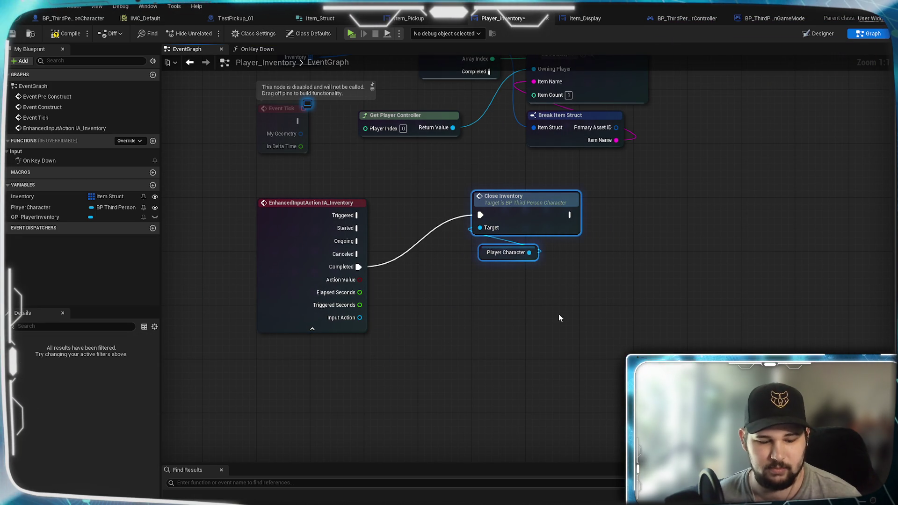
click(258, 50)
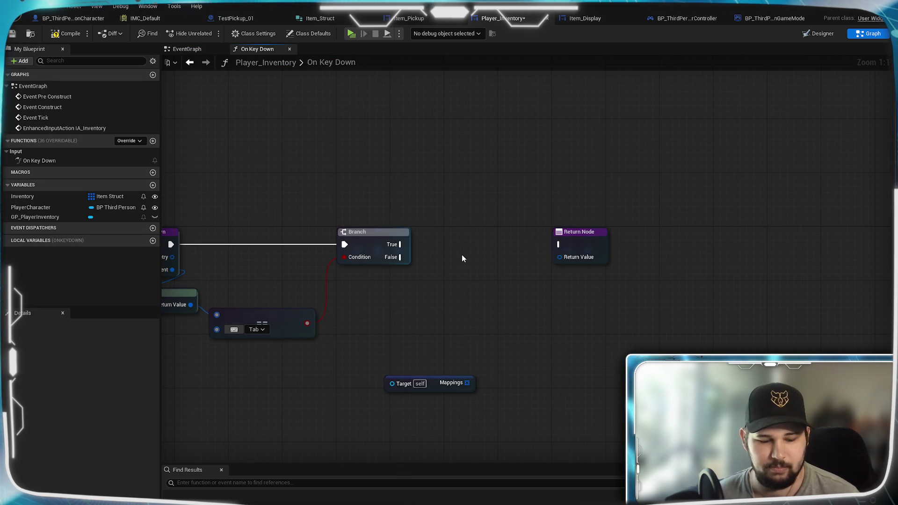
key(ctrl+v)
mouse_move(483, 274)
mouse_down()
mouse_move(451, 271)
mouse_move(432, 245)
mouse_up()
drag(566, 249, 560, 245)
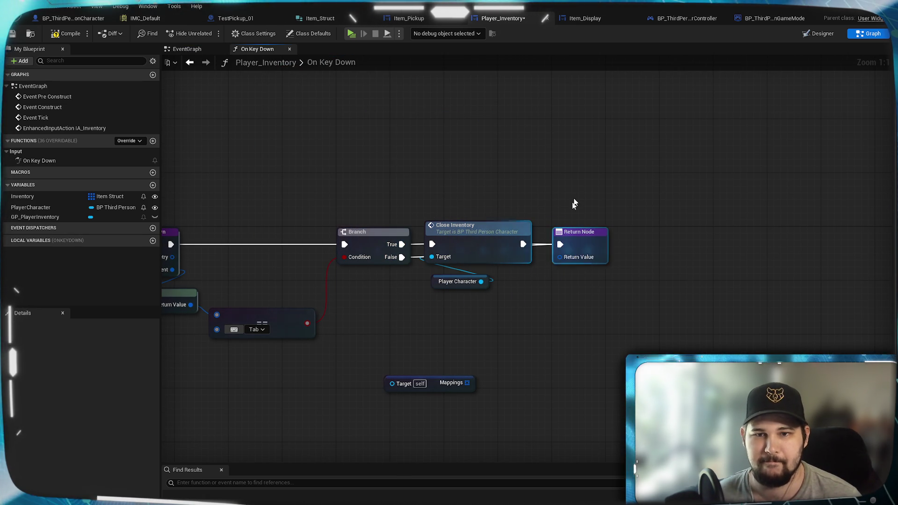
Promote Return Value to a new local Event Reply variable and tidy the nodes
right_click(565, 259)
click(593, 294)
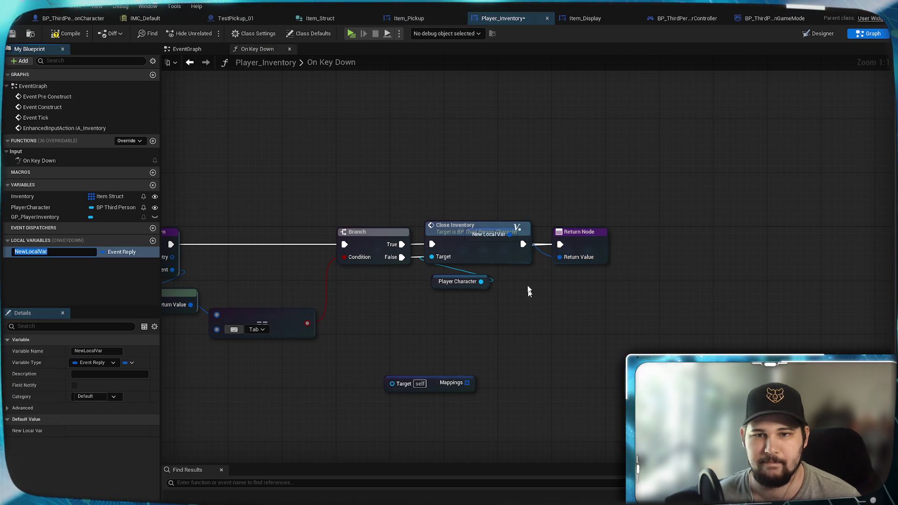
drag(502, 246, 502, 273)
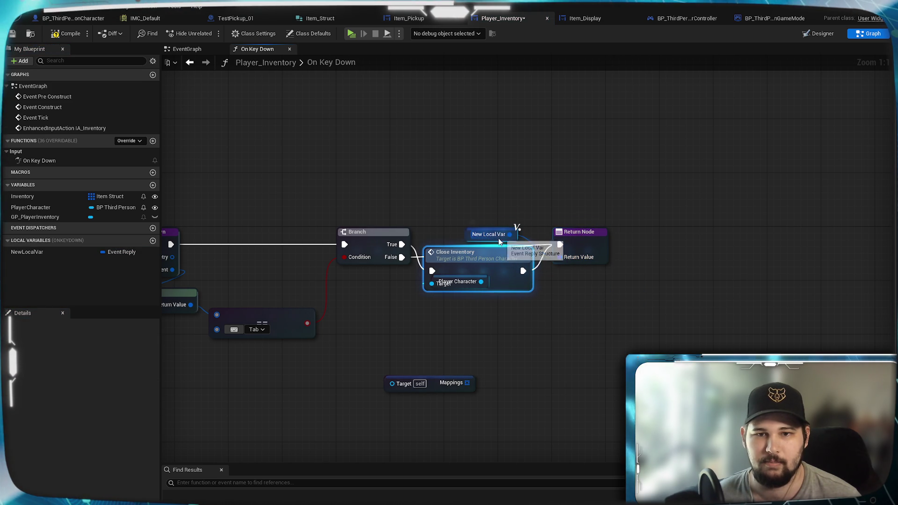
mouse_move(515, 236)
mouse_down()
mouse_move(492, 237)
mouse_move(588, 184)
mouse_up()
drag(500, 258, 500, 224)
click(486, 160)
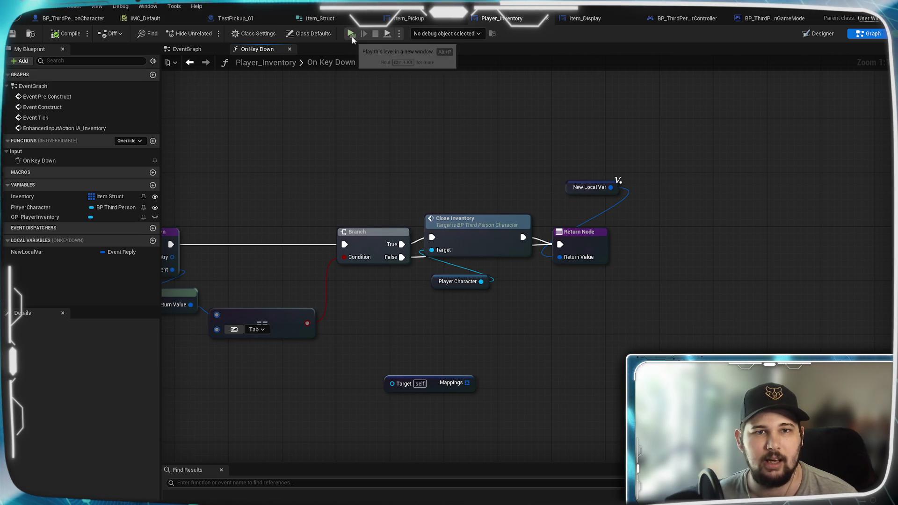
key(alt+p)
key(w)
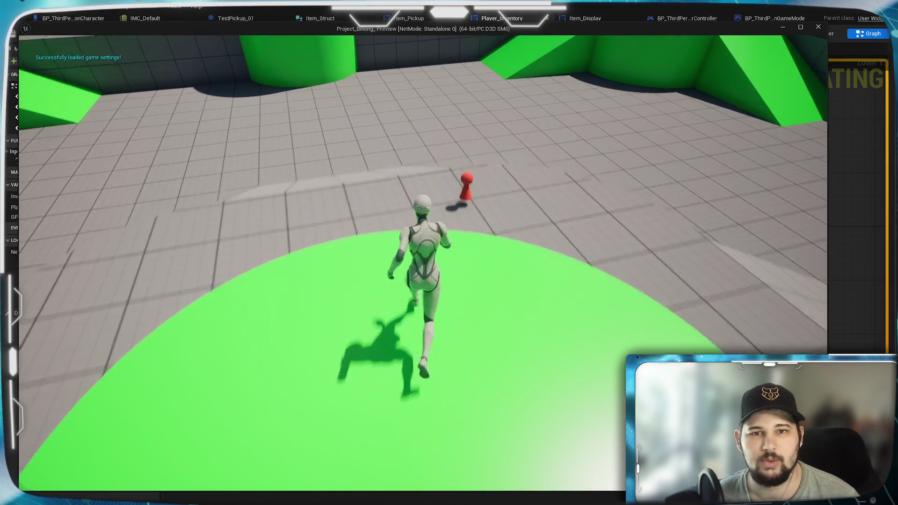
key(e)
key(i)
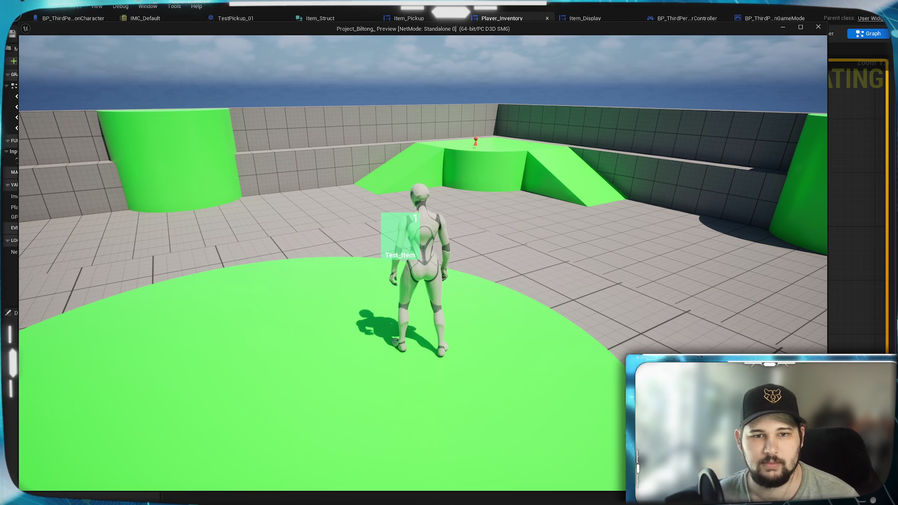
key(Escape)
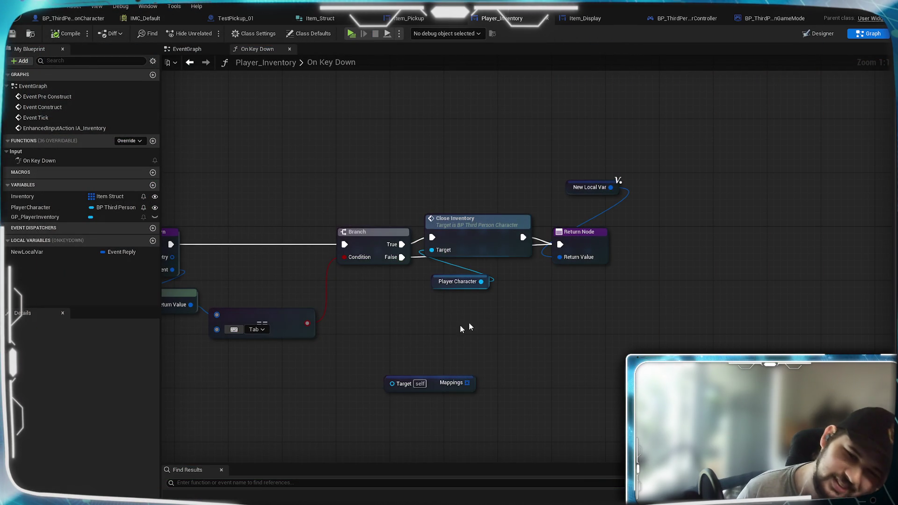
Rearrange the Close Inventory node group beside the Branch
drag(453, 327, 619, 309)
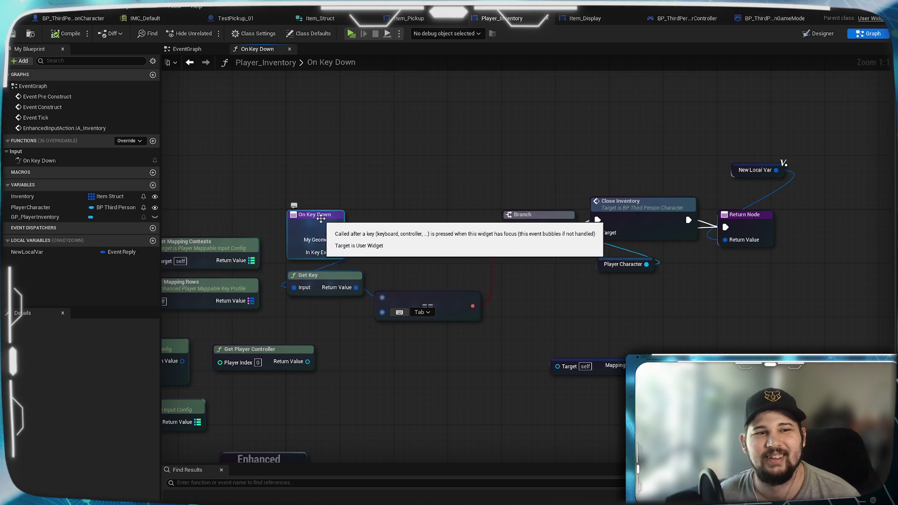
mouse_move(401, 287)
mouse_down()
mouse_move(430, 260)
mouse_move(415, 275)
mouse_up()
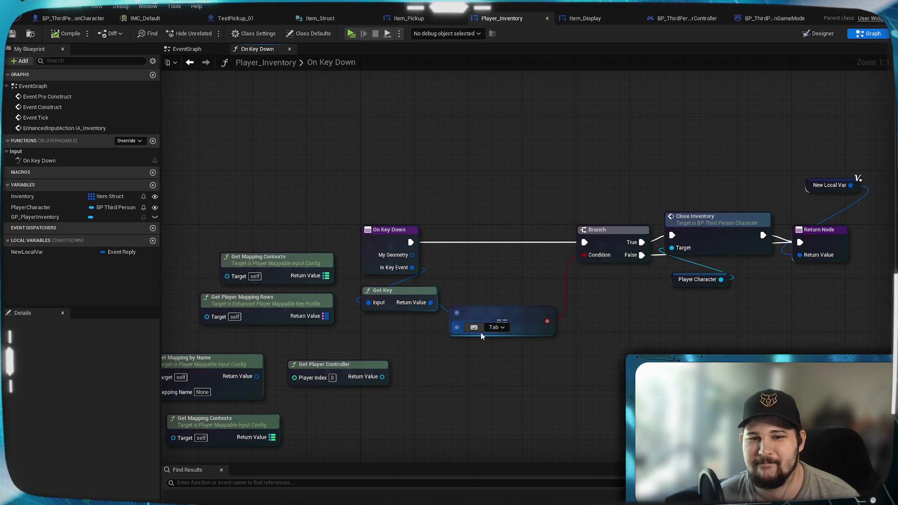
mouse_move(490, 274)
mouse_down()
mouse_move(451, 329)
mouse_move(326, 272)
mouse_up()
drag(645, 281, 430, 144)
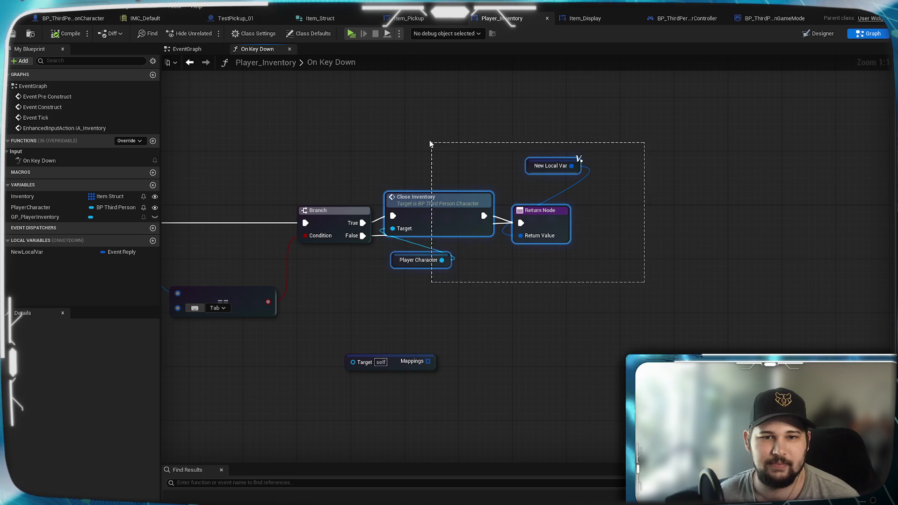
drag(436, 213, 498, 153)
click(547, 310)
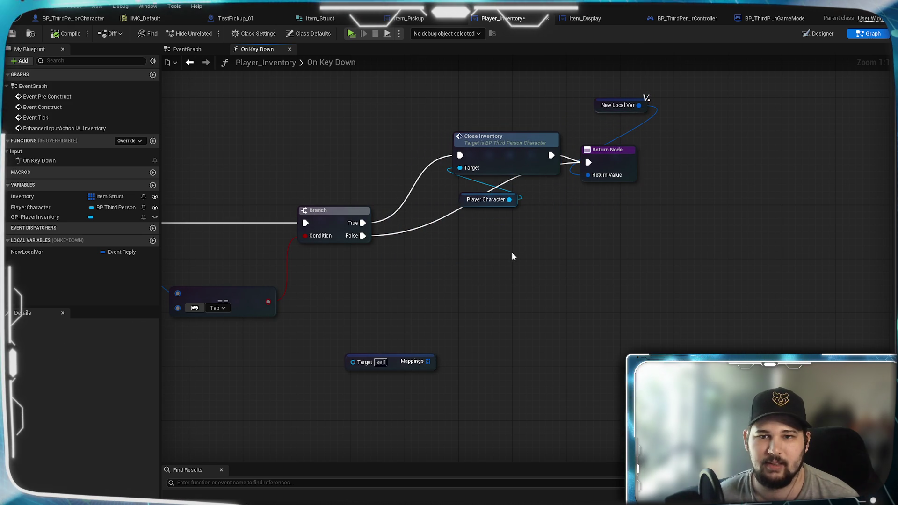
mouse_move(510, 257)
mouse_down()
mouse_move(456, 278)
mouse_move(543, 254)
mouse_move(492, 280)
mouse_up()
Add a 'Hello' Print String after Close Inventory, then compile and save the widget
drag(541, 177, 571, 274)
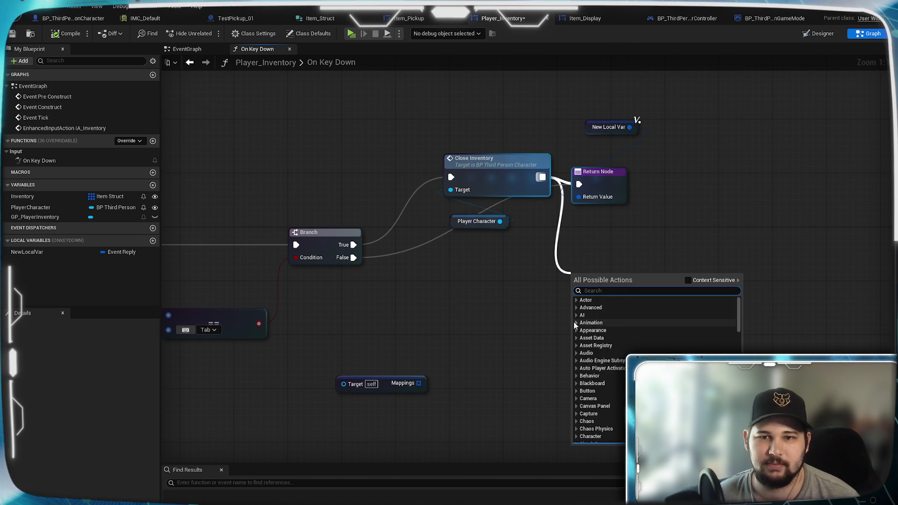
text(print)
key(Return)
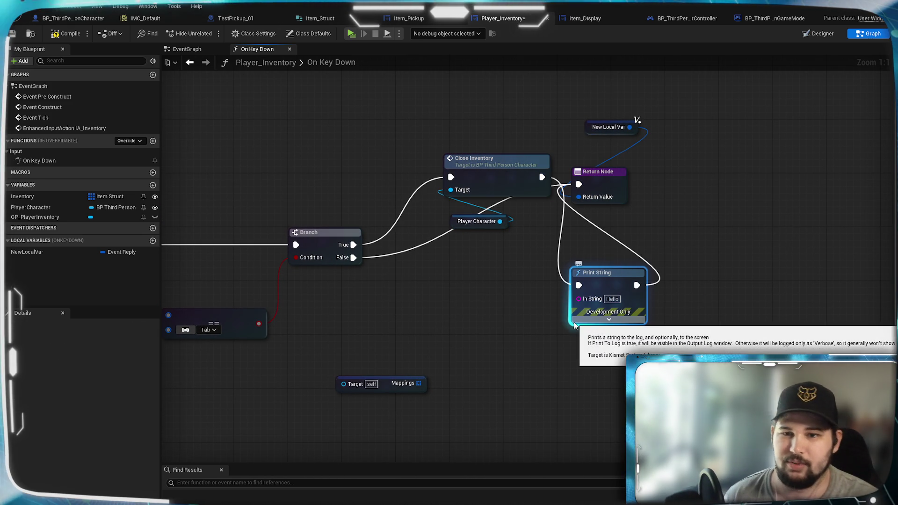
click(68, 35)
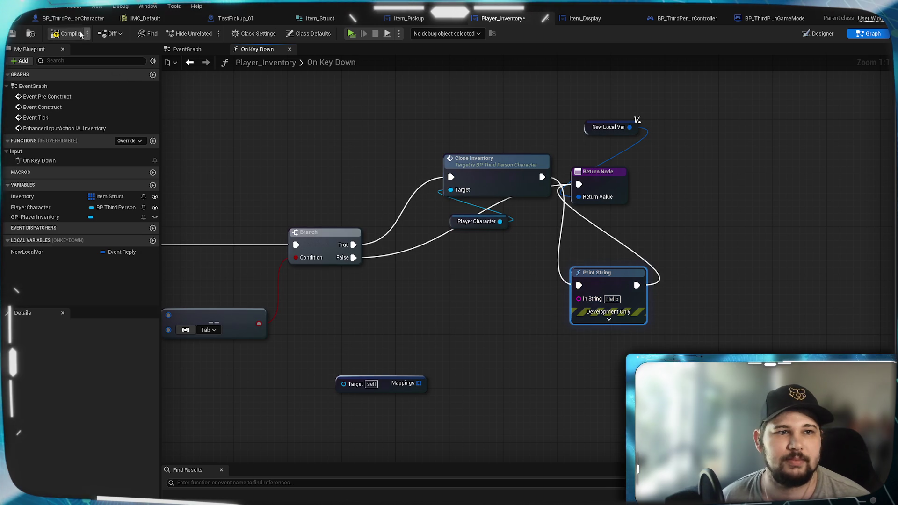
click(13, 34)
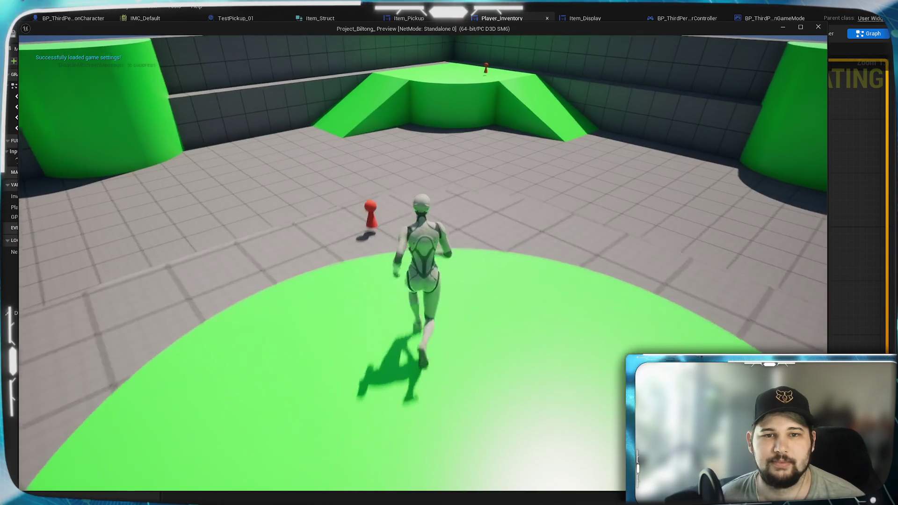
Collect the red pickup, open the inventory to see Test_Item, then stop the test
key(e)
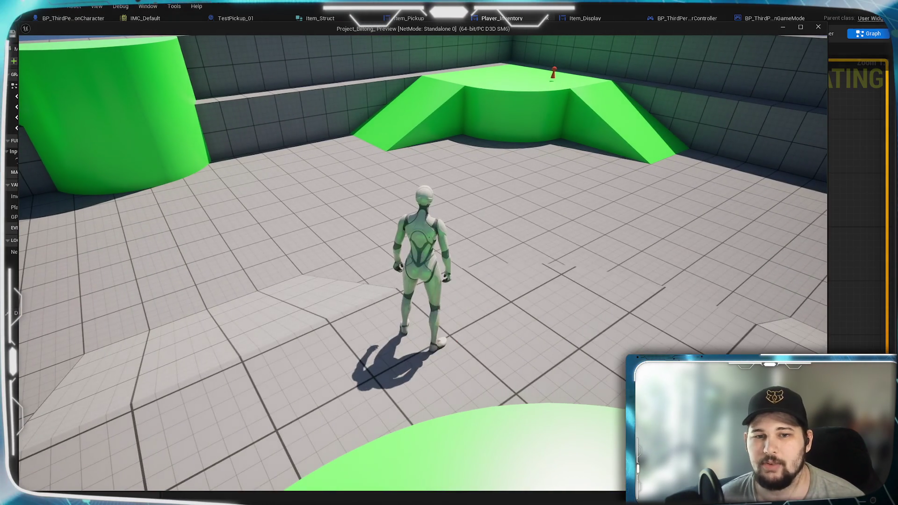
key(space)
key(i)
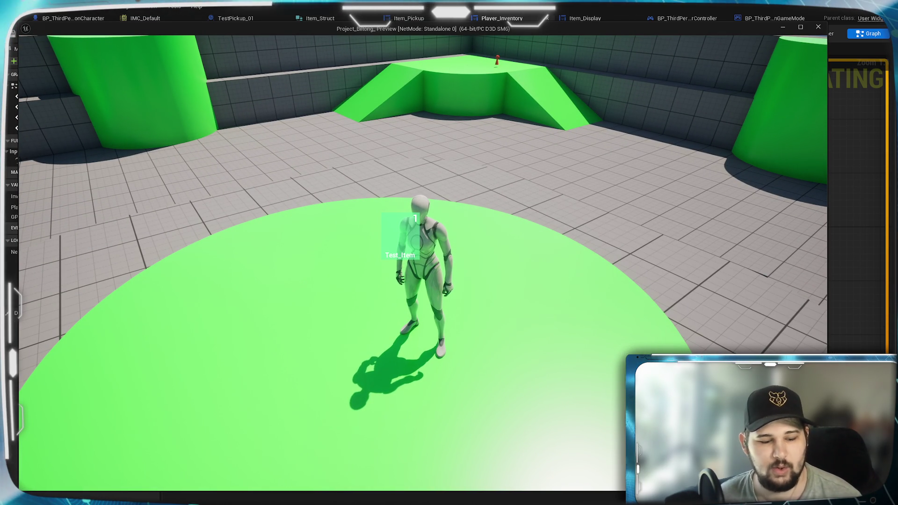
key(Escape)
drag(467, 313, 621, 301)
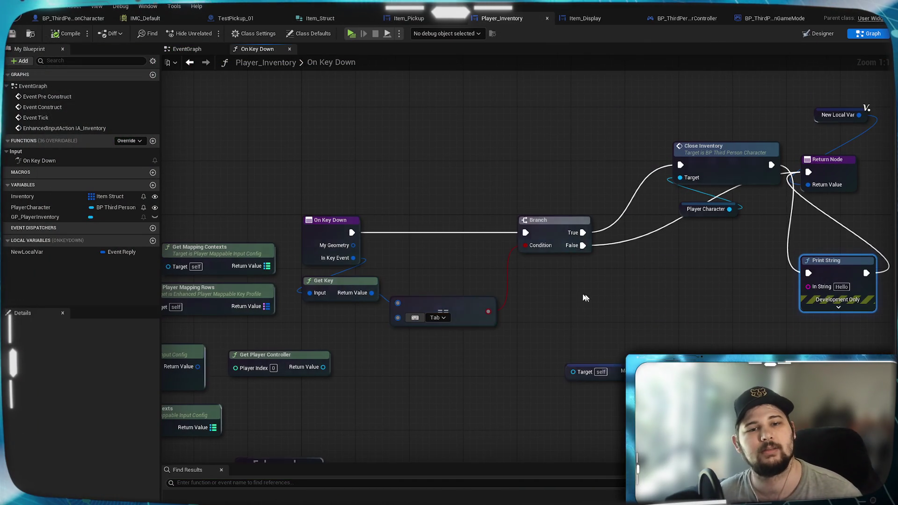
Check the overridable functions list, run a brief play test, then view the item loop nodes
drag(455, 282, 562, 246)
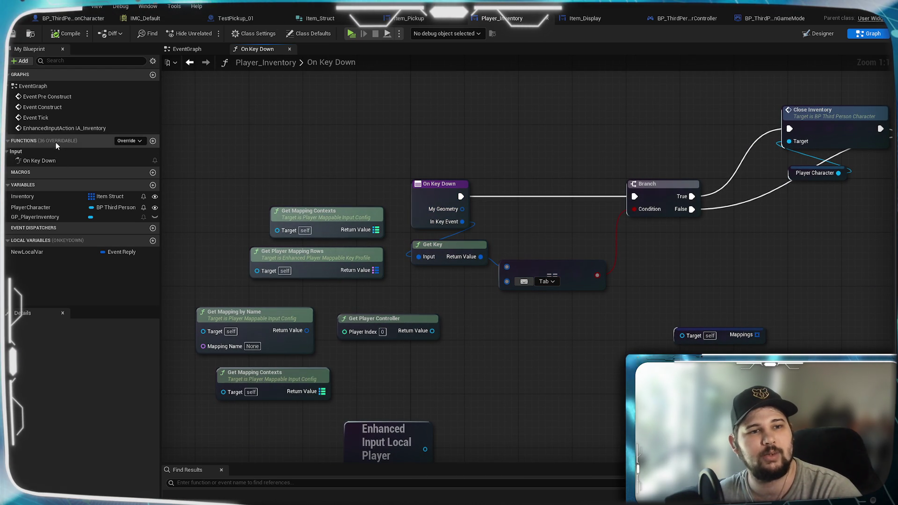
click(140, 142)
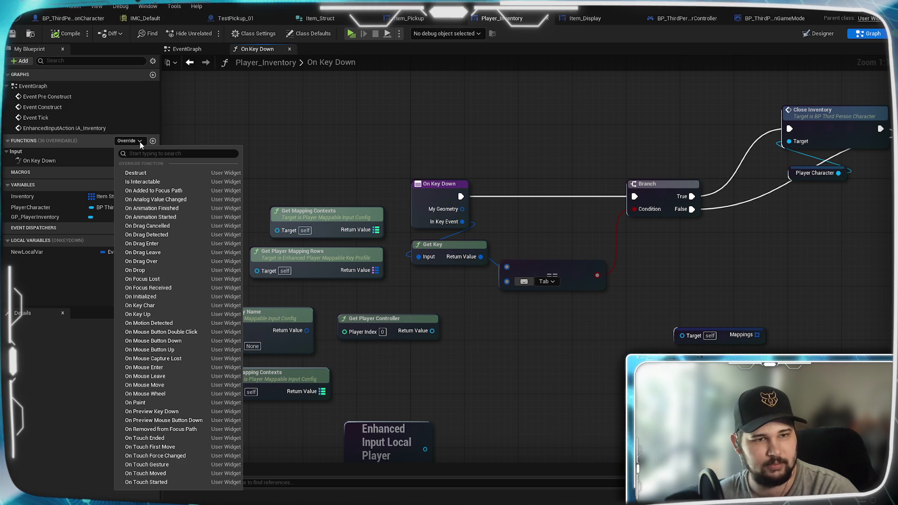
click(397, 127)
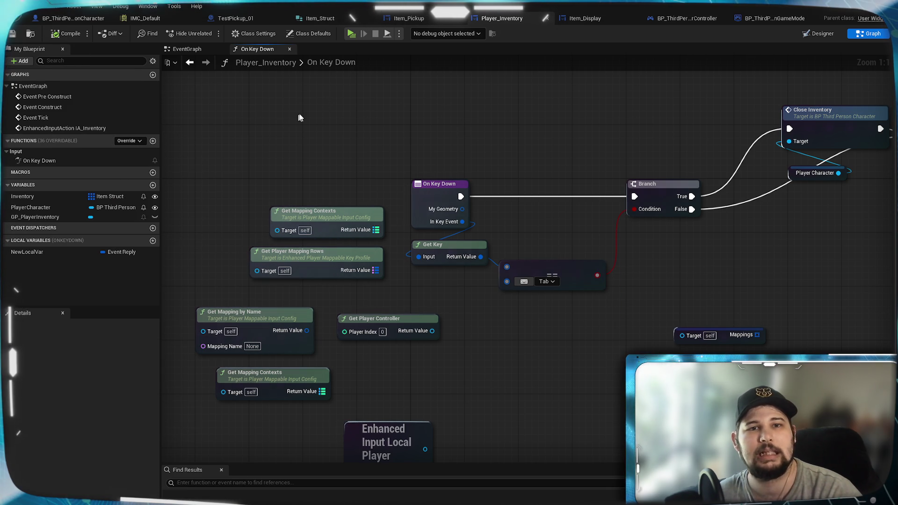
click(351, 36)
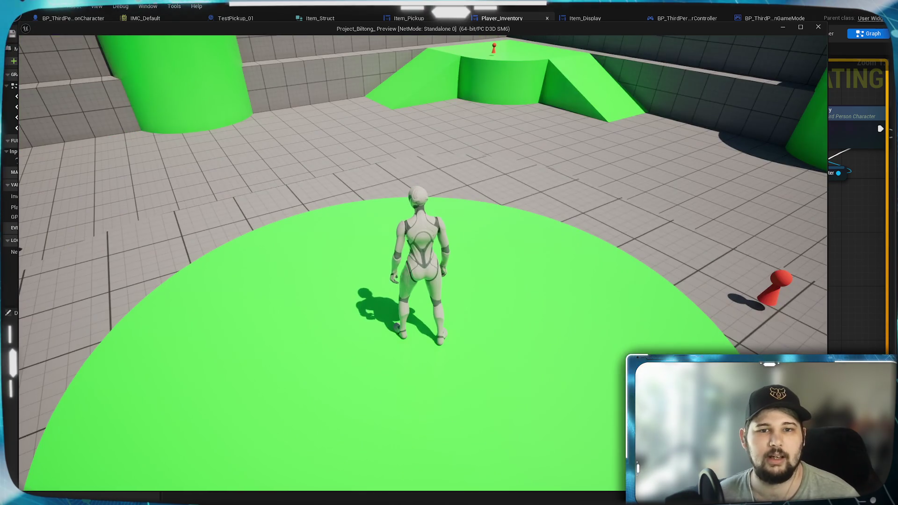
key(Escape)
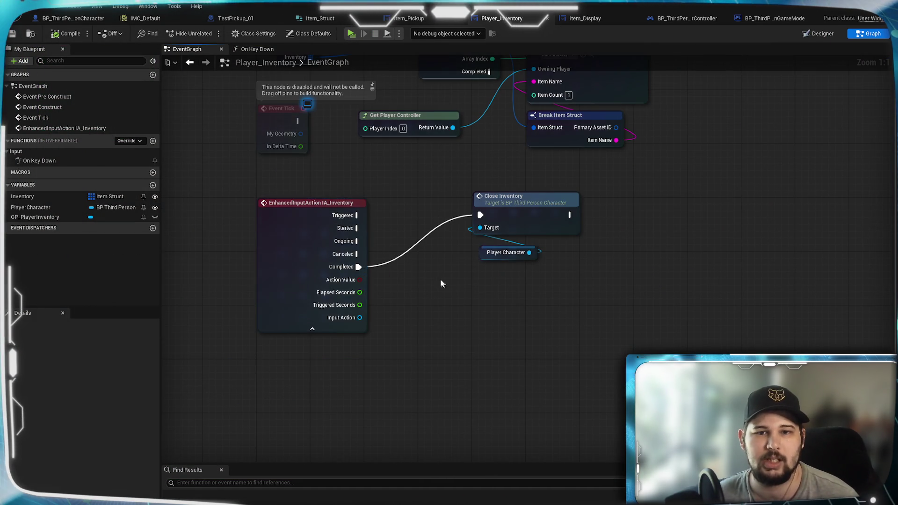
drag(440, 279, 430, 431)
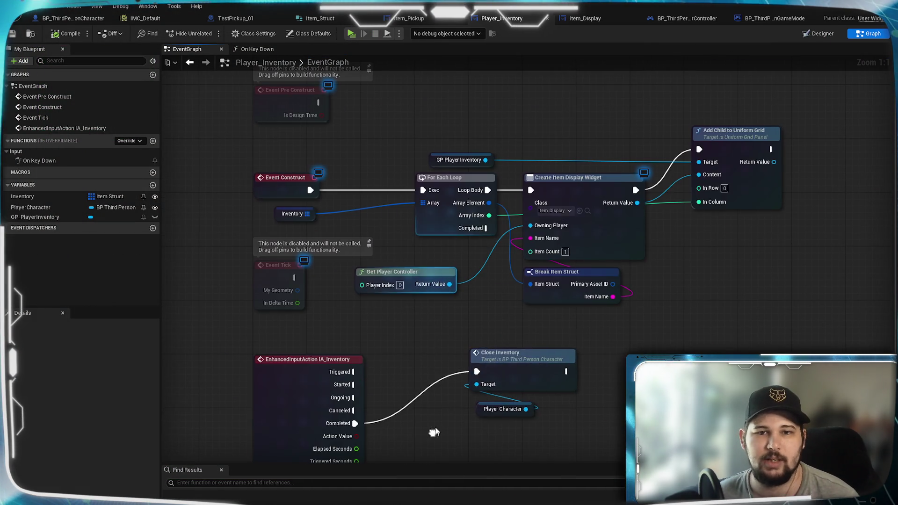
Add a ticked Set Show Mouse Cursor after the For Each Loop's Completed output
mouse_move(711, 285)
mouse_down()
mouse_move(543, 347)
mouse_move(476, 346)
mouse_up()
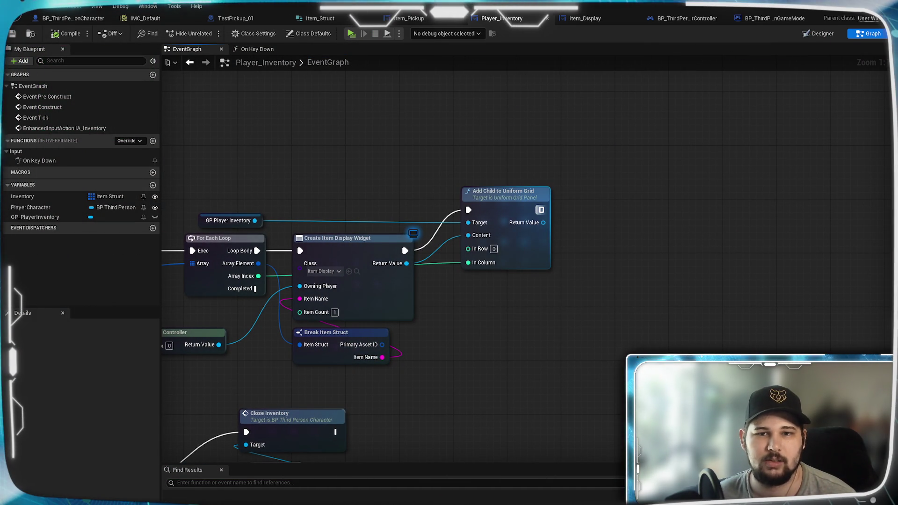
drag(255, 289, 466, 323)
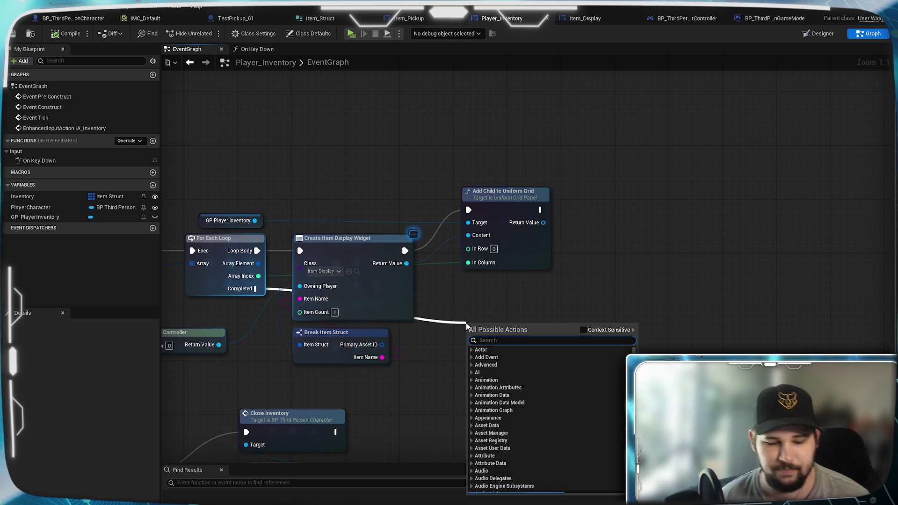
text(show mou)
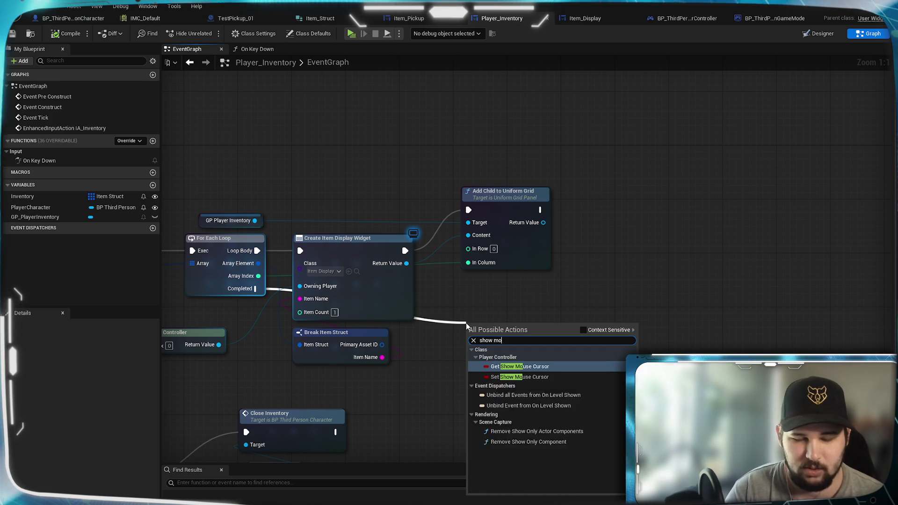
click(523, 376)
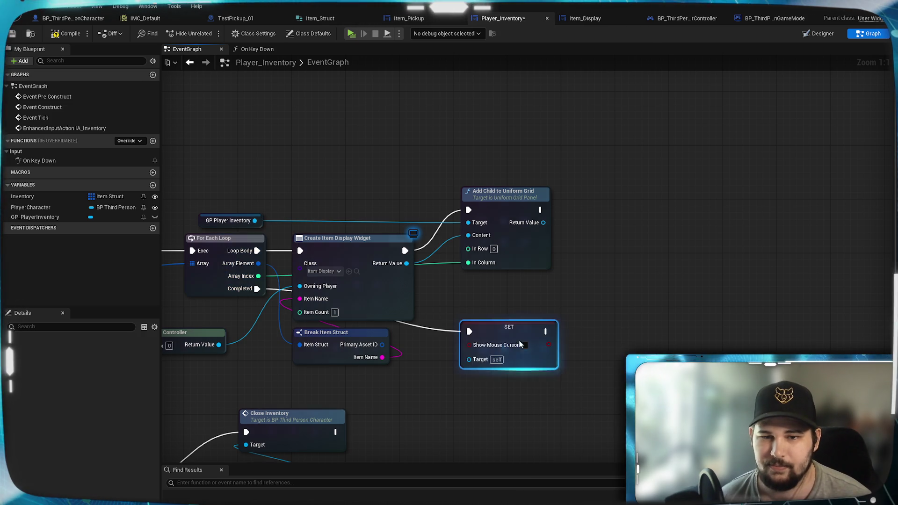
click(525, 344)
drag(524, 322, 537, 316)
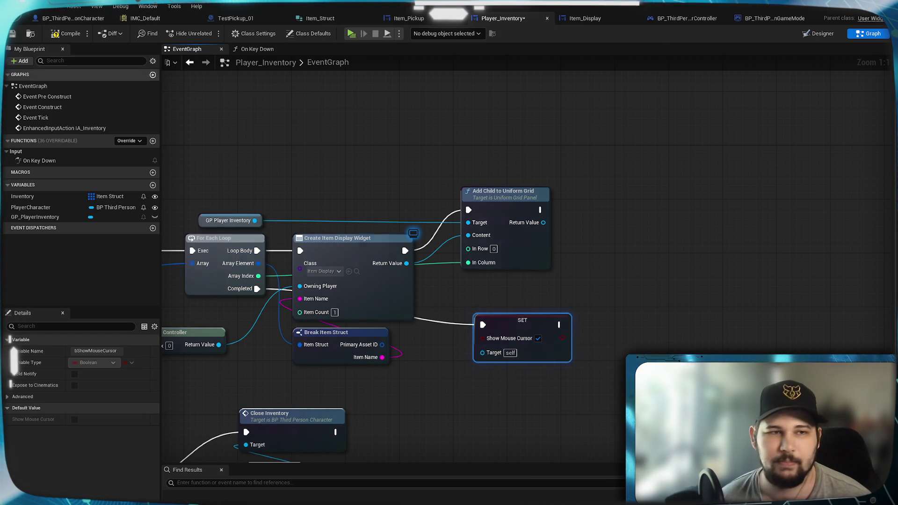
click(65, 33)
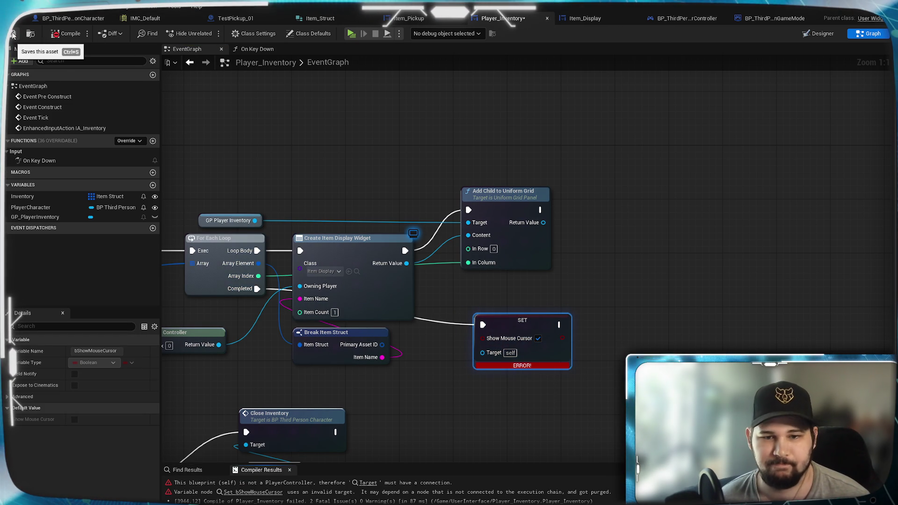
Connect its Target to Get Player Controller and recompile without errors
drag(471, 394, 661, 328)
drag(672, 286, 408, 278)
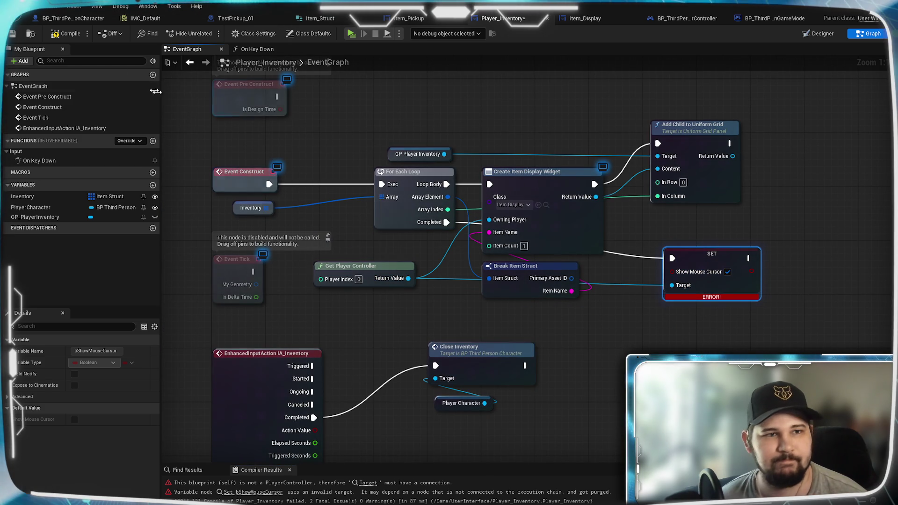
click(65, 33)
click(351, 34)
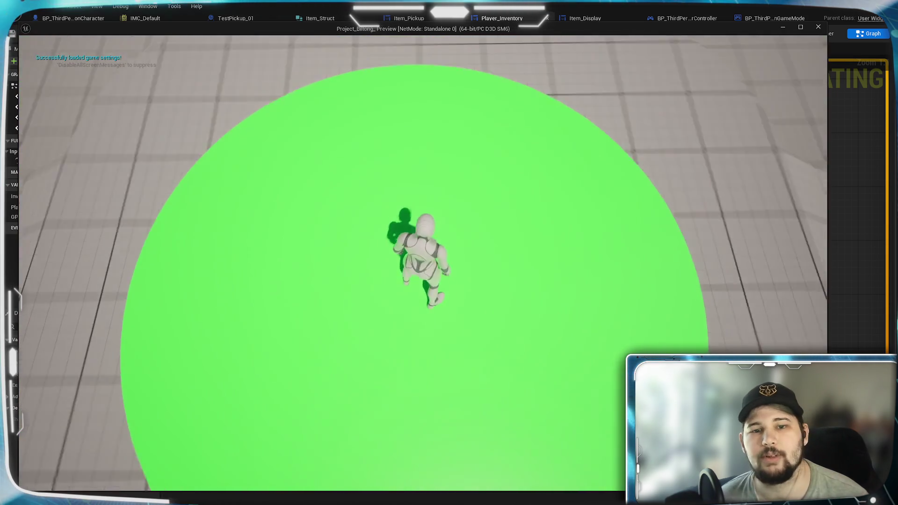
key(w)
key(i)
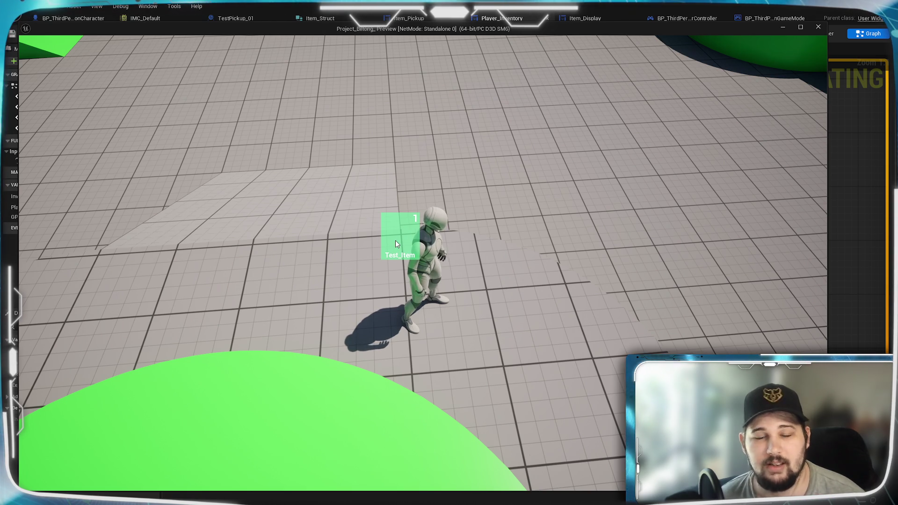
key(Escape)
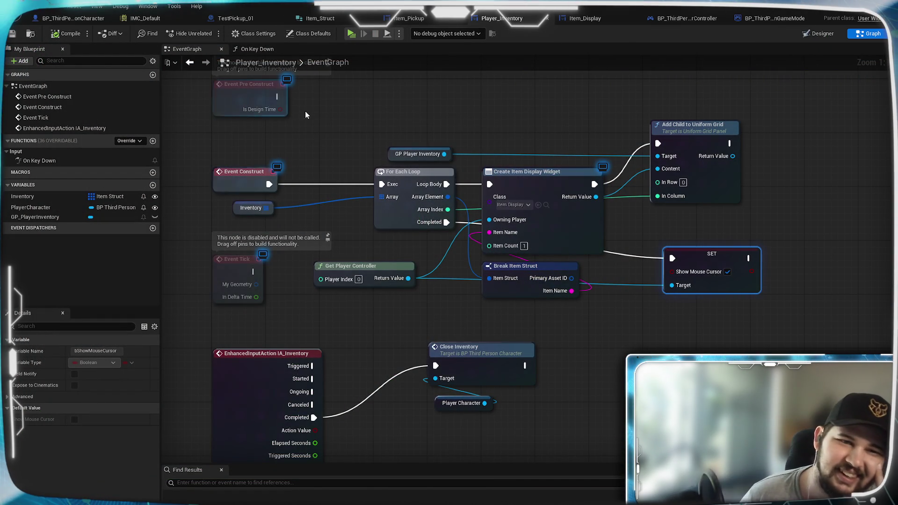
Delete the On Key Down function override from Player_Inventory
click(69, 160)
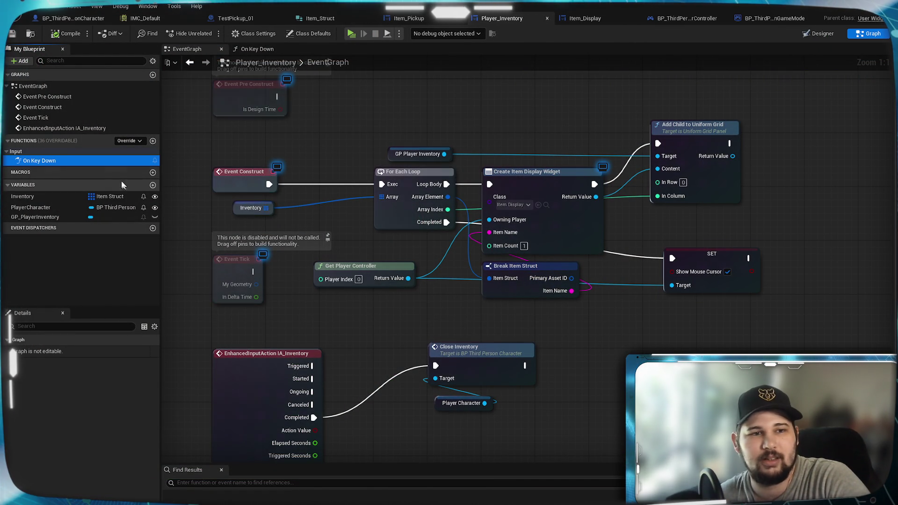
click(58, 266)
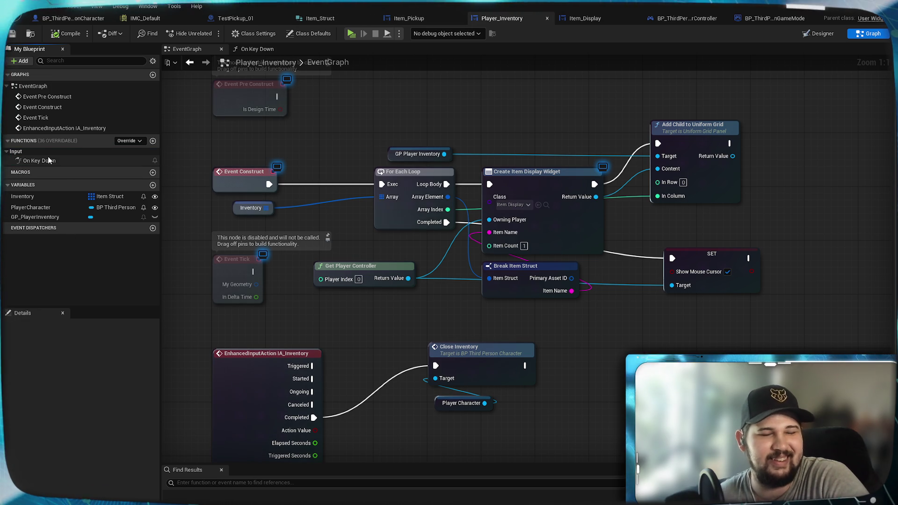
click(66, 161)
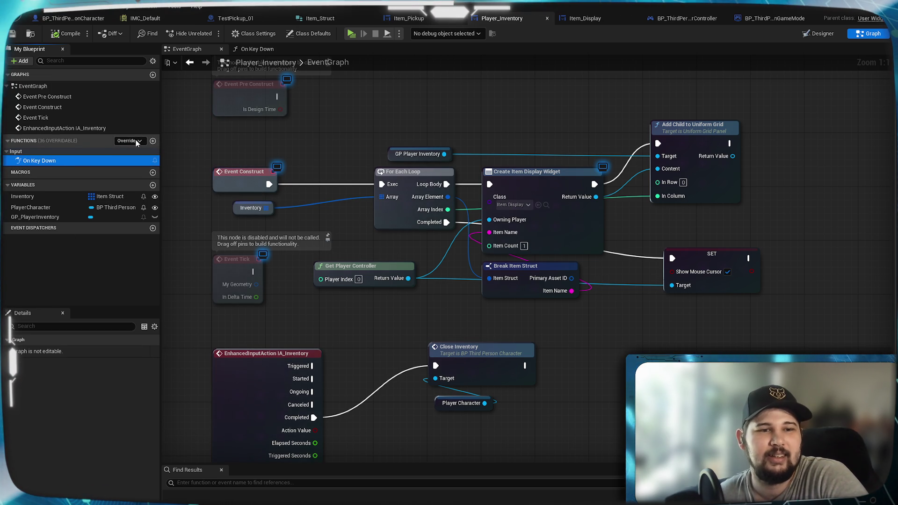
click(137, 141)
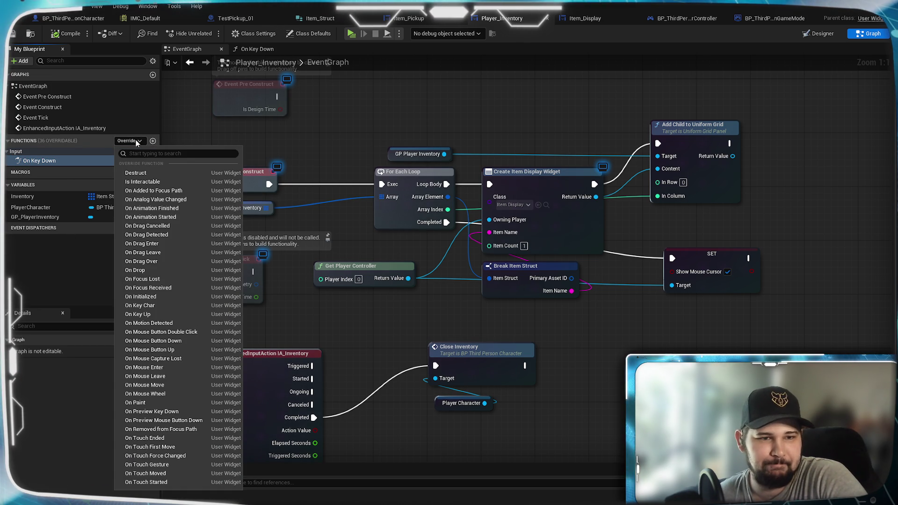
click(60, 277)
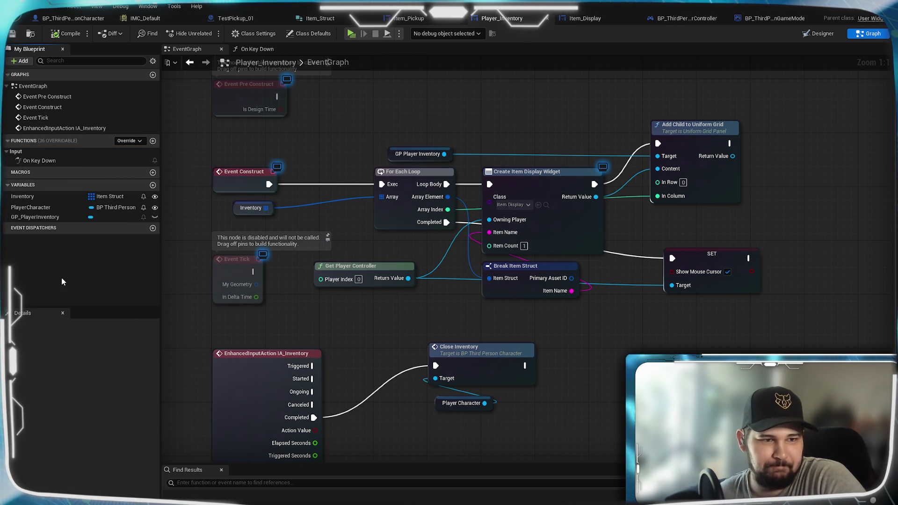
click(33, 163)
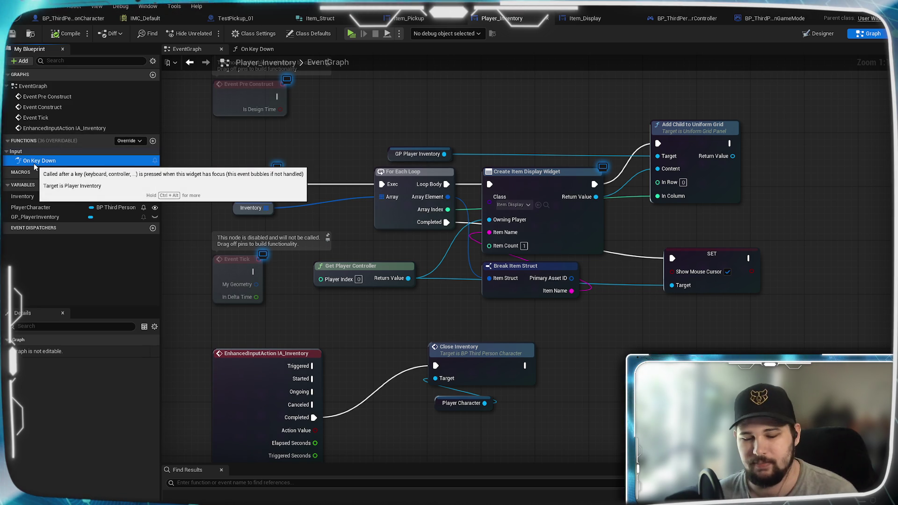
key(Delete)
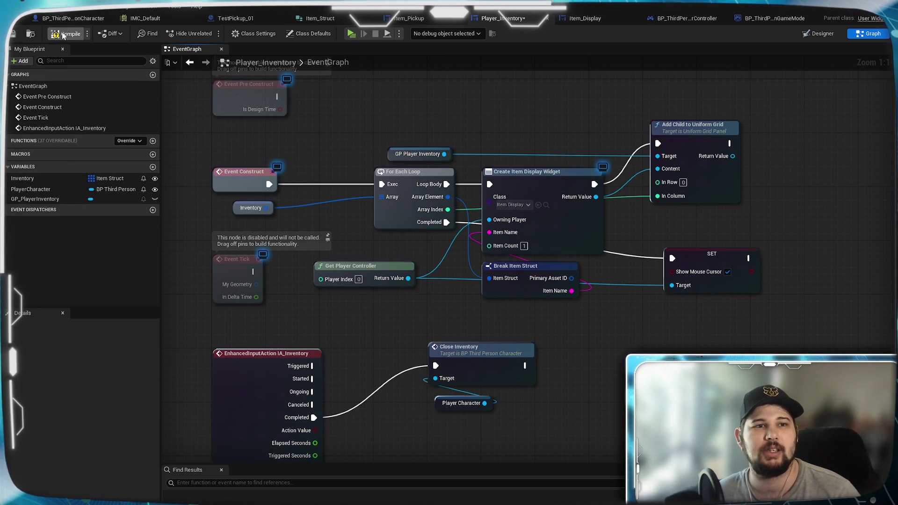
Delete the IA_Inventory event and its Close Inventory nodes
mouse_move(349, 334)
mouse_down()
mouse_move(503, 307)
mouse_move(412, 286)
mouse_up()
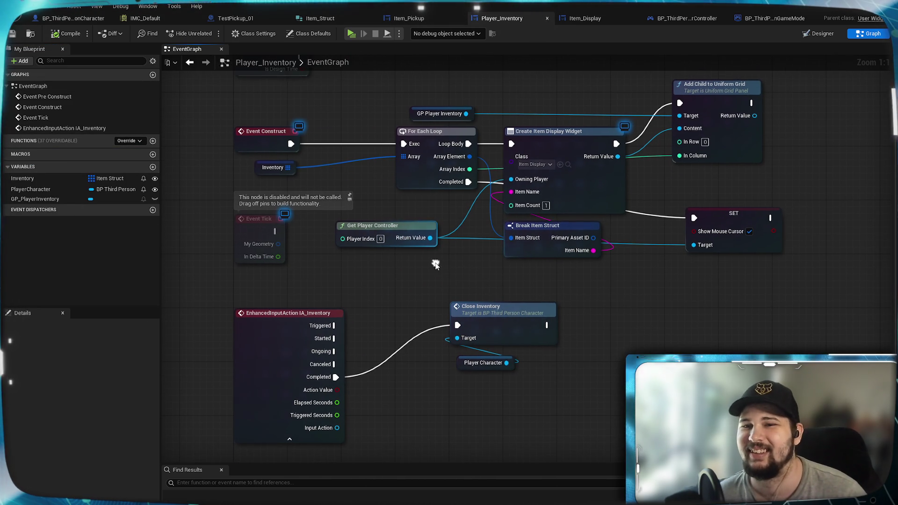
drag(409, 229, 396, 238)
mouse_move(394, 137)
mouse_down()
mouse_move(420, 159)
mouse_move(435, 77)
mouse_up()
mouse_move(281, 211)
mouse_down()
mouse_move(617, 345)
mouse_move(554, 349)
mouse_up()
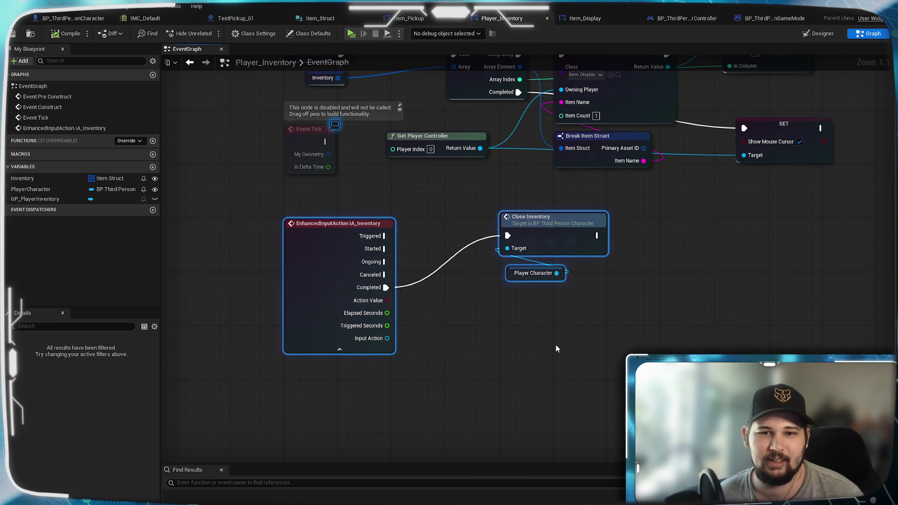
key(Delete)
Save Player_Inventory and switch to the BP_ThirdPersonCharacter blueprint
drag(577, 261, 463, 392)
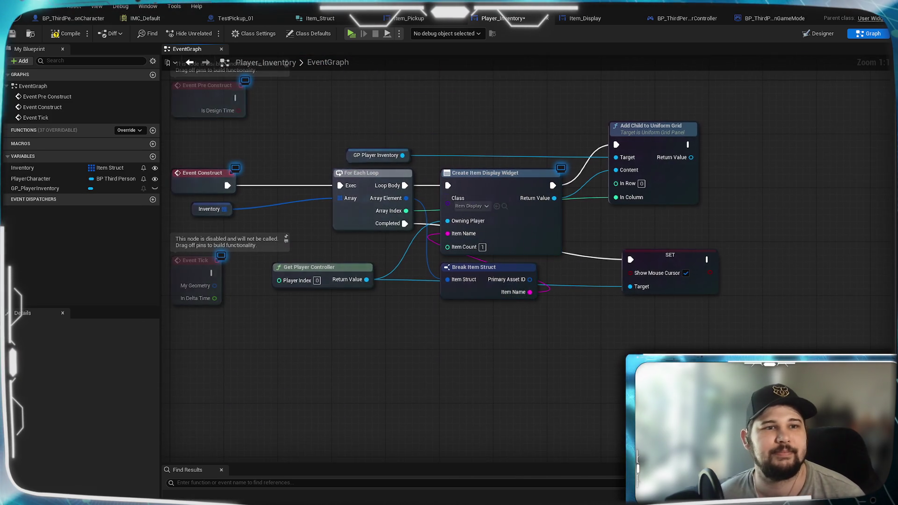
drag(305, 132, 271, 104)
click(13, 34)
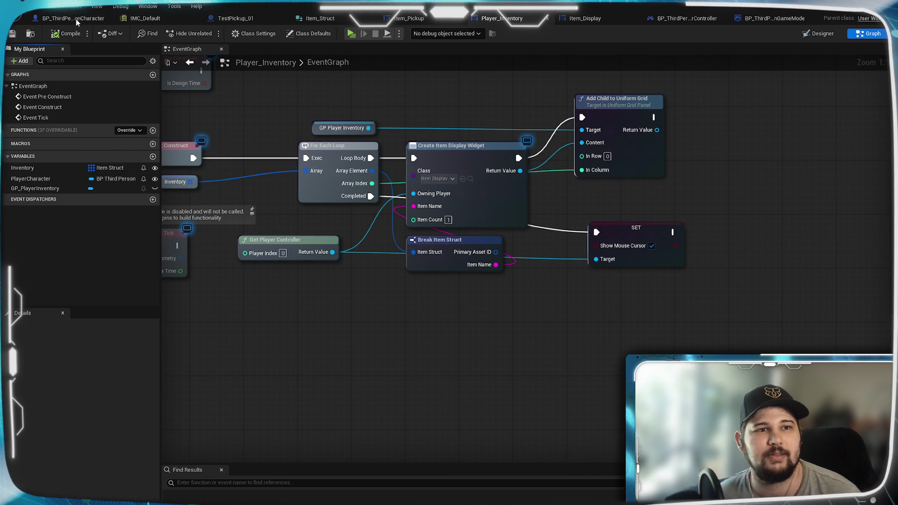
click(77, 19)
Wire Add to Viewport into Set Input Mode Game And UI, deleting the UI Only node
mouse_move(632, 195)
mouse_down()
mouse_move(362, 179)
mouse_move(329, 158)
mouse_move(413, 287)
mouse_move(430, 293)
mouse_up()
drag(557, 178, 508, 207)
click(488, 208)
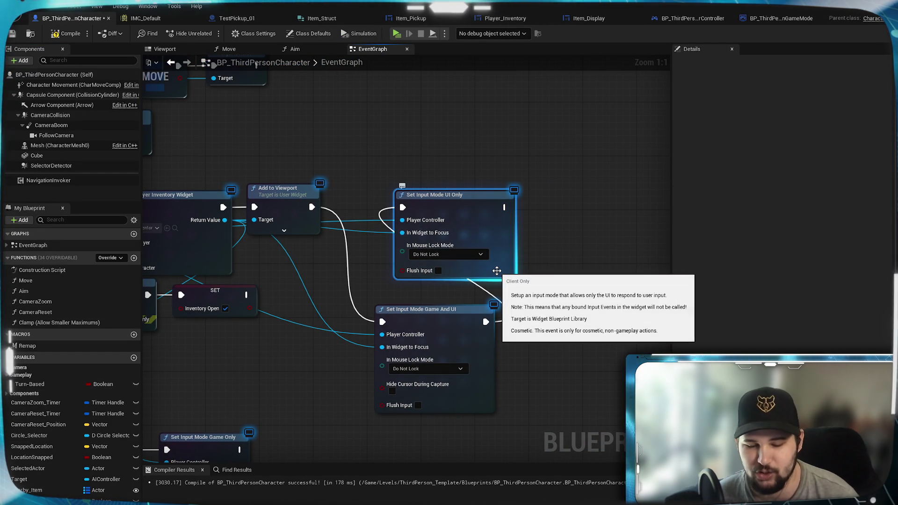
key(Delete)
drag(442, 309, 442, 194)
mouse_move(331, 407)
mouse_down()
mouse_move(331, 241)
mouse_move(420, 280)
mouse_move(466, 283)
mouse_up()
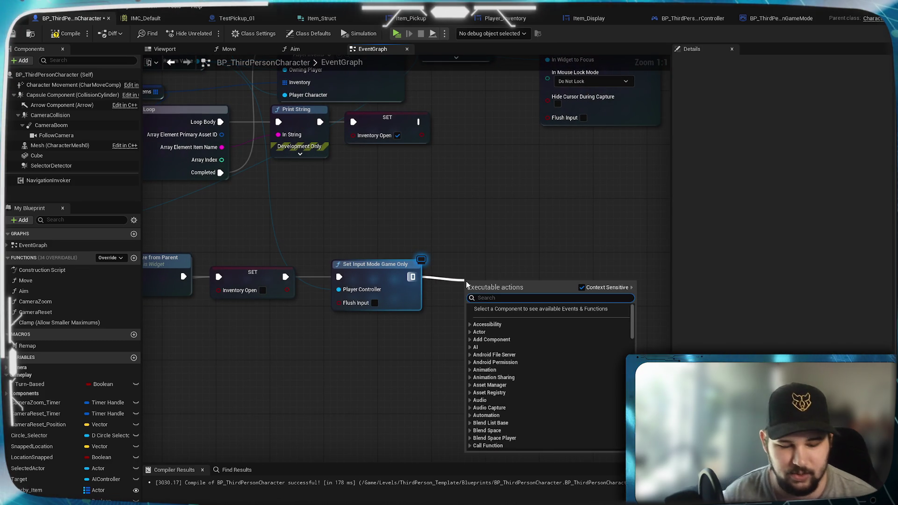
Add an unticked Set Show Mouse Cursor after Game Only, targeting Player Controller, and compile
text(show mouse)
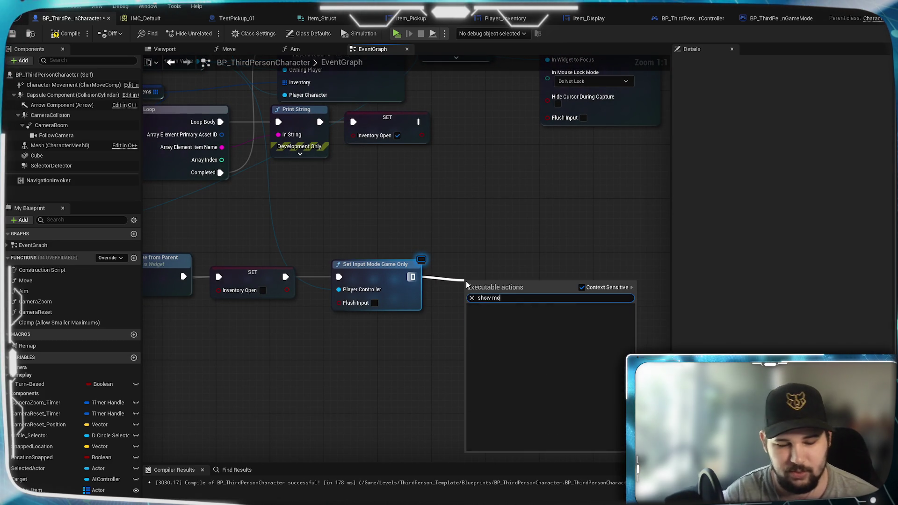
click(582, 288)
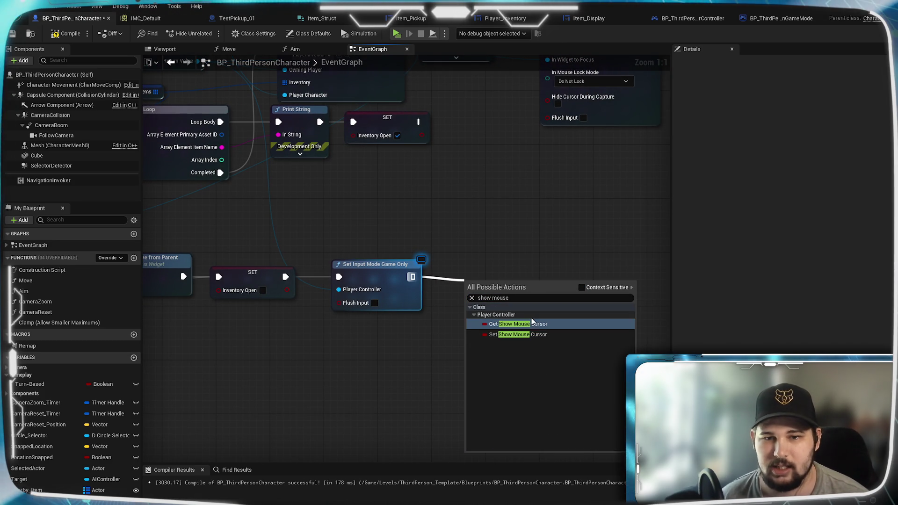
click(541, 335)
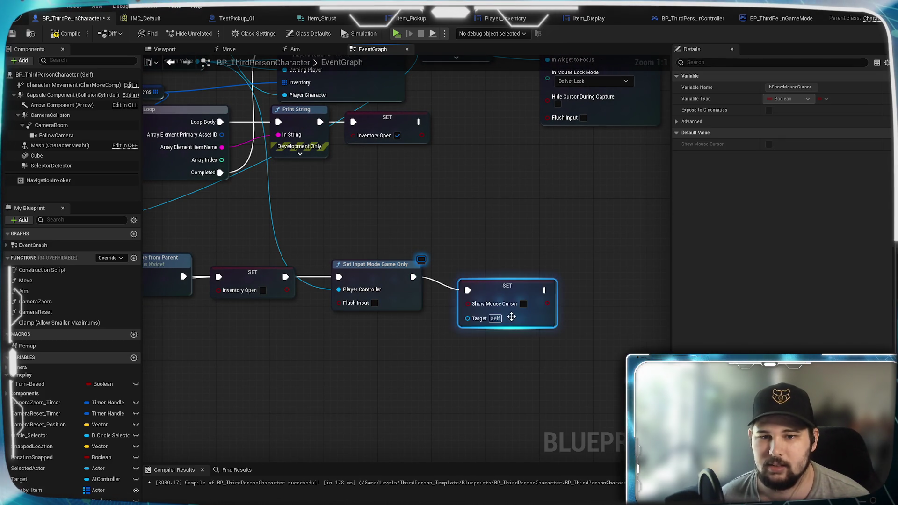
drag(421, 211, 560, 290)
drag(336, 140, 340, 147)
drag(587, 376, 592, 382)
click(10, 35)
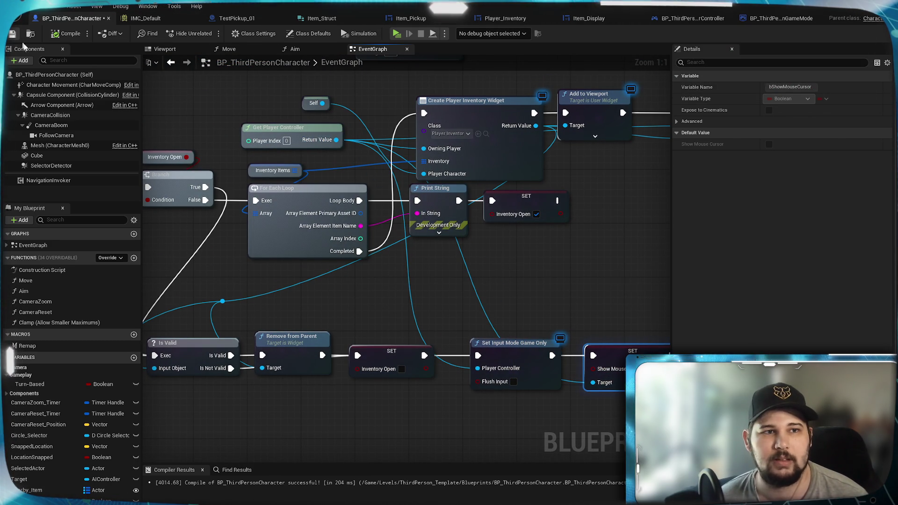
mouse_move(512, 293)
mouse_down()
mouse_move(590, 276)
mouse_move(390, 260)
mouse_move(319, 273)
mouse_move(293, 268)
mouse_up()
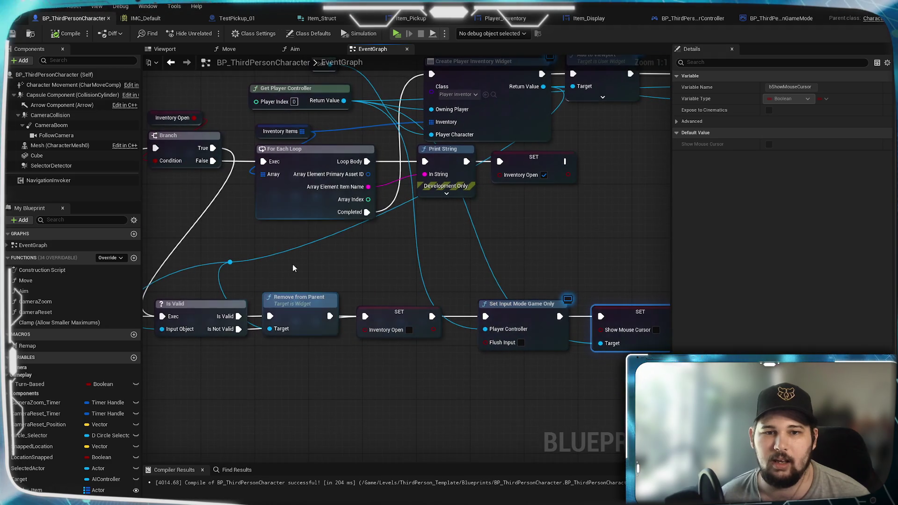
scroll(313, 267, down, 2)
drag(382, 158, 392, 370)
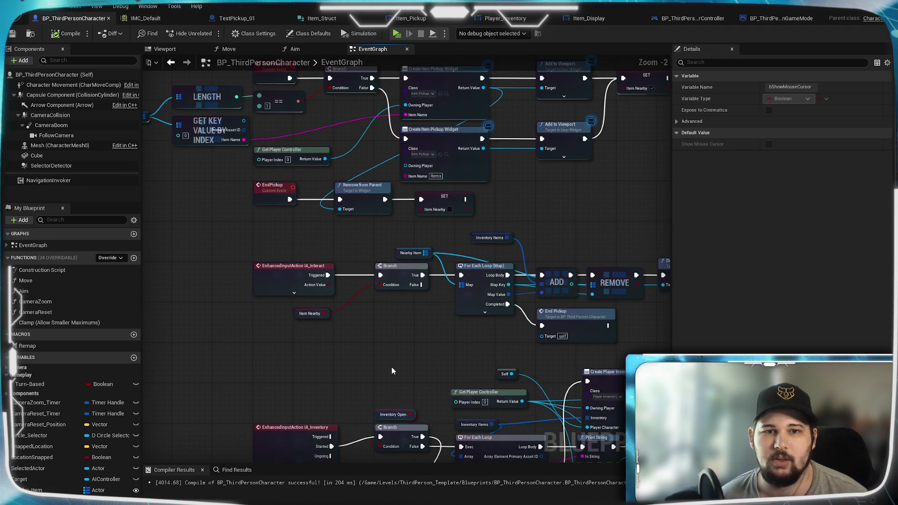
mouse_move(353, 243)
mouse_down()
mouse_move(387, 457)
mouse_move(299, 417)
mouse_move(288, 330)
mouse_move(230, 265)
mouse_move(354, 285)
mouse_up()
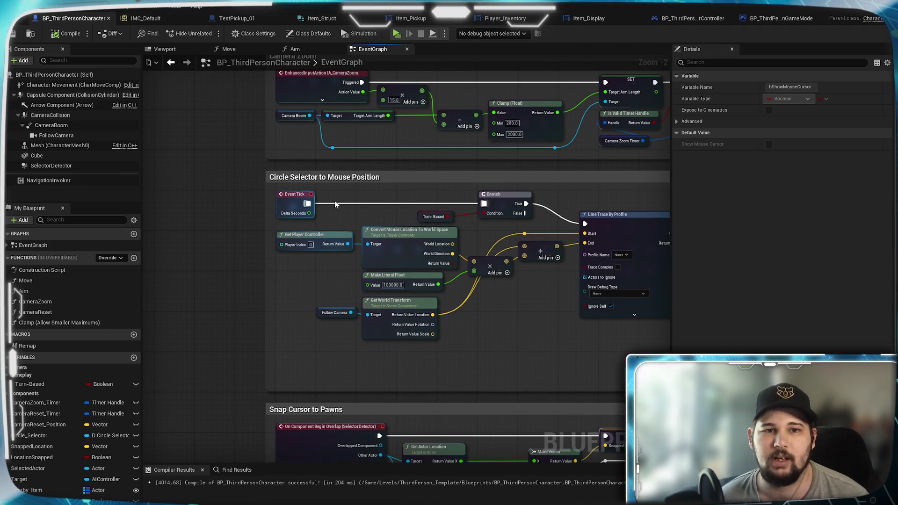
mouse_move(334, 205)
mouse_down()
mouse_move(318, 234)
mouse_move(90, 250)
mouse_move(472, 245)
mouse_move(432, 457)
mouse_up()
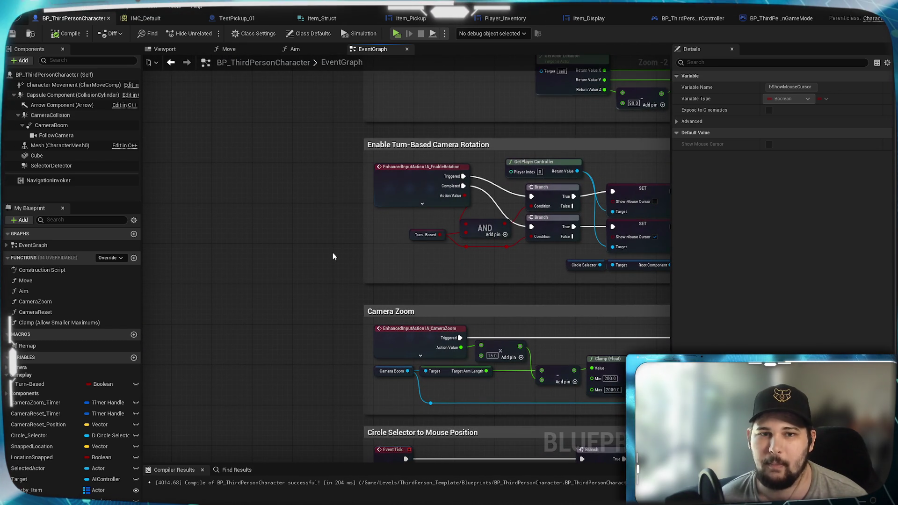
drag(303, 171, 261, 427)
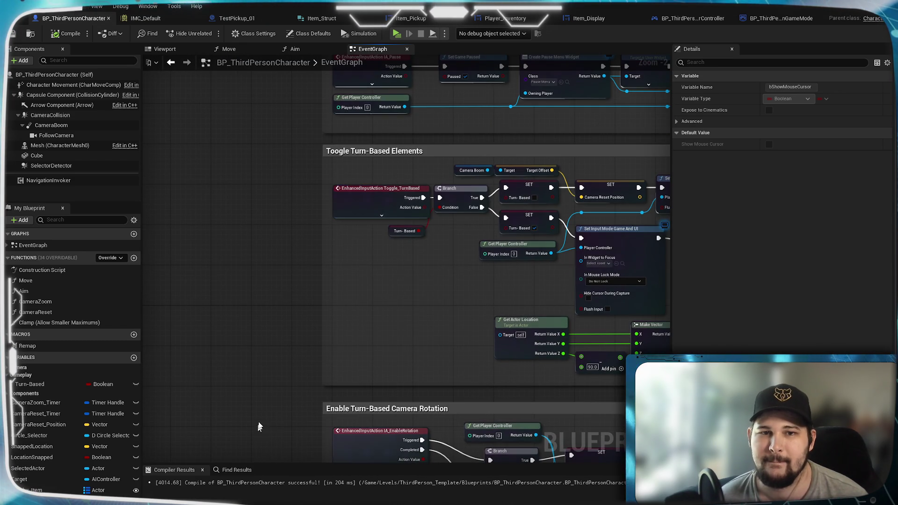
mouse_move(300, 218)
mouse_down()
mouse_move(248, 394)
mouse_move(232, 418)
mouse_move(250, 223)
mouse_move(245, 71)
mouse_up()
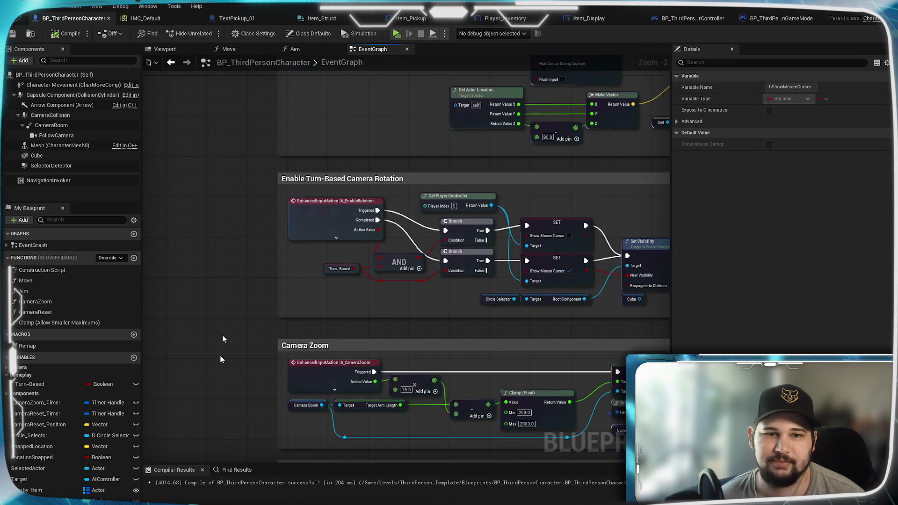
mouse_move(223, 338)
mouse_down()
mouse_move(203, 203)
mouse_move(252, 289)
mouse_move(251, 316)
mouse_up()
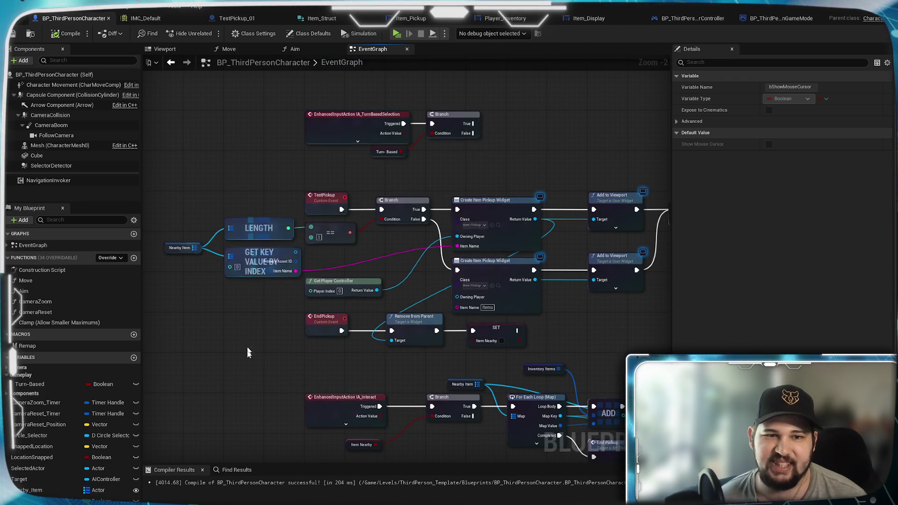
drag(243, 376, 230, 310)
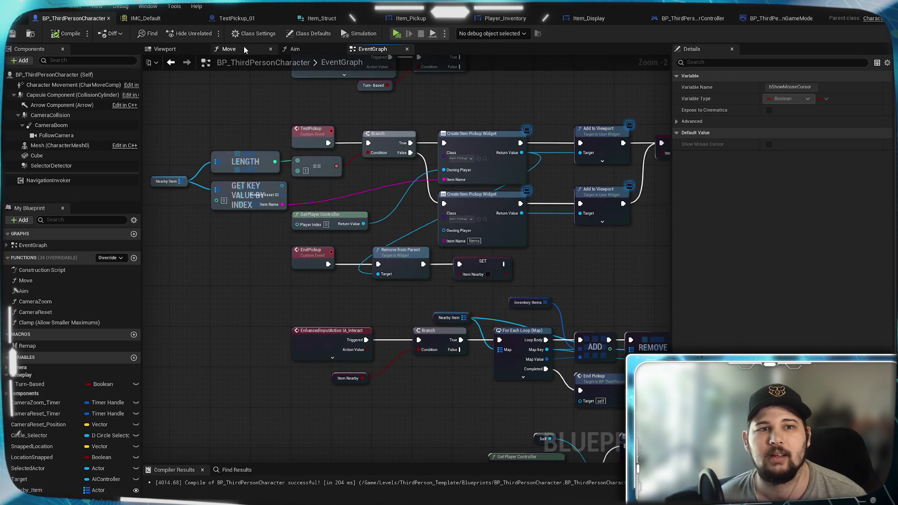
click(243, 46)
In Move, add an Inventory Open Branch so it continues only when false; compile and save
scroll(350, 241, up, 2)
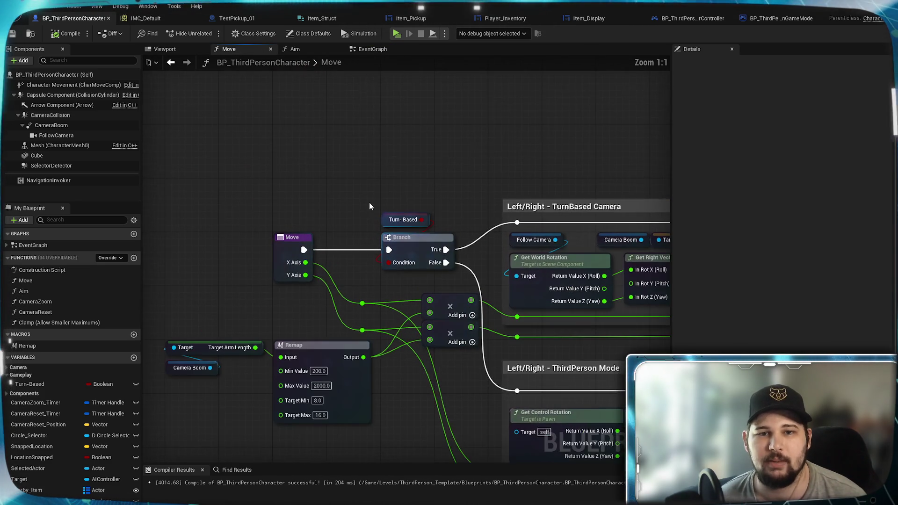
scroll(395, 245, up, 1)
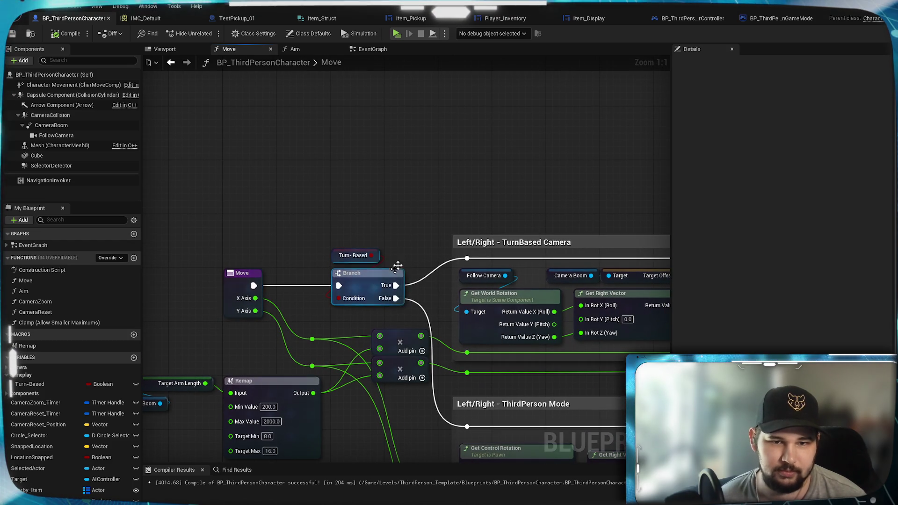
drag(372, 285, 482, 261)
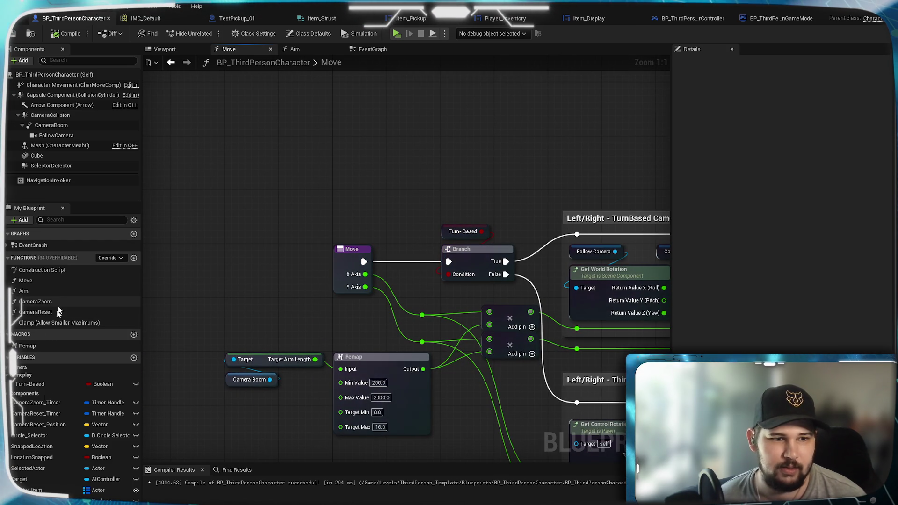
mouse_move(38, 486)
mouse_down()
mouse_move(351, 221)
mouse_move(372, 224)
mouse_up()
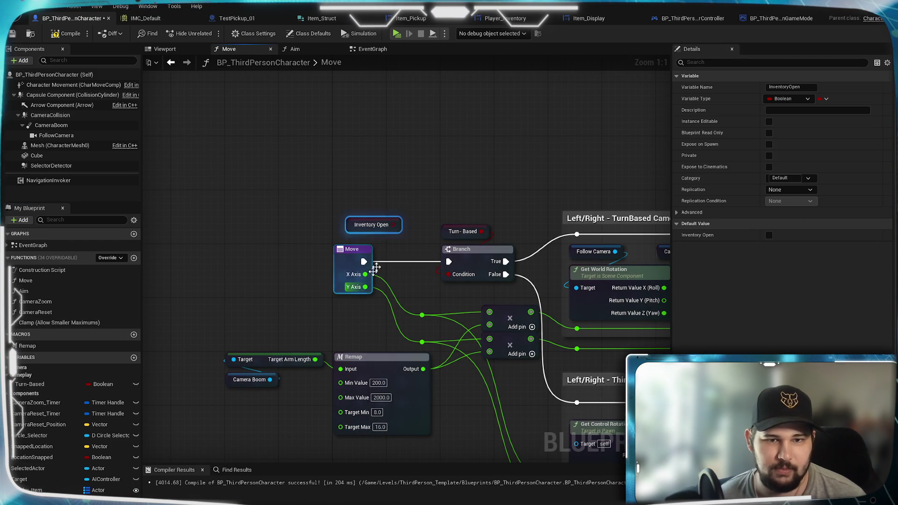
click(390, 260)
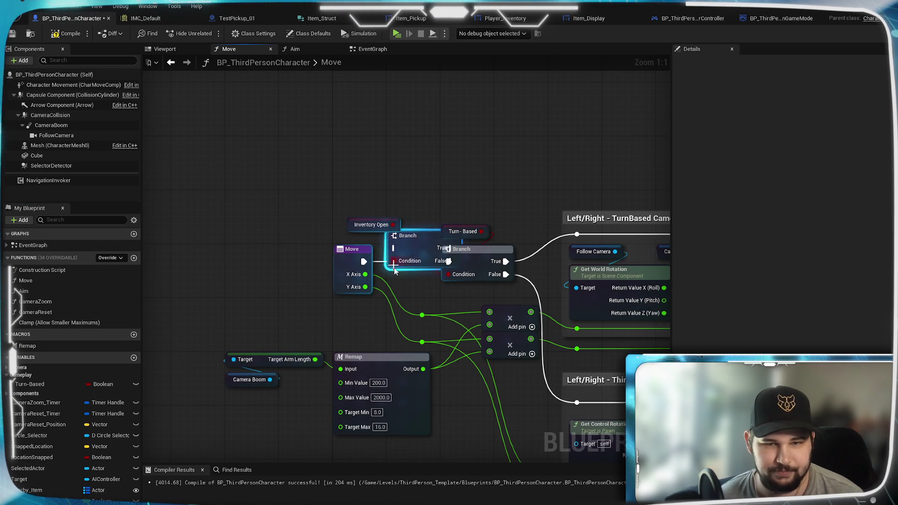
mouse_move(378, 260)
mouse_down()
mouse_move(410, 245)
mouse_move(449, 261)
mouse_up()
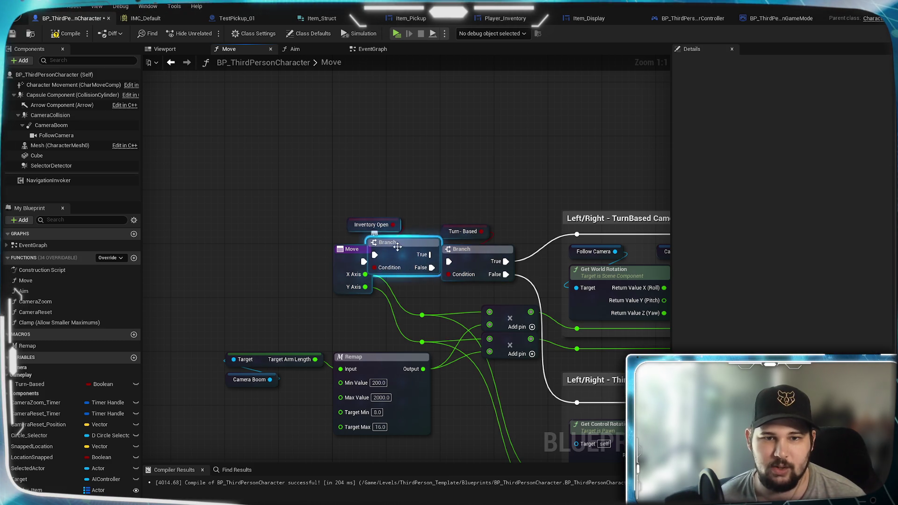
ctrl+click(372, 225)
drag(400, 242, 373, 174)
click(492, 156)
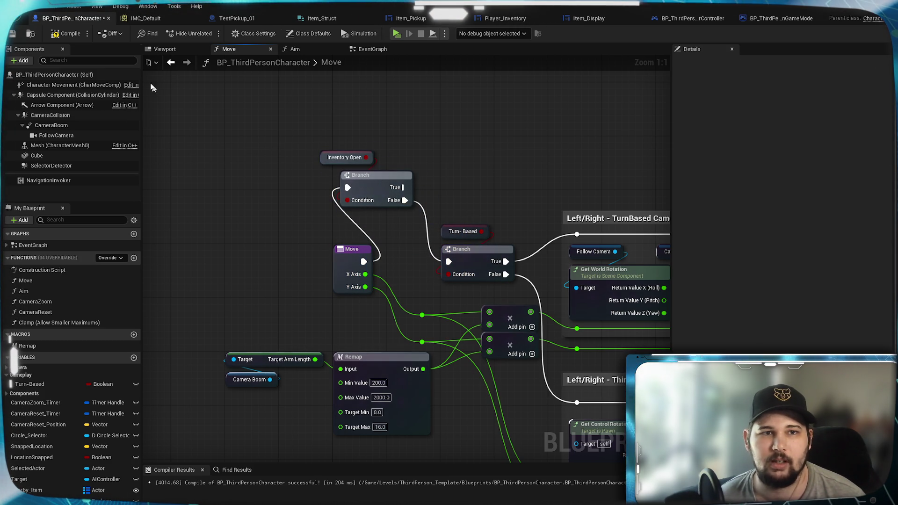
click(13, 34)
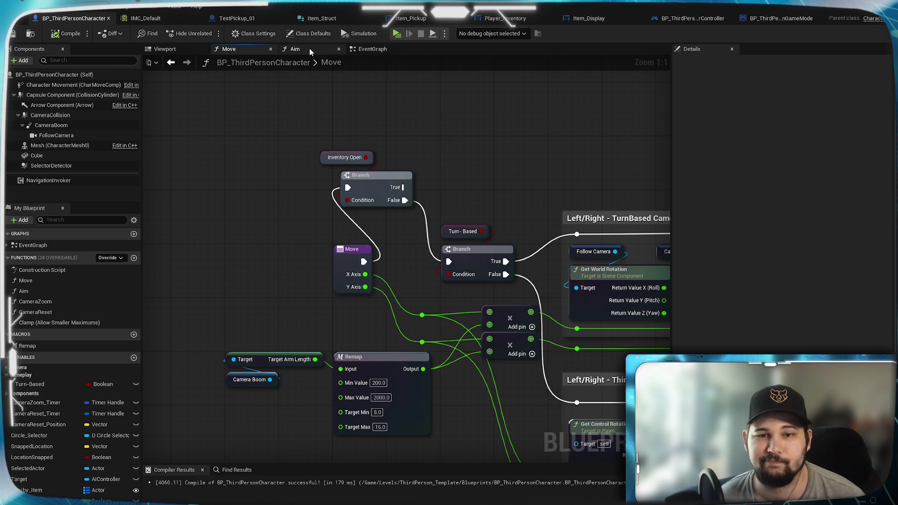
Give Aim the same Inventory Open Branch, False leading to the aiming logic; compile and save
click(310, 49)
mouse_move(368, 183)
mouse_down()
mouse_move(543, 152)
mouse_move(469, 143)
mouse_up()
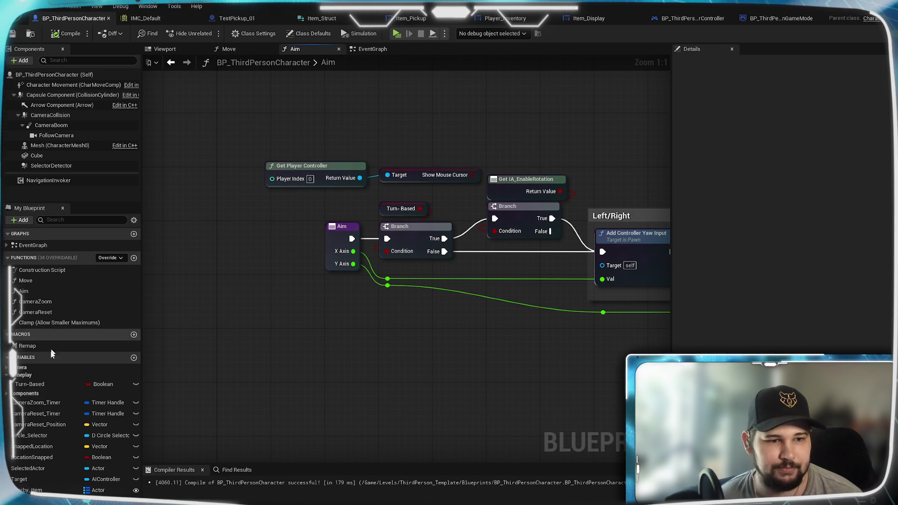
mouse_move(52, 428)
mouse_down()
mouse_move(321, 348)
mouse_move(326, 323)
mouse_up()
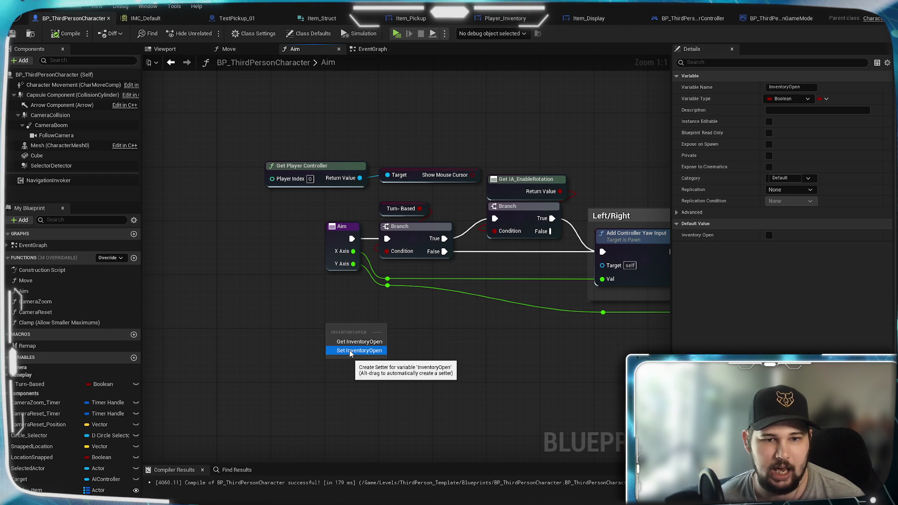
click(359, 341)
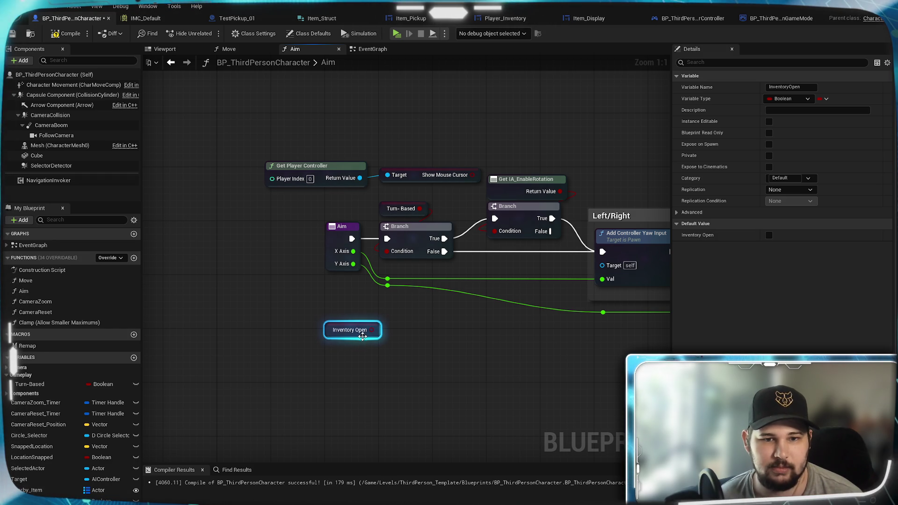
click(386, 317)
drag(356, 238, 394, 332)
mouse_move(449, 346)
mouse_down()
mouse_move(375, 225)
mouse_move(386, 239)
mouse_up()
click(15, 33)
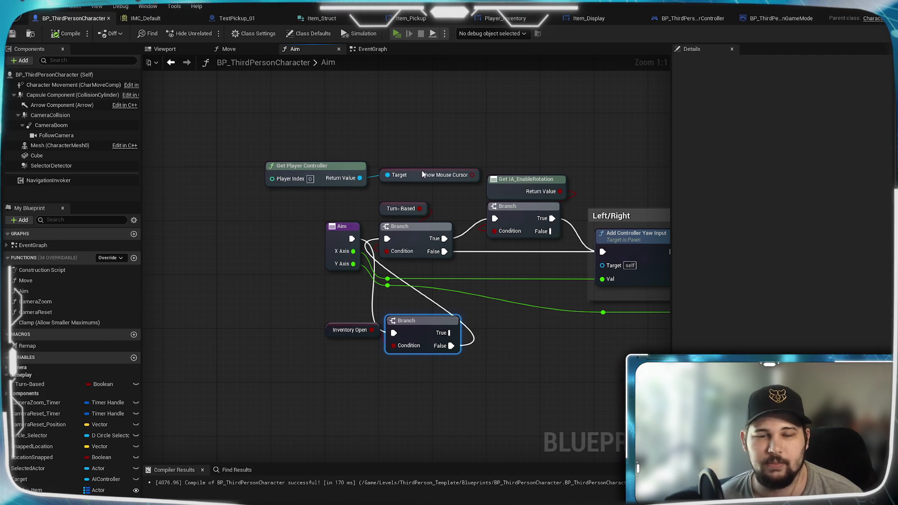
key(alt+p)
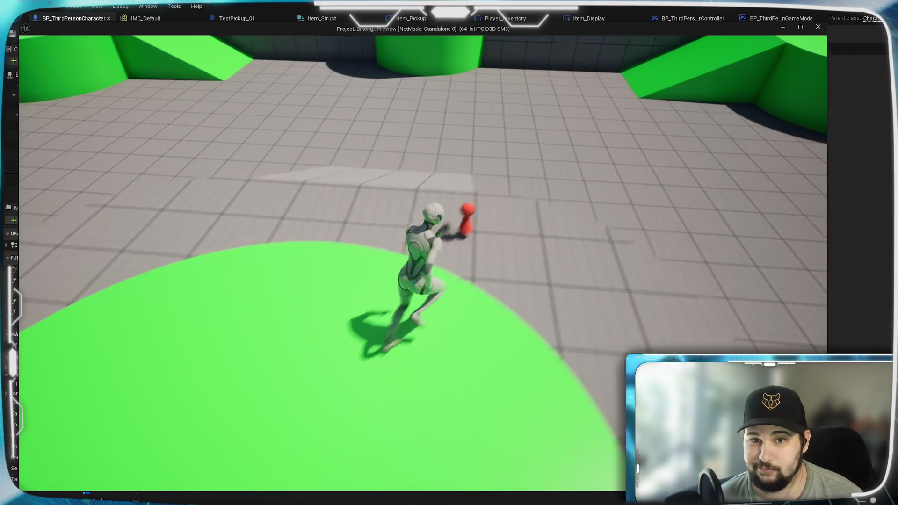
Collect the red pickup, then open the inventory with Tab showing two Test_Item slots
key(w)
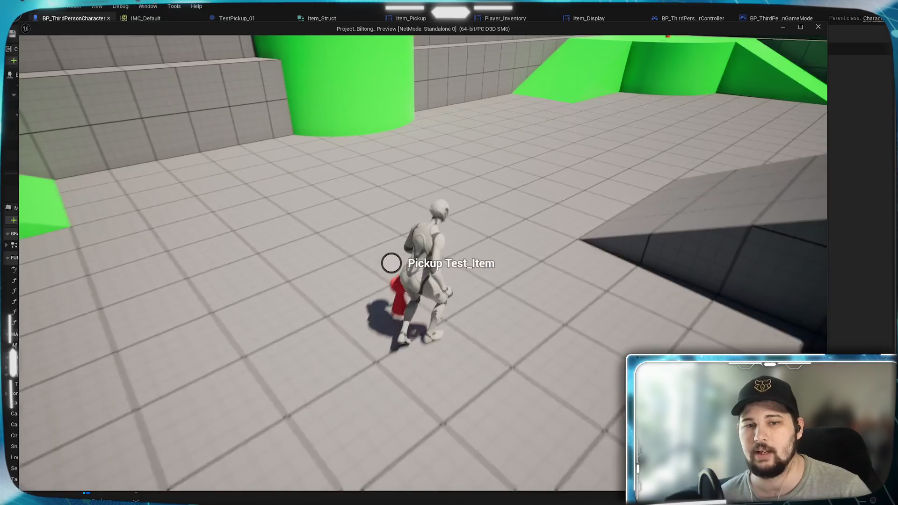
key(e)
key(Tab)
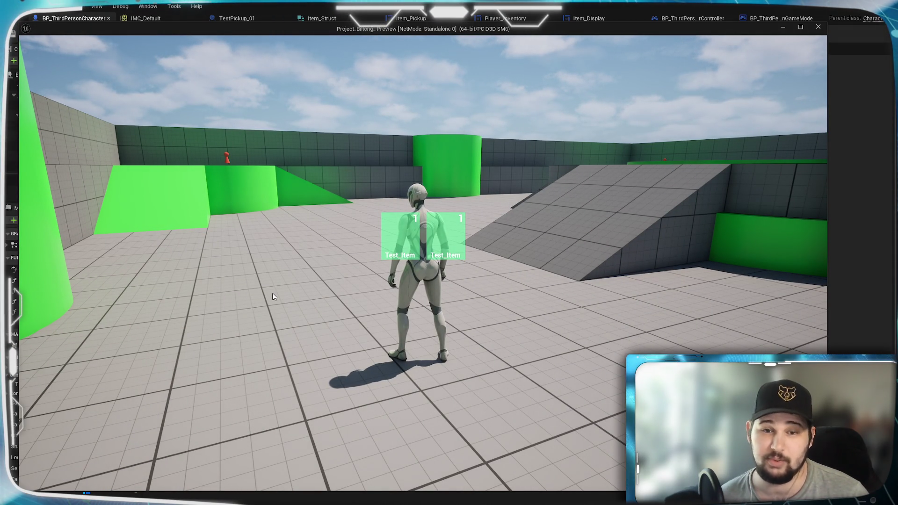
scroll(272, 293, down, 5)
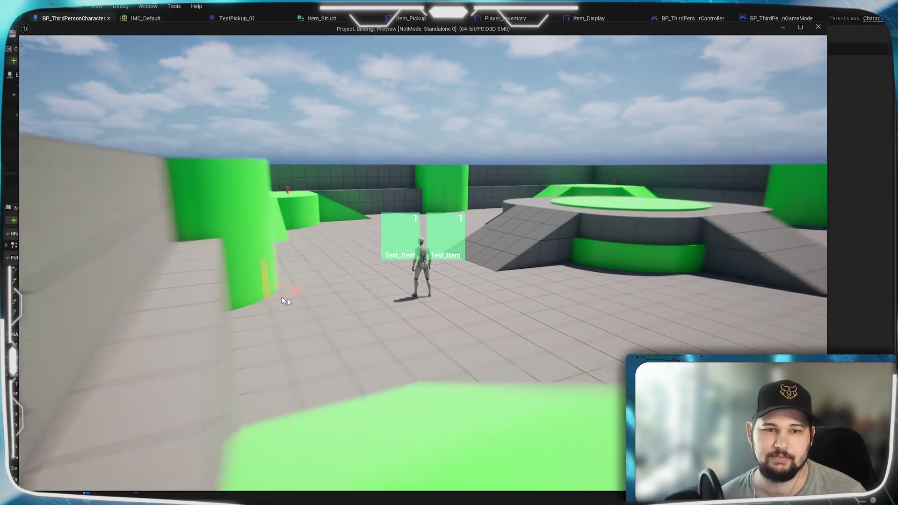
click(489, 332)
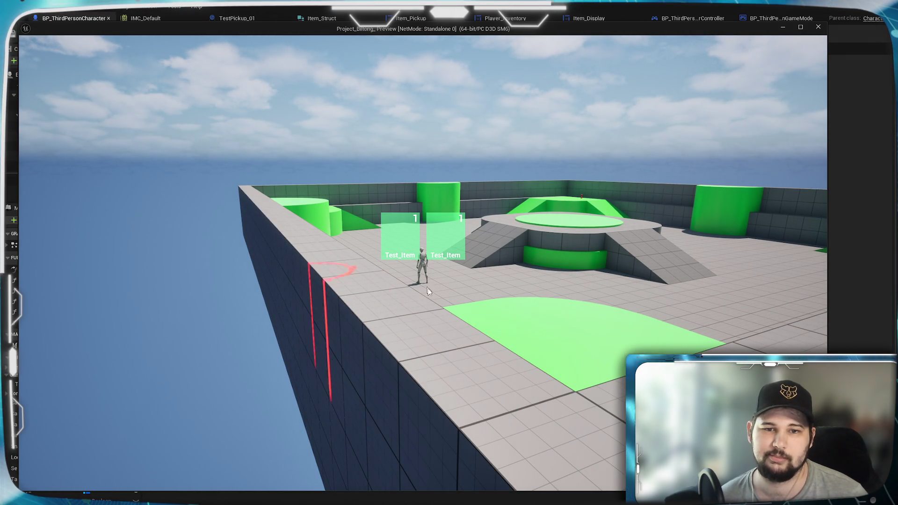
scroll(456, 329, up, 5)
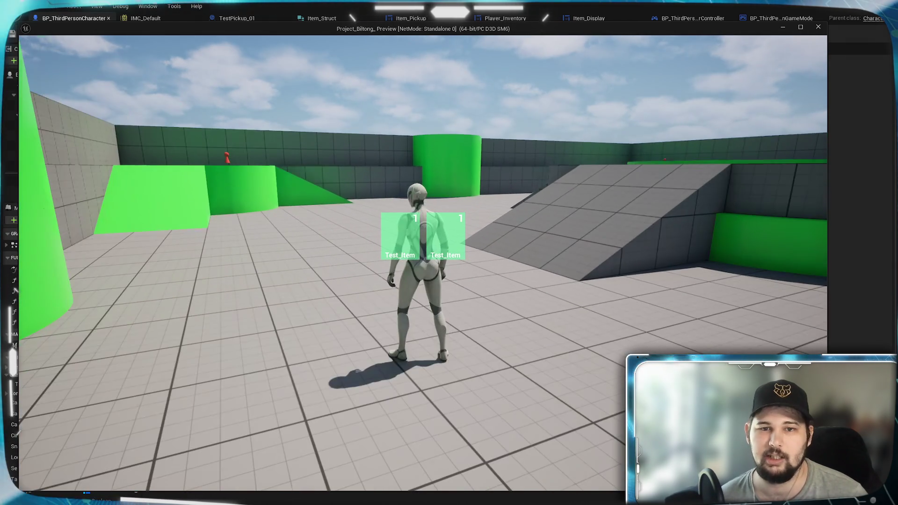
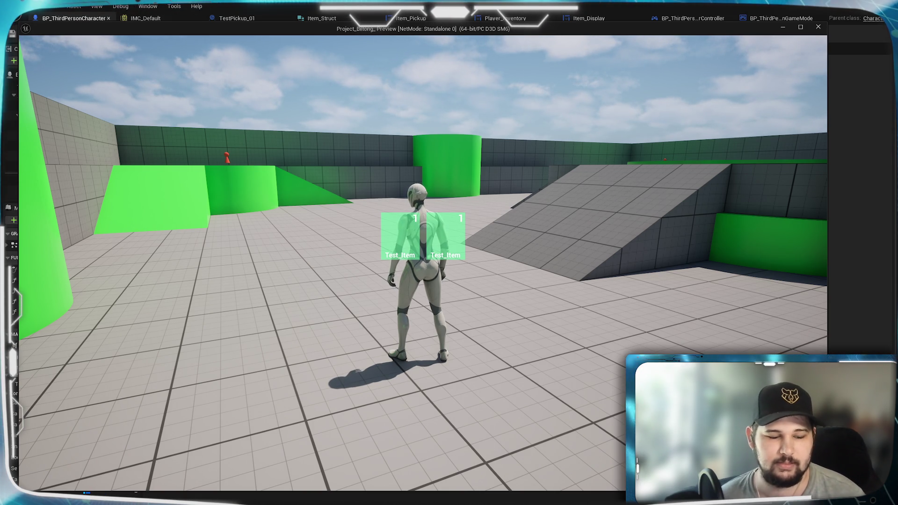
Close the inventory with Tab, walk around, reopen it, then stop the play session
key(Tab)
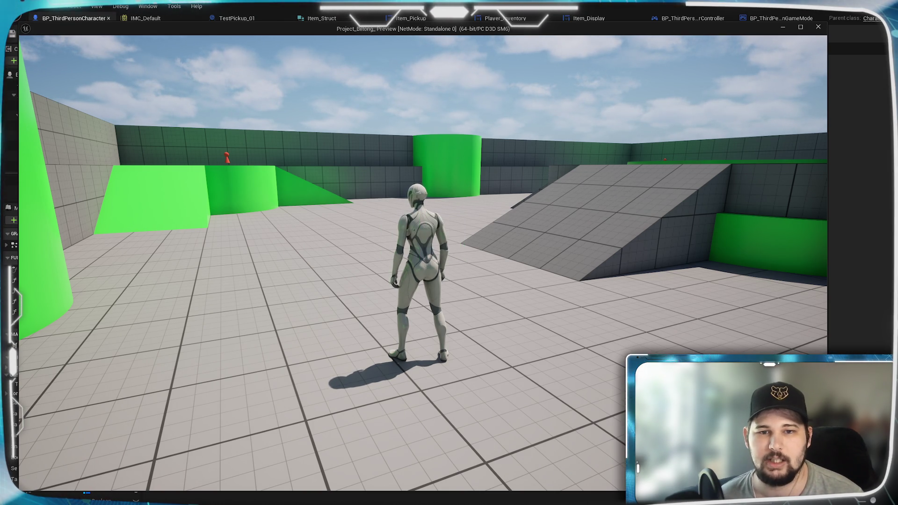
key(w)
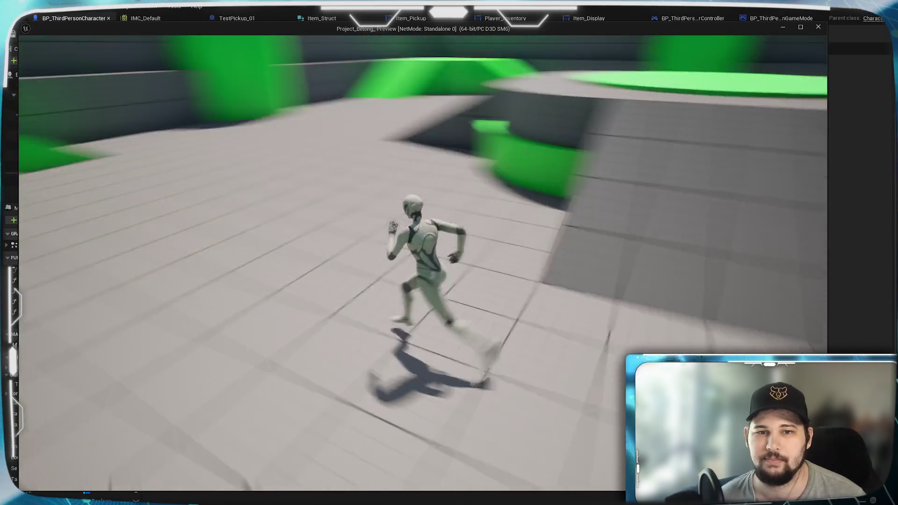
key(Tab)
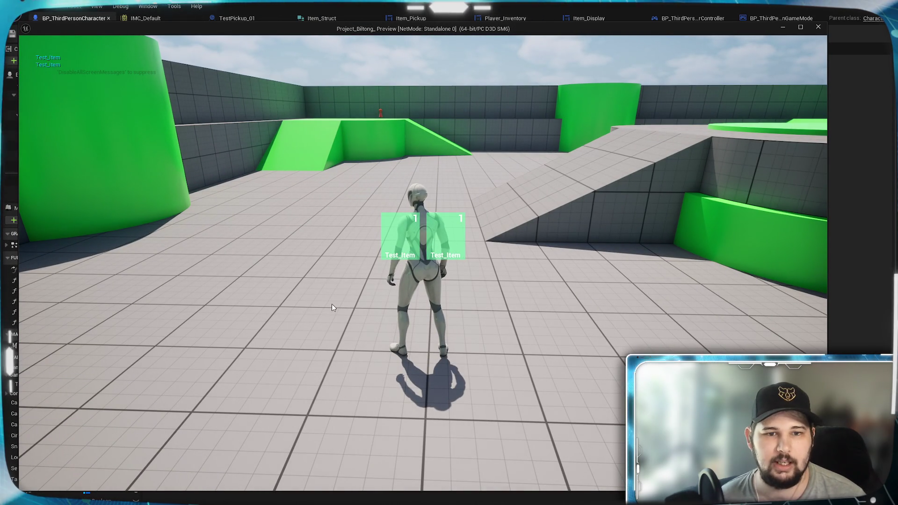
key(Escape)
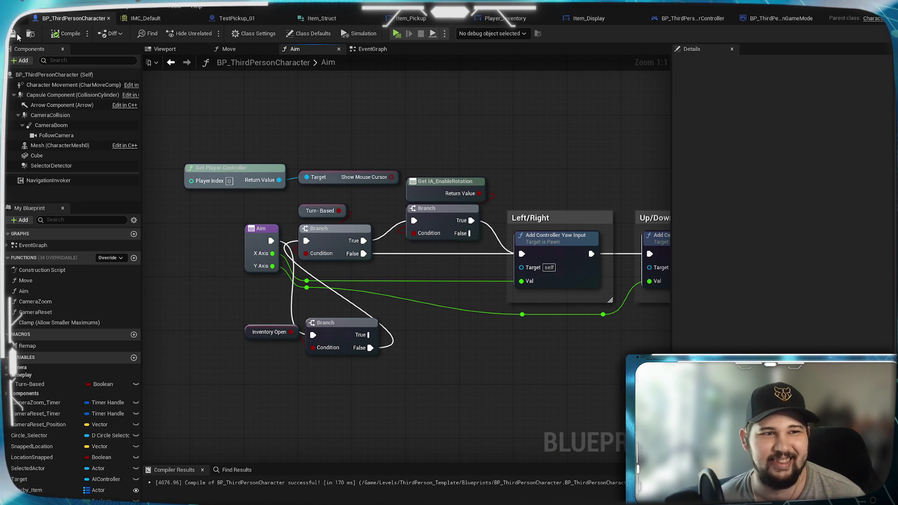
Save the character Blueprint and bring its Event Graph's TurnBasedSelection nodes into view
click(14, 34)
click(372, 49)
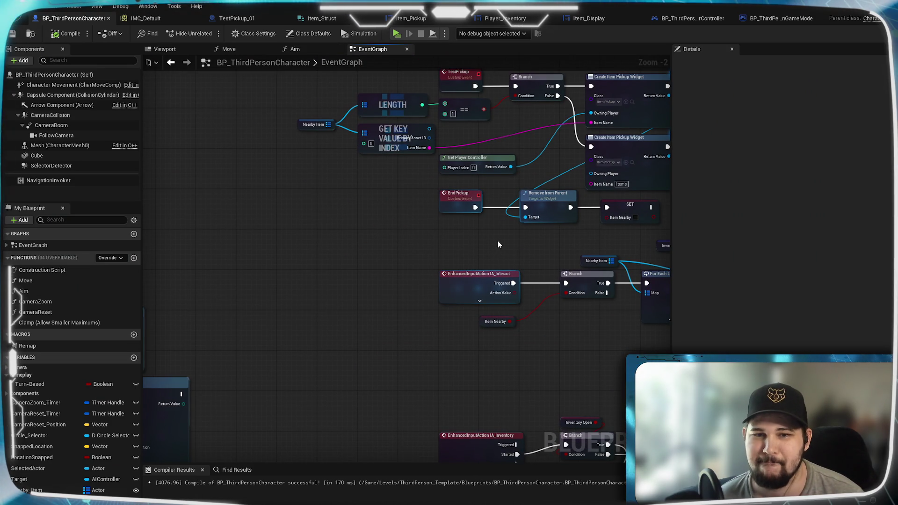
drag(497, 241, 484, 389)
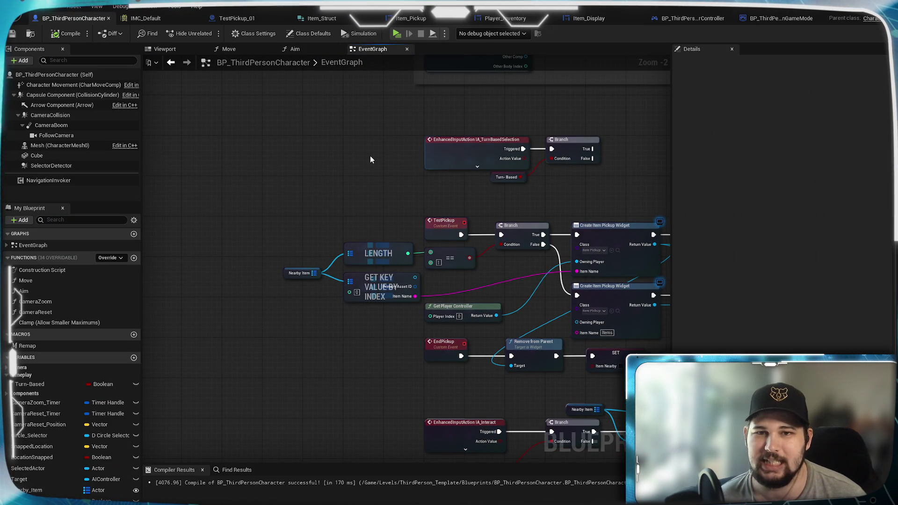
drag(369, 156, 339, 322)
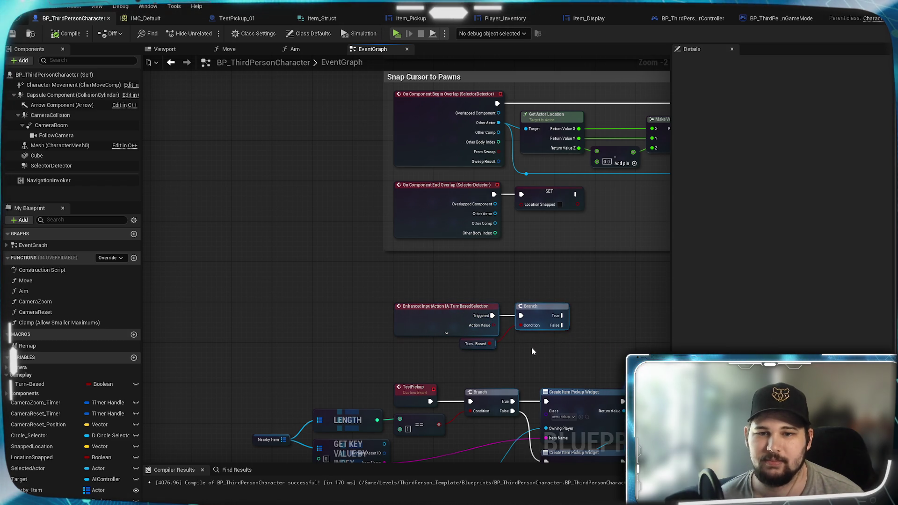
Pan past Circle Selector and camera rotation to the Toggle Turn-Based Elements comment
mouse_move(531, 347)
mouse_down()
mouse_move(387, 390)
mouse_move(458, 350)
mouse_up()
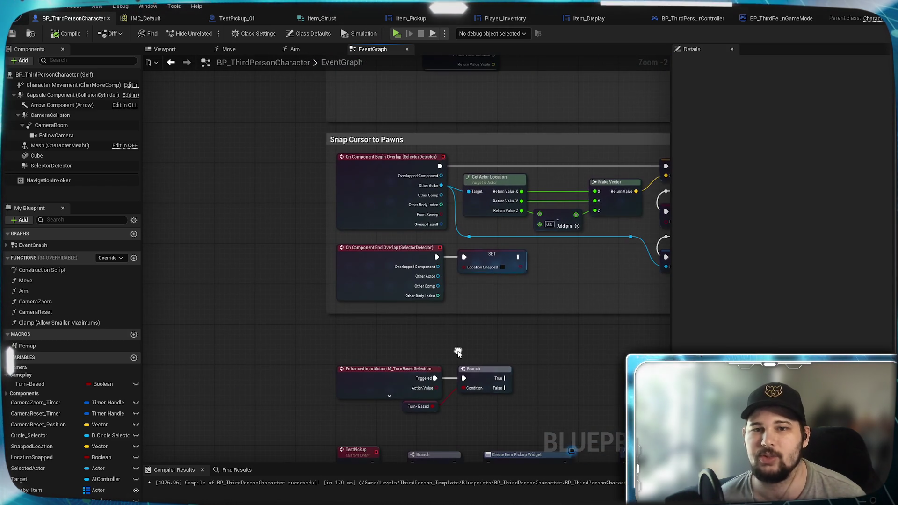
drag(217, 200, 175, 267)
mouse_move(240, 228)
mouse_down()
mouse_move(235, 326)
mouse_move(242, 273)
mouse_up()
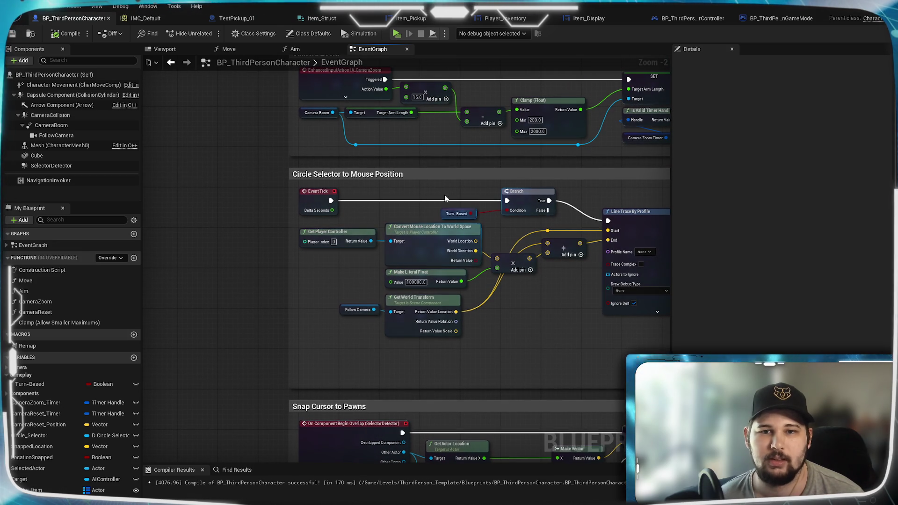
mouse_move(582, 322)
mouse_down()
mouse_move(159, 300)
mouse_move(246, 310)
mouse_move(589, 460)
mouse_up()
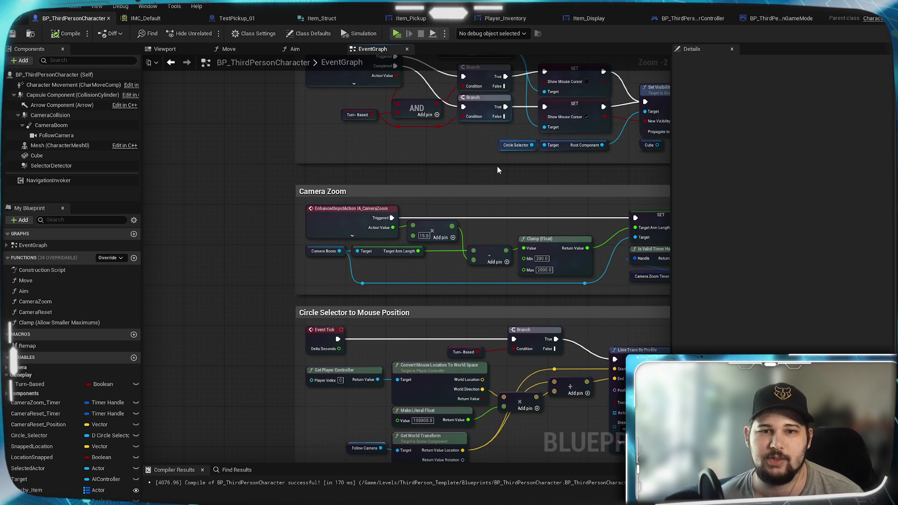
scroll(432, 209, up, 2)
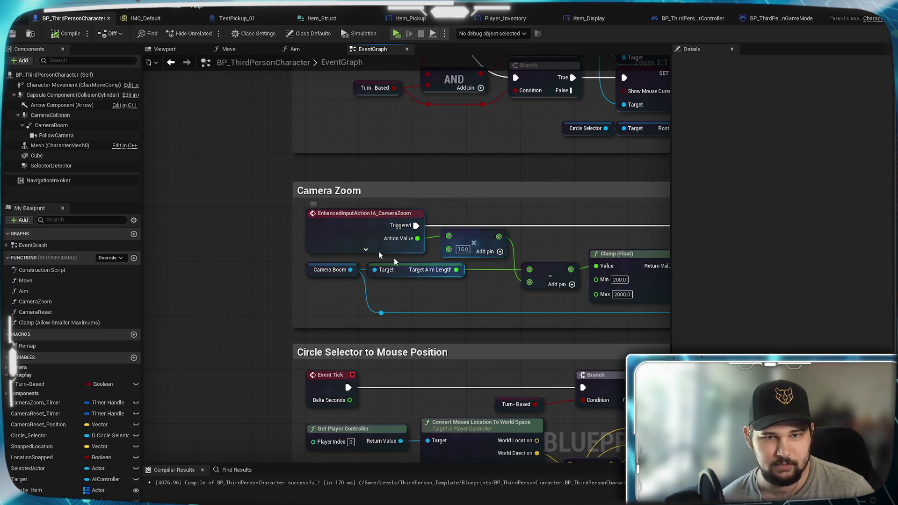
drag(470, 171, 439, 399)
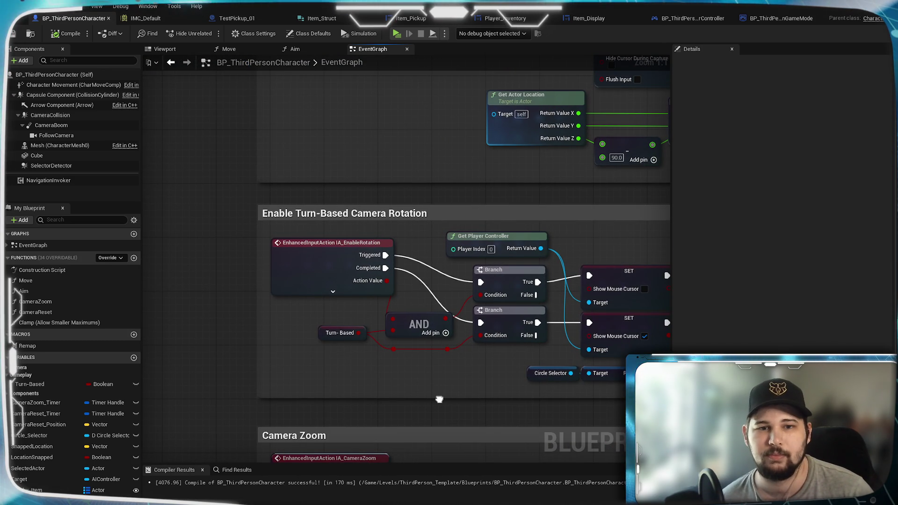
drag(399, 213, 400, 398)
drag(400, 316, 311, 240)
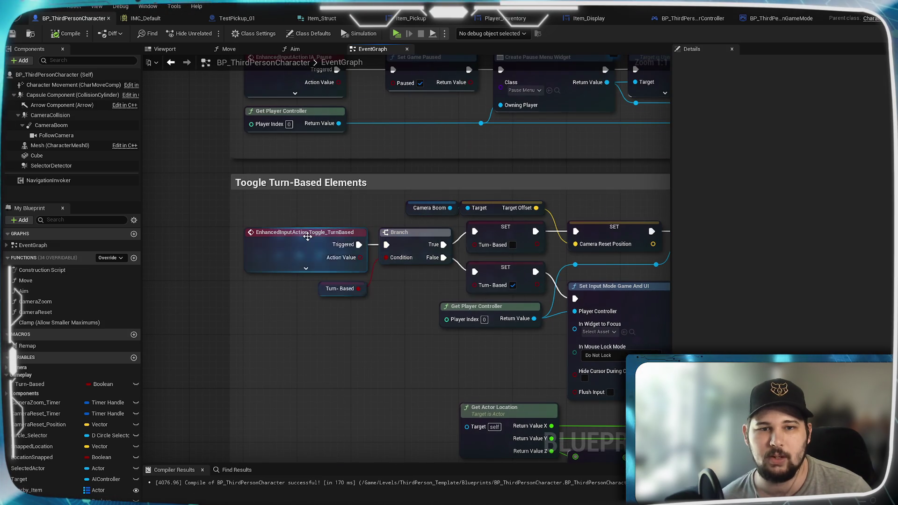
Add an Inventory Open getter driving a new Branch whose False feeds the turn-based toggle Branch
mouse_move(369, 362)
mouse_down()
mouse_move(494, 93)
mouse_move(445, 87)
mouse_move(454, 390)
mouse_move(431, 125)
mouse_move(459, 312)
mouse_up()
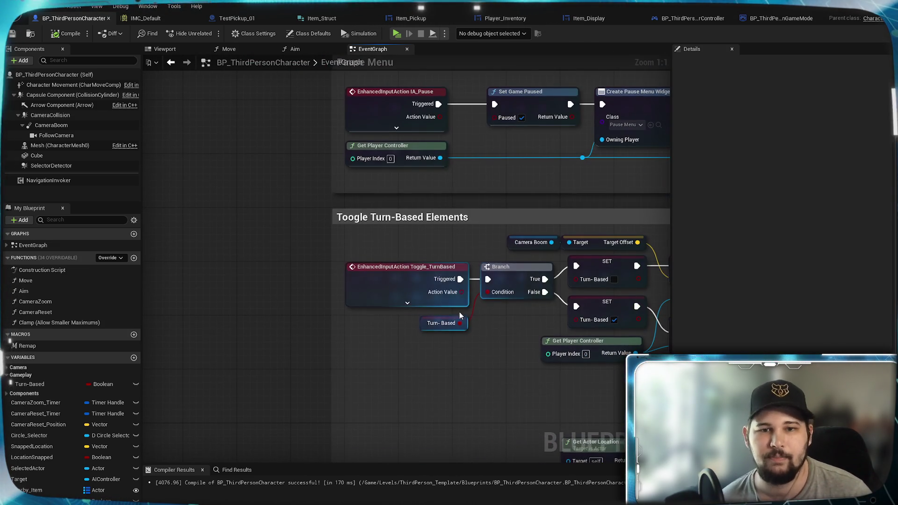
drag(374, 366, 381, 335)
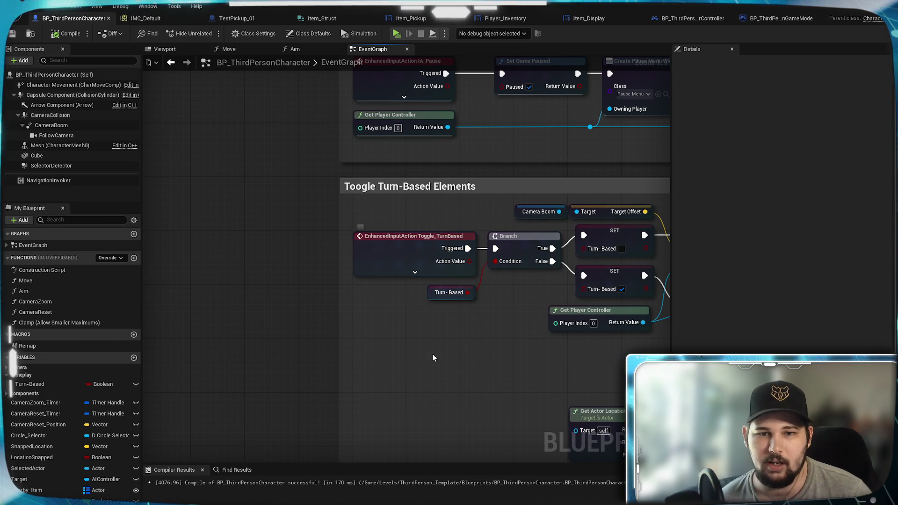
drag(28, 499, 356, 423)
drag(412, 350, 433, 356)
click(423, 363)
drag(487, 338, 458, 358)
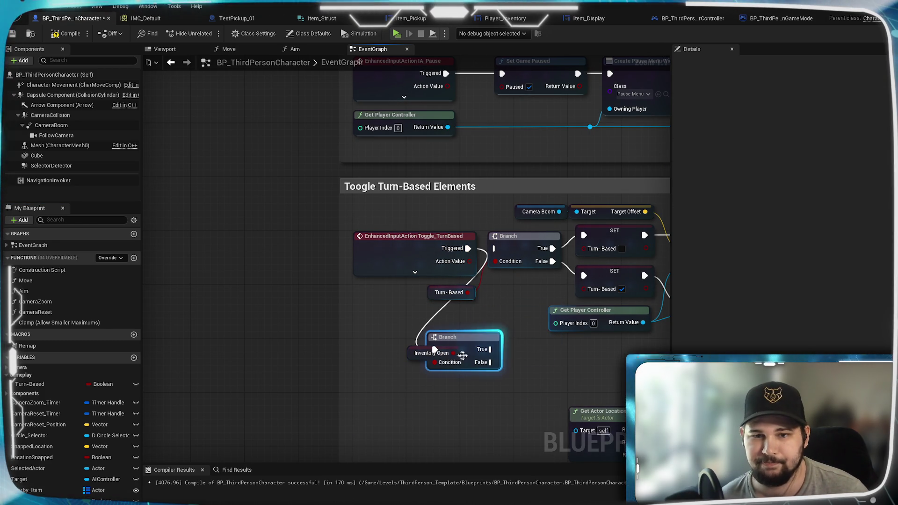
drag(496, 253, 495, 249)
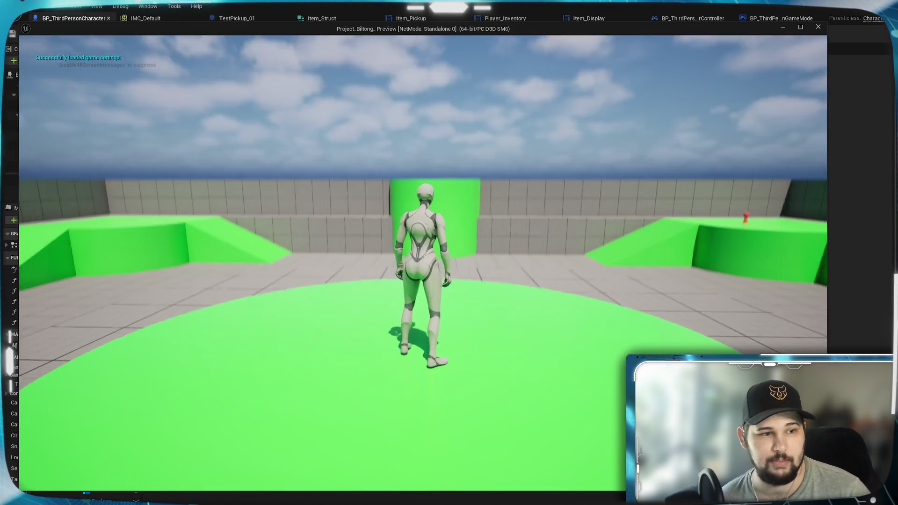
Walk to the red item, pick it up with E, and run around the level
key(w)
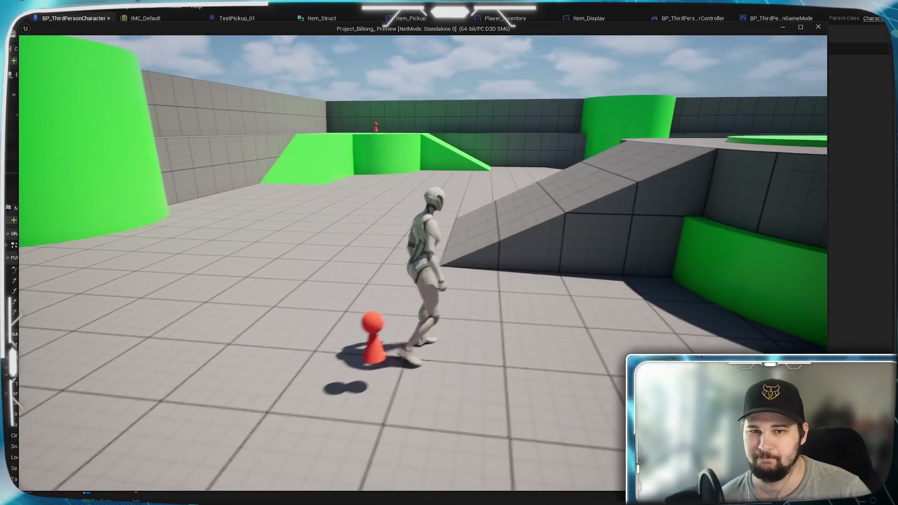
key(e)
key(w)
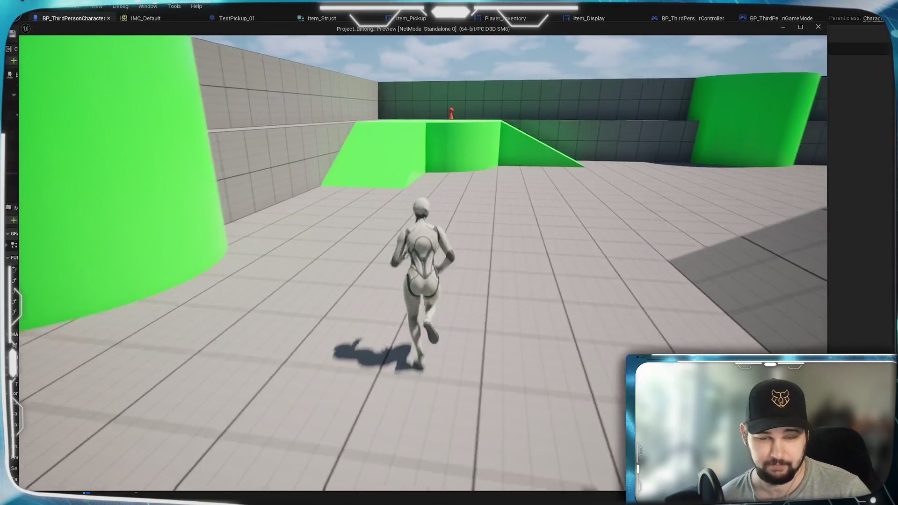
key(w)
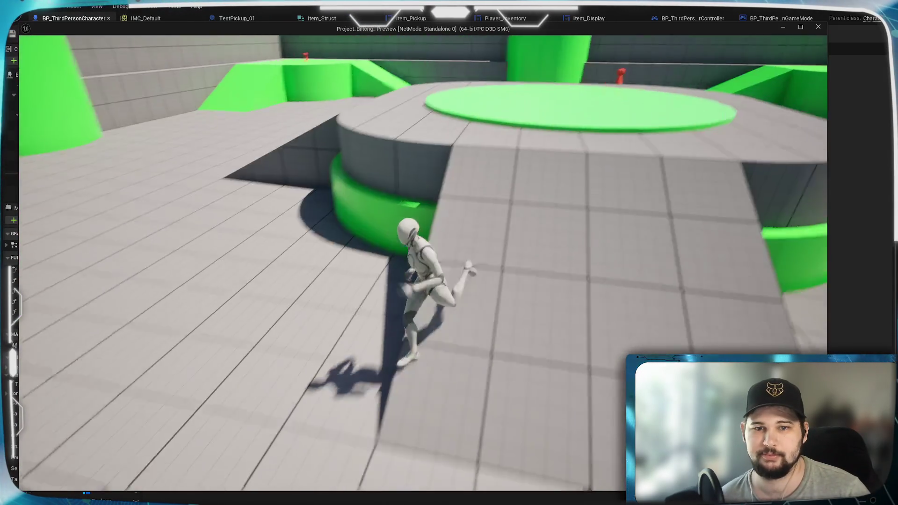
key(space)
key(w)
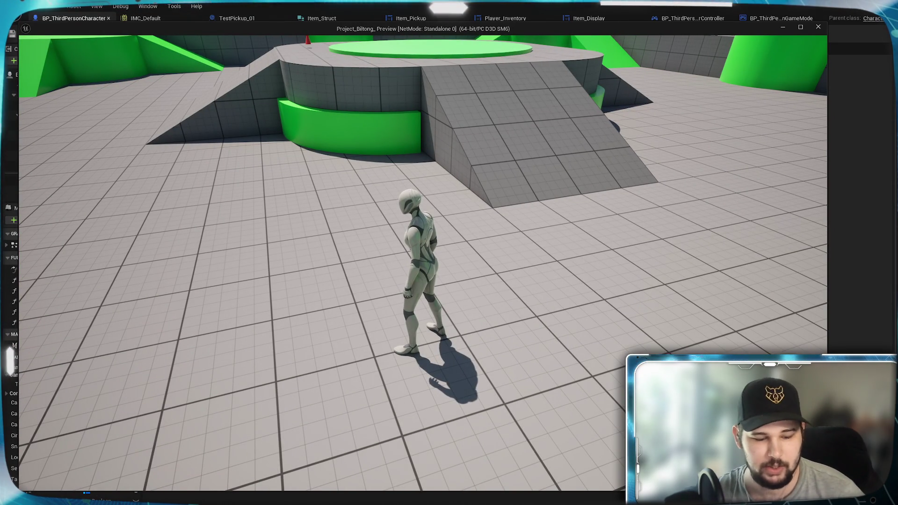
key(w)
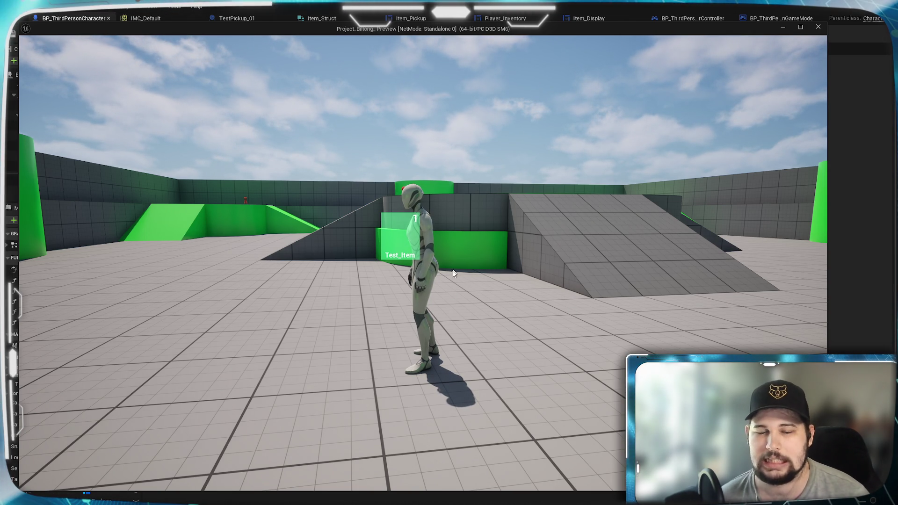
Jump onto the platform, open the inventory with I to check the items, then stop play
click(417, 319)
key(w)
key(space)
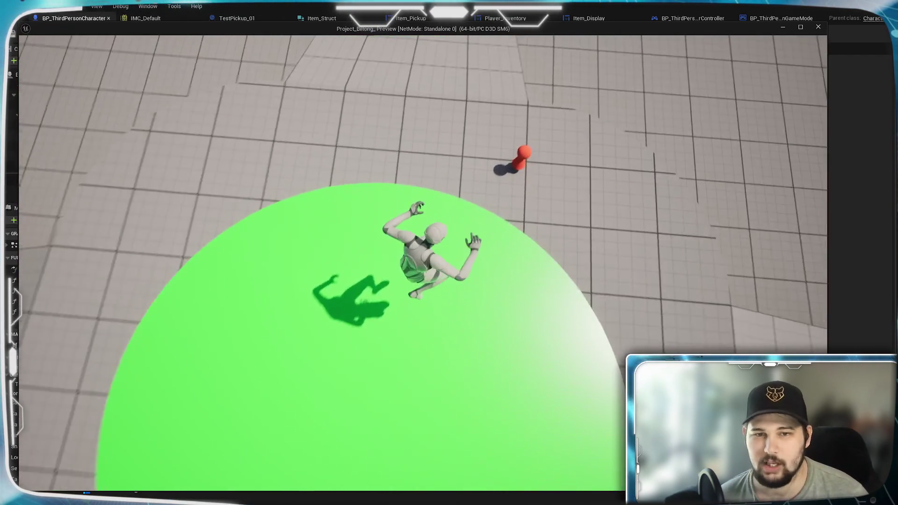
key(w)
key(i)
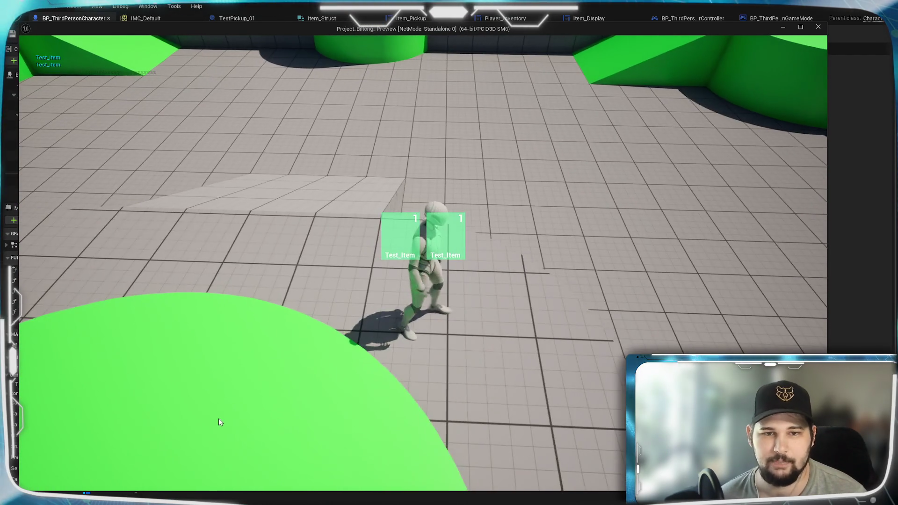
key(Escape)
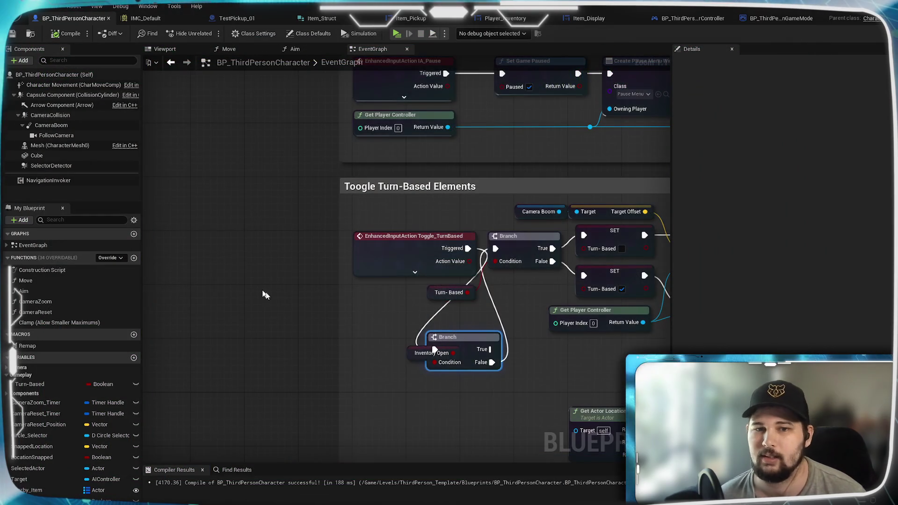
Reposition the Inventory Open Branch and getter, then compile the character Blueprint
scroll(370, 215, up, 3)
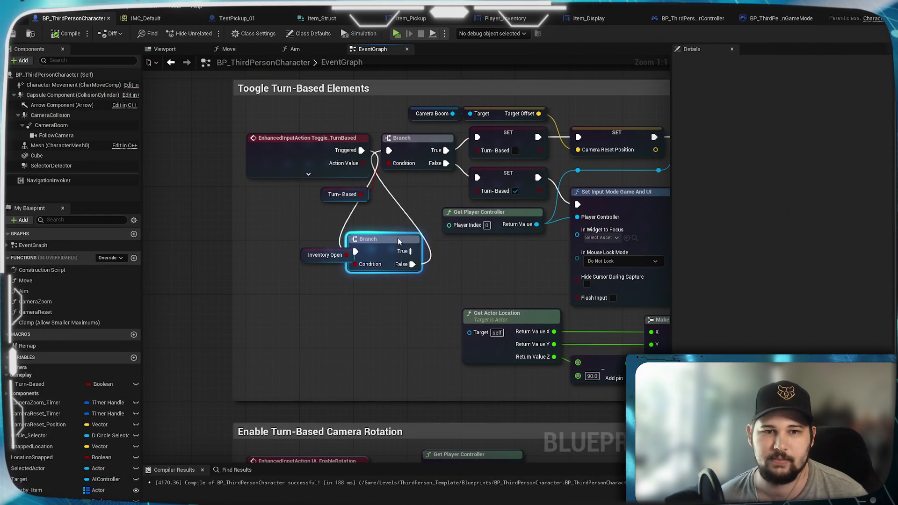
mouse_move(435, 311)
mouse_down()
mouse_move(327, 231)
mouse_move(321, 293)
mouse_up()
click(406, 360)
drag(407, 335, 557, 207)
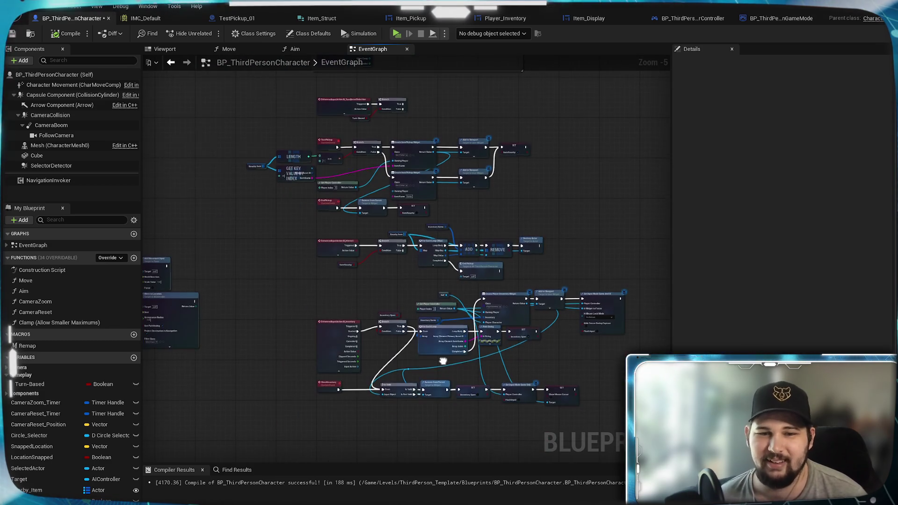
scroll(447, 305, up, 4)
click(66, 33)
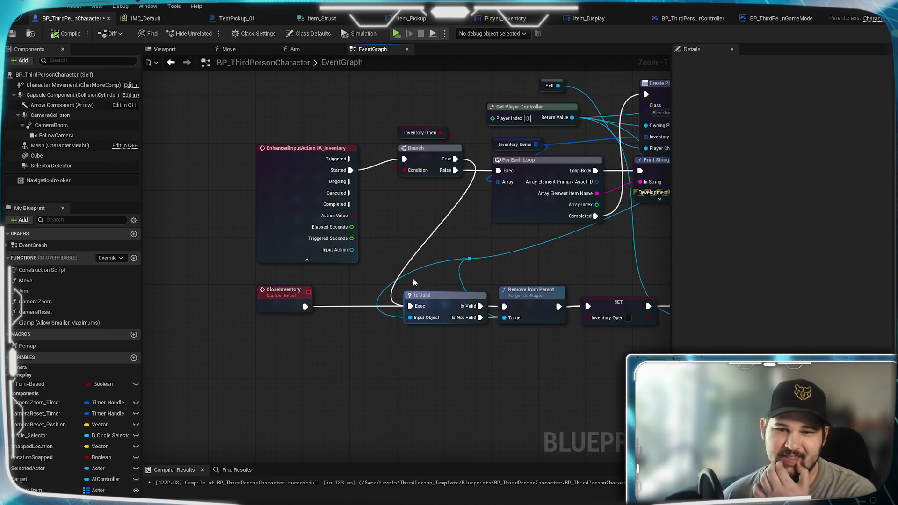
Review the IA_Inventory, CloseInventory, Set Input Mode Game Only and Add to Viewport nodes
mouse_move(419, 286)
mouse_down()
mouse_move(526, 300)
mouse_move(492, 256)
mouse_up()
mouse_move(179, 250)
mouse_down()
mouse_move(445, 219)
mouse_move(422, 121)
mouse_up()
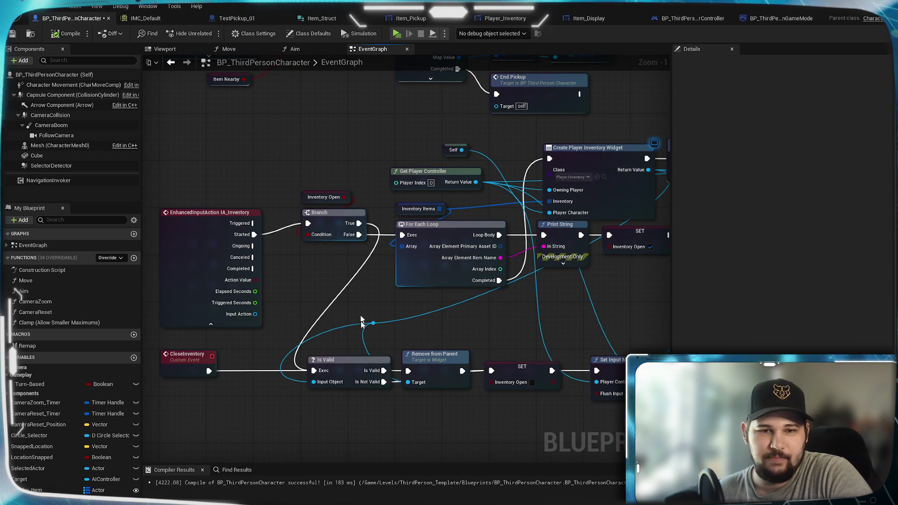
click(373, 323)
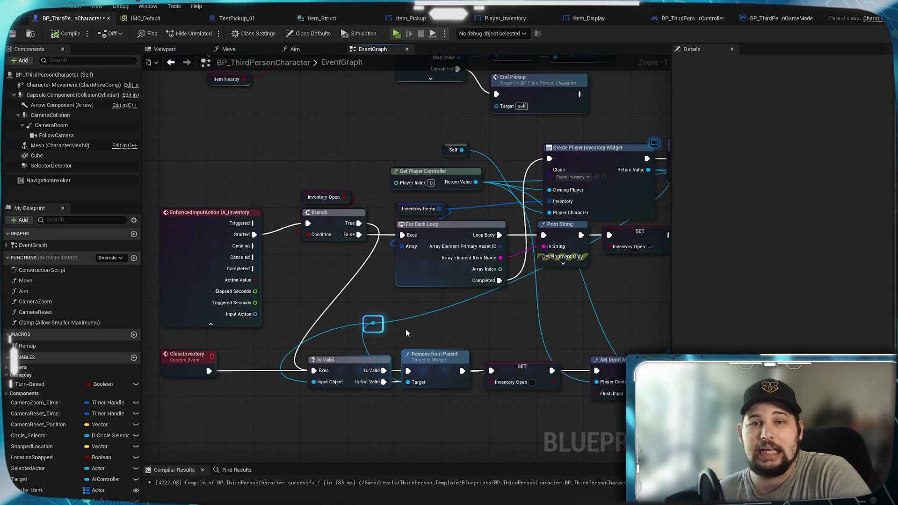
mouse_move(407, 332)
mouse_down()
mouse_move(461, 337)
mouse_move(458, 309)
mouse_move(683, 335)
mouse_move(872, 338)
mouse_move(702, 313)
mouse_up()
drag(600, 303, 552, 290)
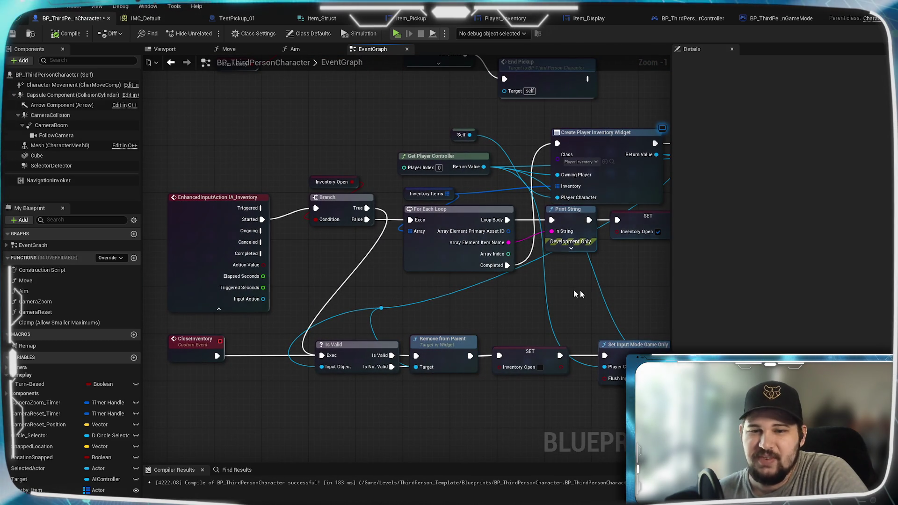
mouse_move(511, 284)
mouse_down()
mouse_move(450, 309)
mouse_move(380, 358)
mouse_up()
scroll(449, 316, down, 3)
mouse_move(254, 298)
mouse_down()
mouse_move(521, 283)
mouse_move(468, 398)
mouse_move(510, 363)
mouse_move(547, 272)
mouse_move(453, 317)
mouse_move(280, 349)
mouse_move(368, 248)
mouse_move(409, 261)
mouse_move(259, 353)
mouse_up()
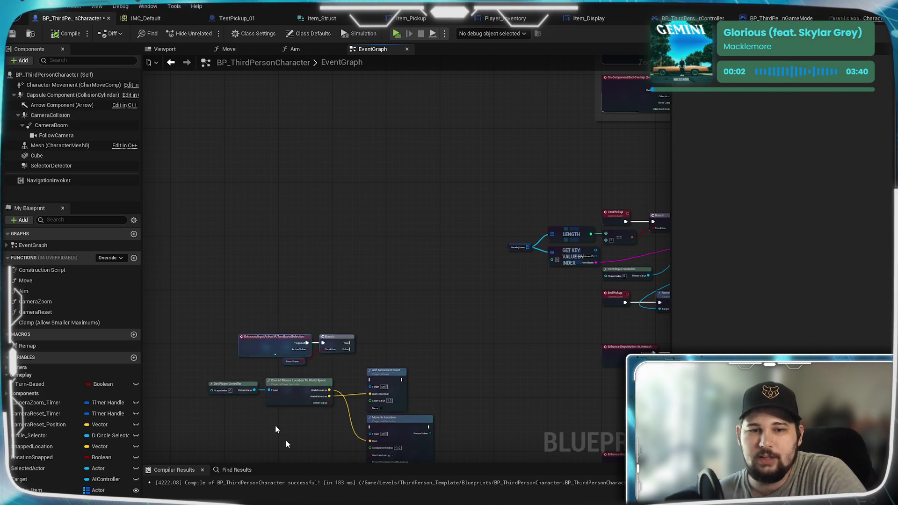
Move the TurnBasedSelection nodes down-left and review the Circle Selector and Snap Cursor sections
drag(439, 181, 162, 271)
drag(436, 263, 469, 421)
drag(244, 214, 225, 463)
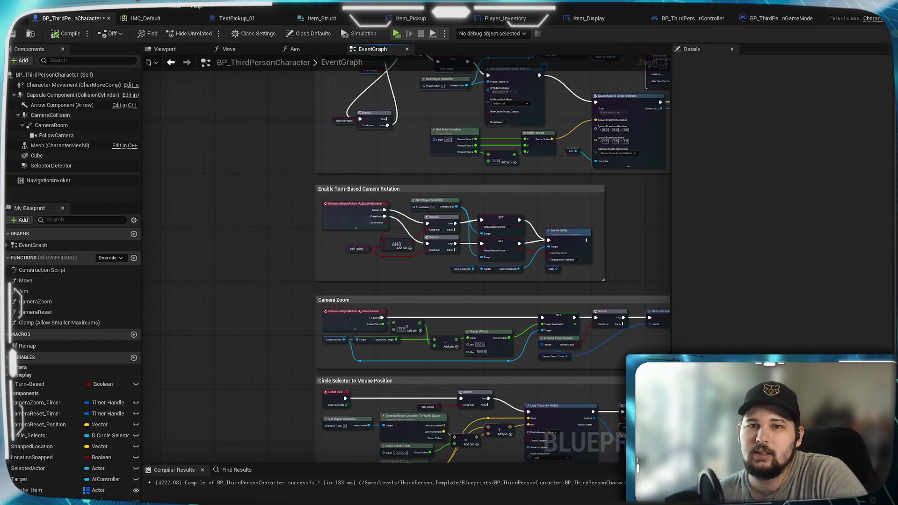
drag(211, 290, 217, 247)
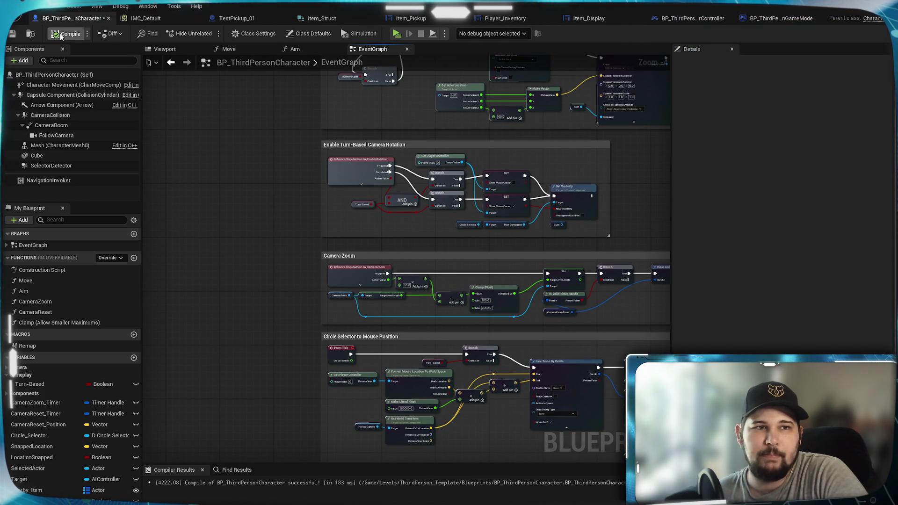
mouse_move(217, 202)
mouse_down()
mouse_move(184, 377)
mouse_move(201, 195)
mouse_move(226, 189)
mouse_move(229, 141)
mouse_up()
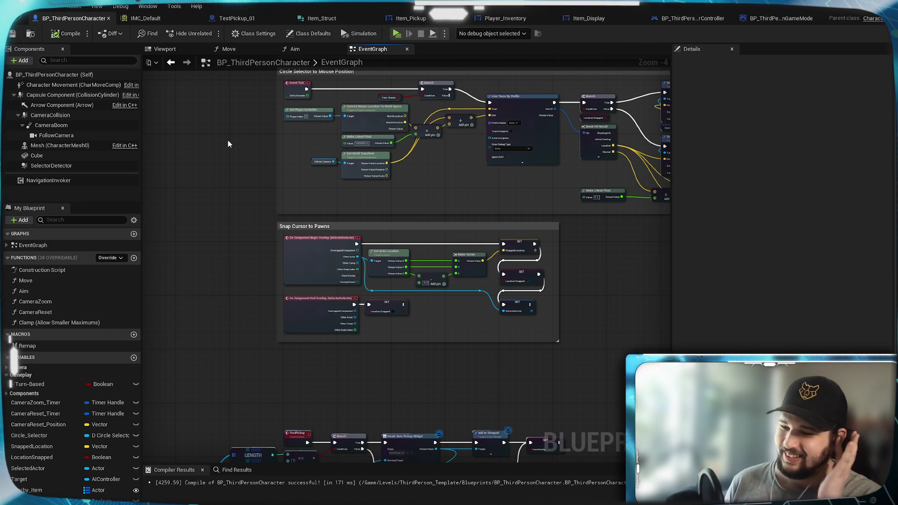
Check the movement and pickup logic, then launch a Standalone play test and jump
mouse_move(594, 245)
mouse_down()
mouse_move(516, 268)
mouse_move(523, 278)
mouse_move(635, 217)
mouse_move(668, 393)
mouse_up()
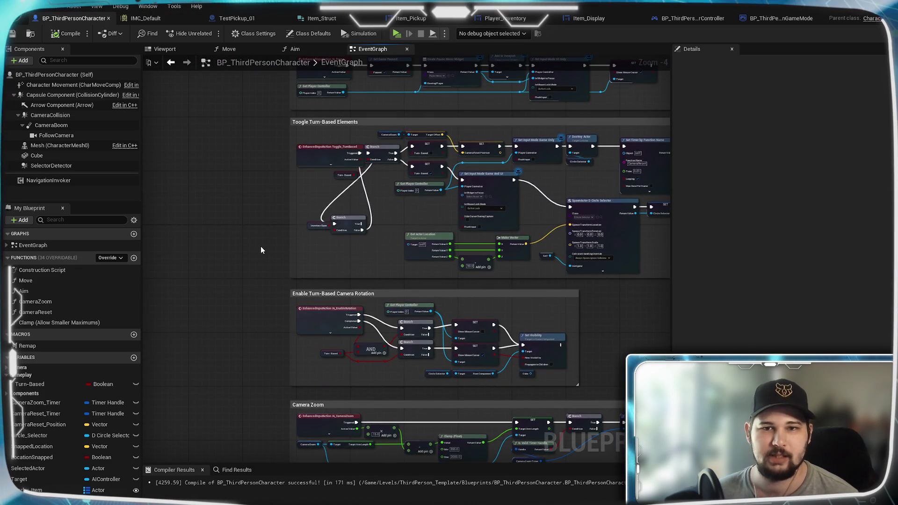
mouse_move(260, 246)
mouse_down()
mouse_move(254, 387)
mouse_move(252, 332)
mouse_move(555, 310)
mouse_up()
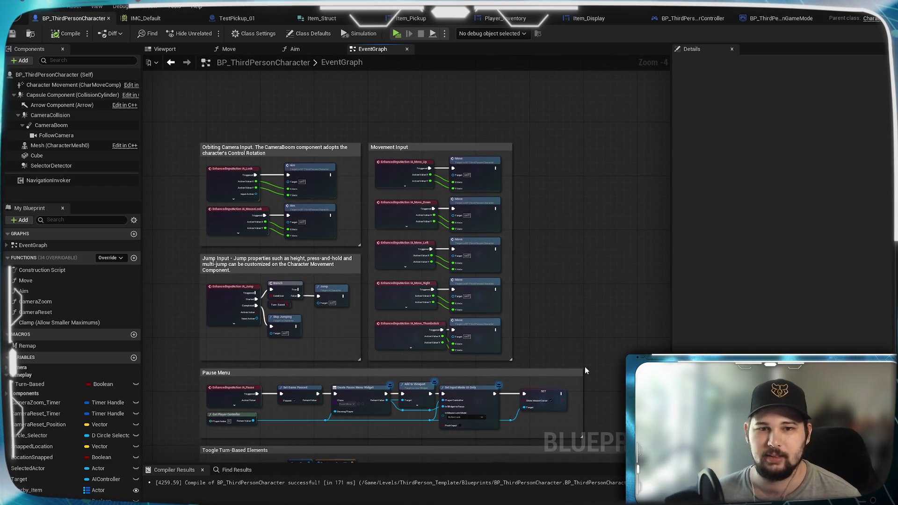
mouse_move(557, 406)
mouse_down()
mouse_move(557, 186)
mouse_move(589, 337)
mouse_move(598, 224)
mouse_move(604, 288)
mouse_move(572, 347)
mouse_move(497, 177)
mouse_move(517, 236)
mouse_move(571, 128)
mouse_move(572, 293)
mouse_move(564, 322)
mouse_move(552, 317)
mouse_up()
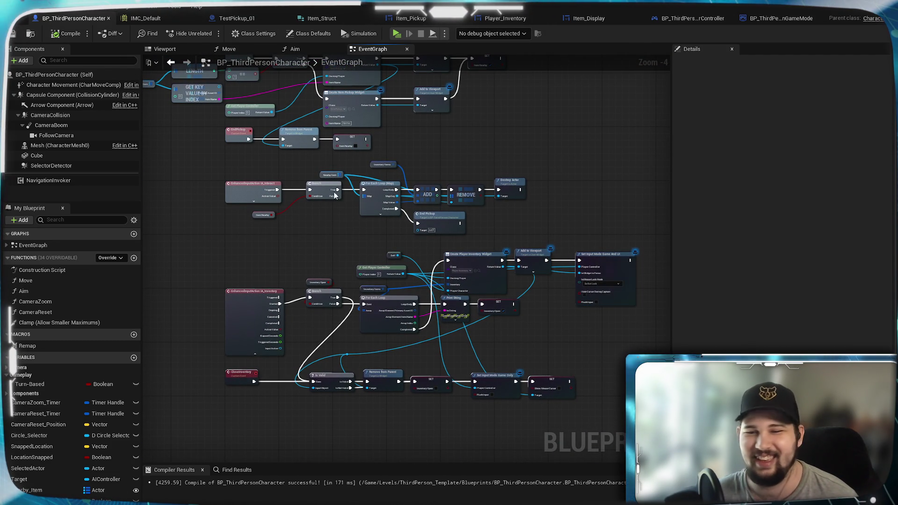
mouse_move(461, 206)
mouse_down()
mouse_move(509, 224)
mouse_move(508, 168)
mouse_up()
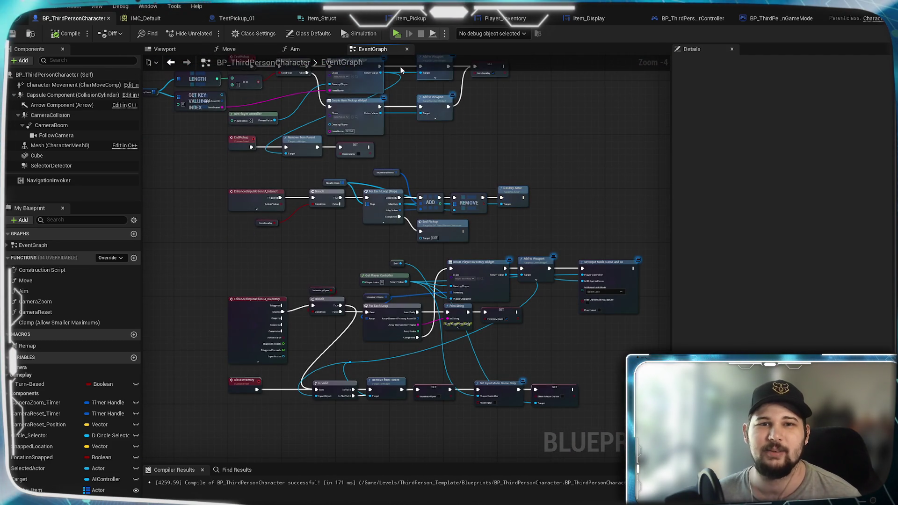
drag(220, 143, 251, 158)
click(397, 33)
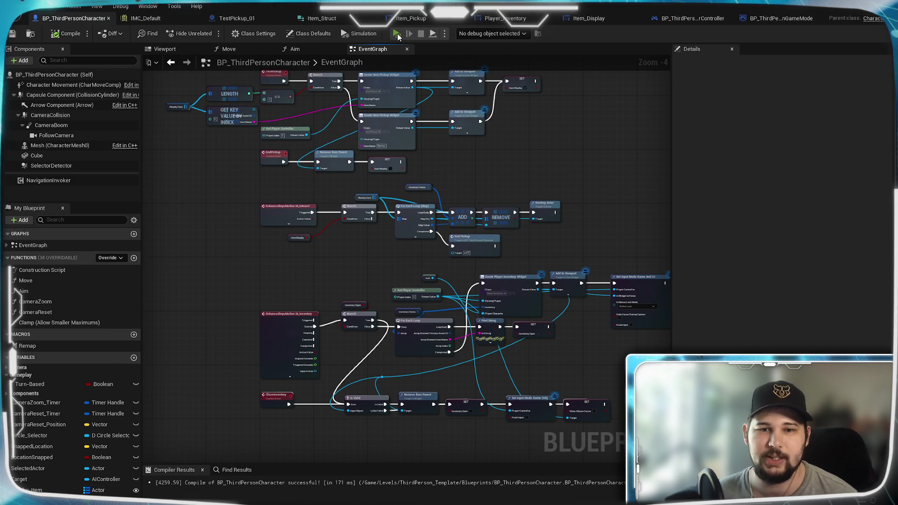
key(space)
Walk up to the red pickup to see its Pickup Test_Item prompt, stop play, and open Item_Pickup
key(w)
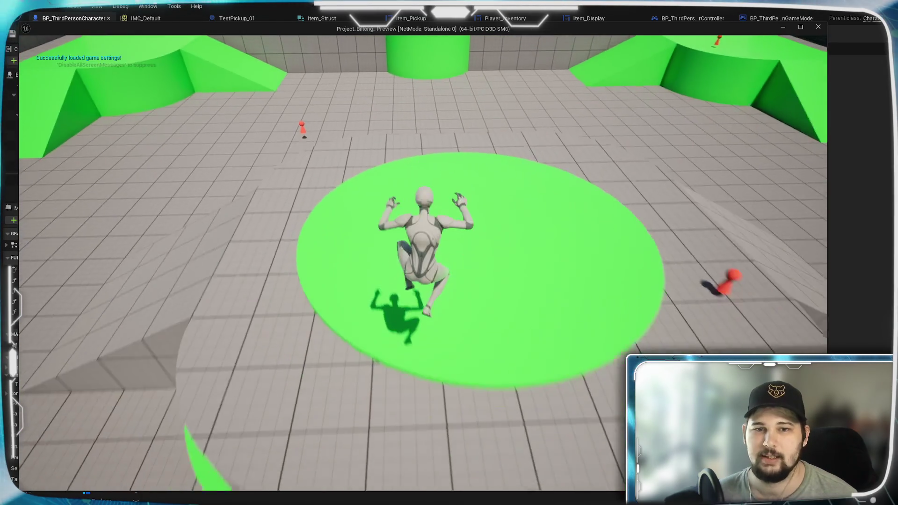
key(w)
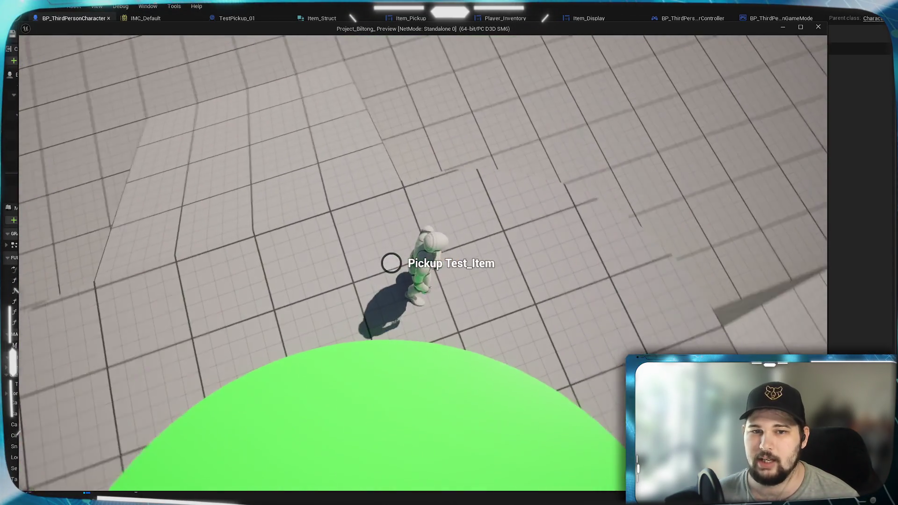
mouse_move(449, 253)
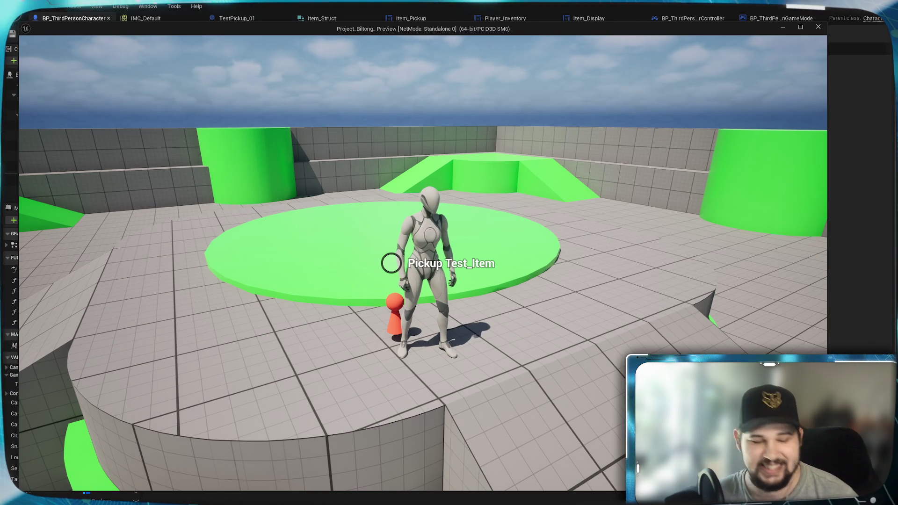
key(w)
key(s)
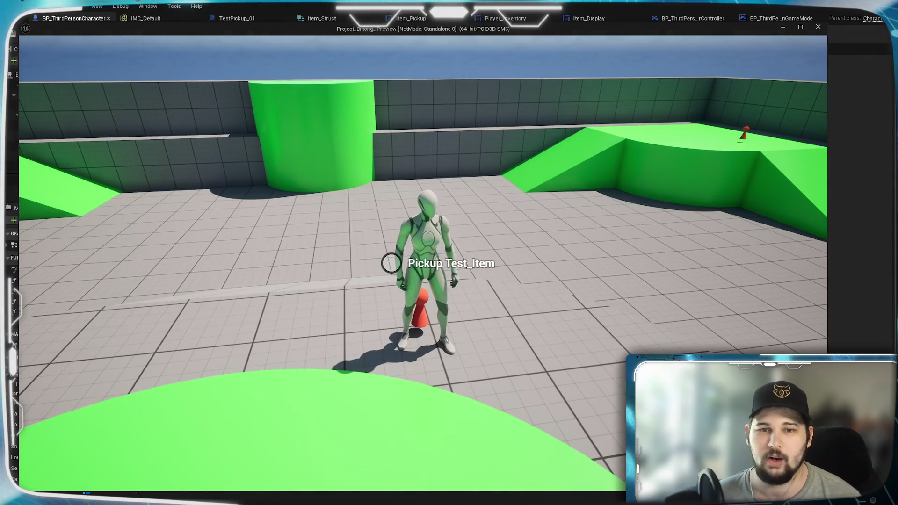
key(Escape)
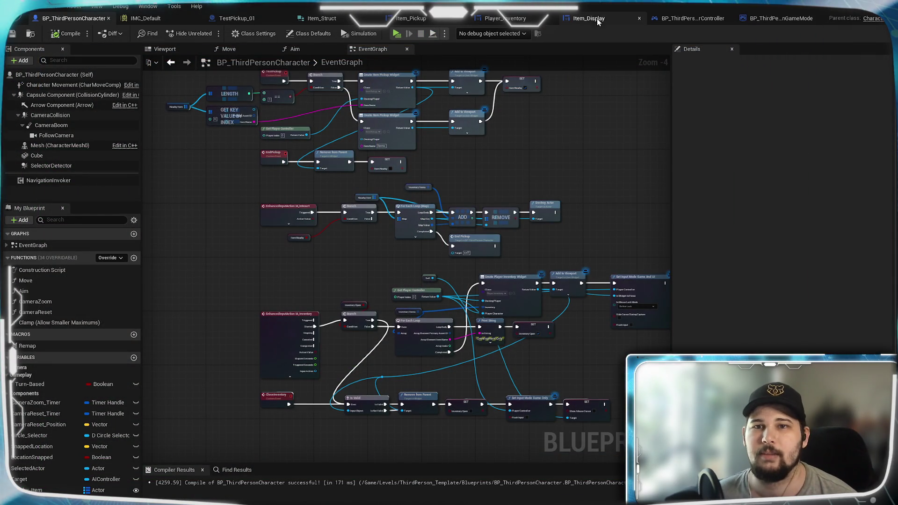
click(409, 18)
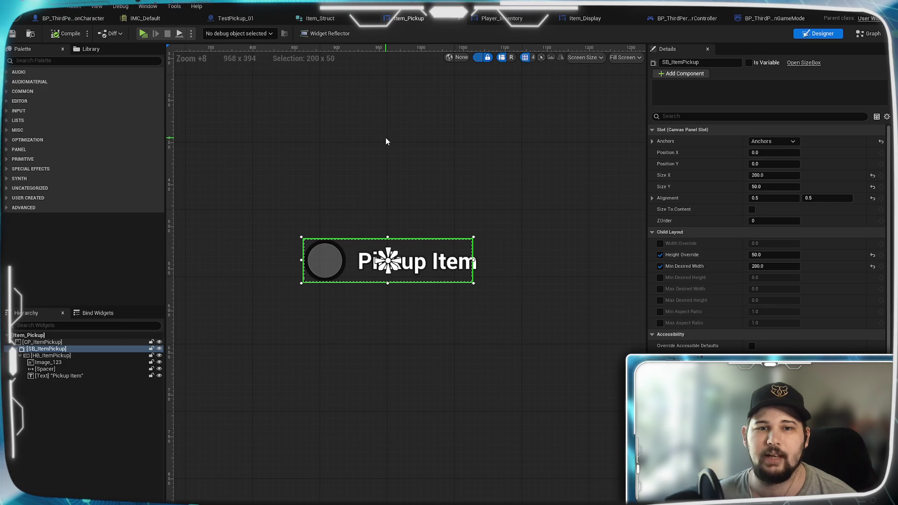
Show TestPickup_01's Viewport and inspect the Box component's details, scaled 0.32 × 0.32 × 0.74
click(235, 18)
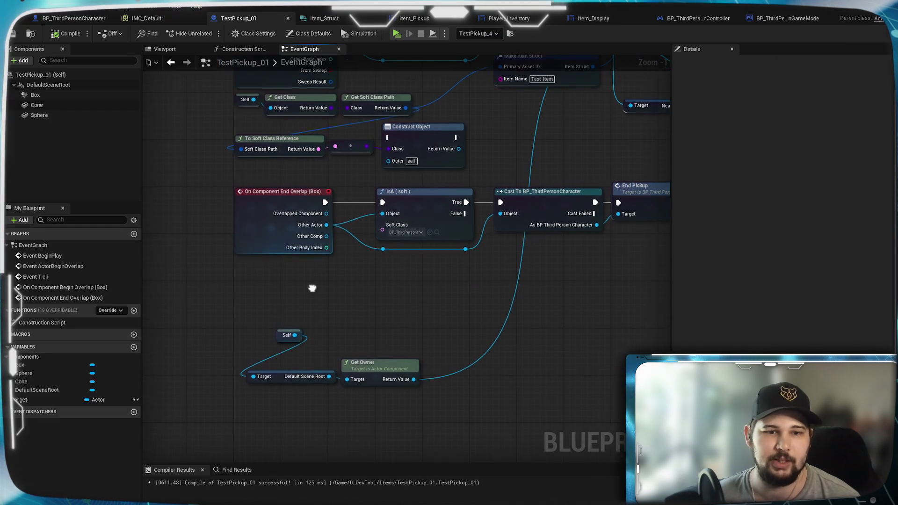
scroll(337, 339, down, 1)
click(164, 49)
click(46, 96)
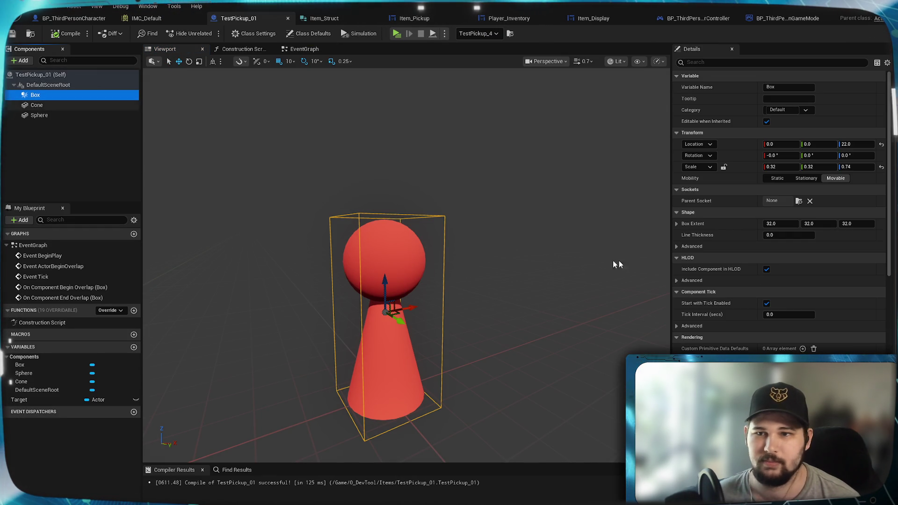
scroll(718, 321, down, 5)
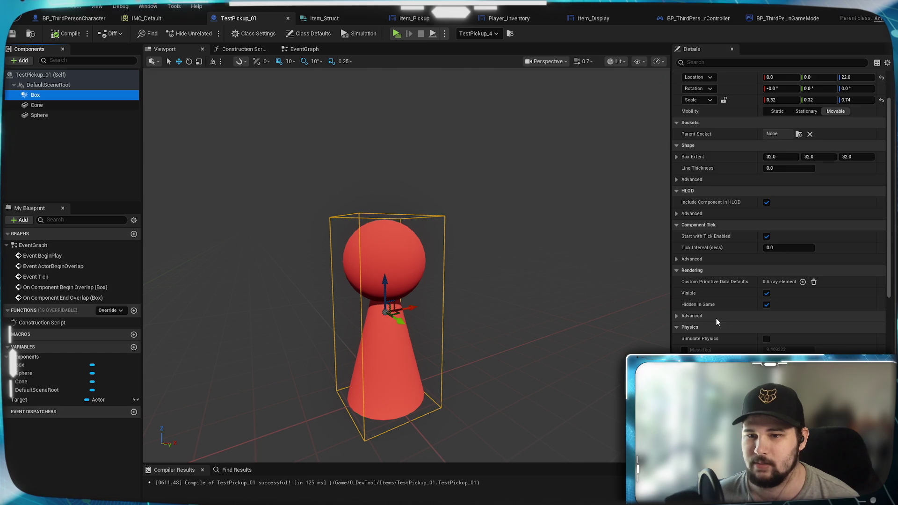
scroll(717, 320, down, 10)
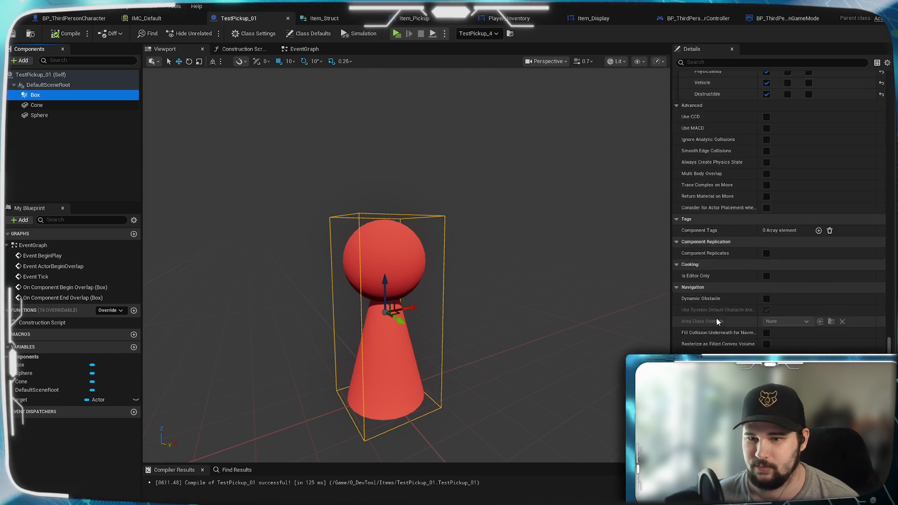
scroll(716, 318, up, 15)
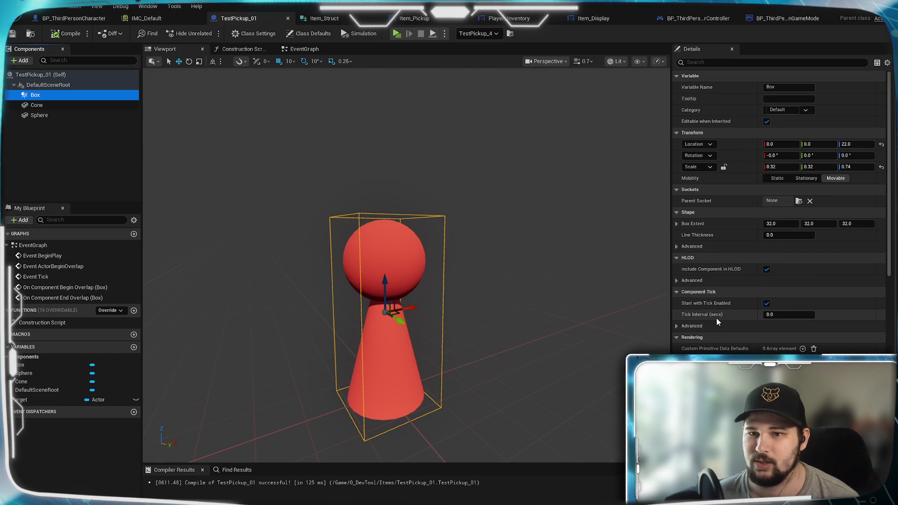
scroll(706, 294, down, 1)
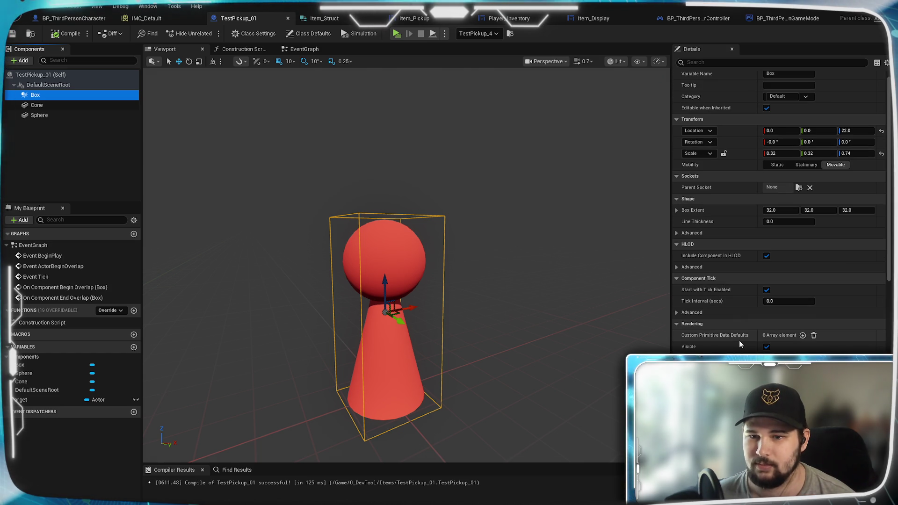
scroll(738, 340, up, 1)
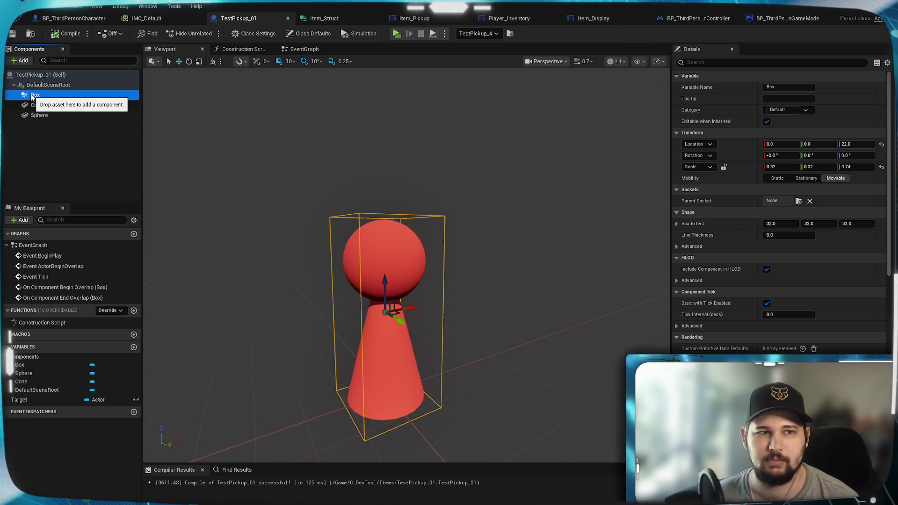
click(70, 147)
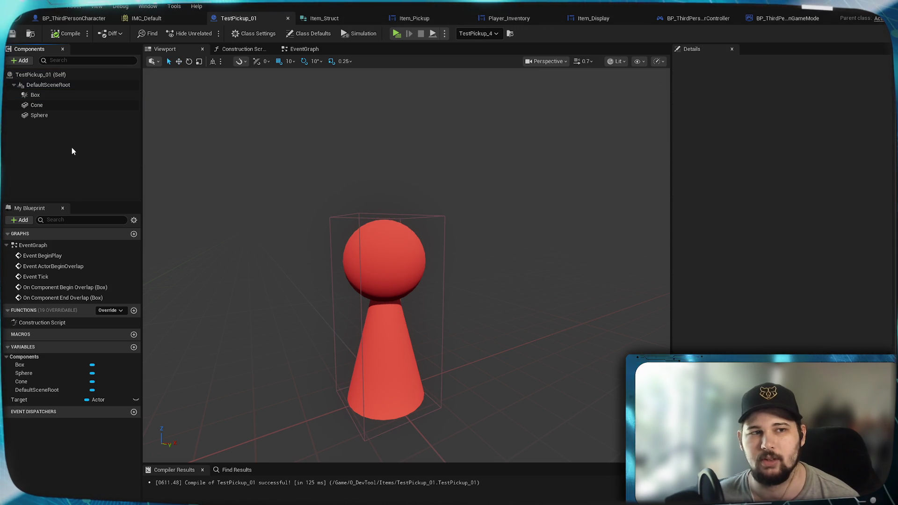
Add a Capsule Collision component to TestPickup_01 by searching 'capsule'
click(21, 61)
text(ycli)
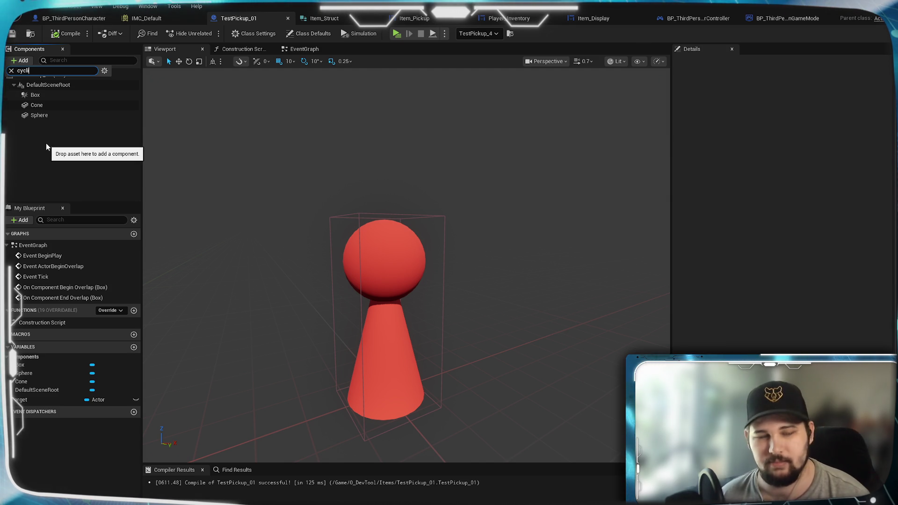
key(BackSpace)
key(BackSpace)
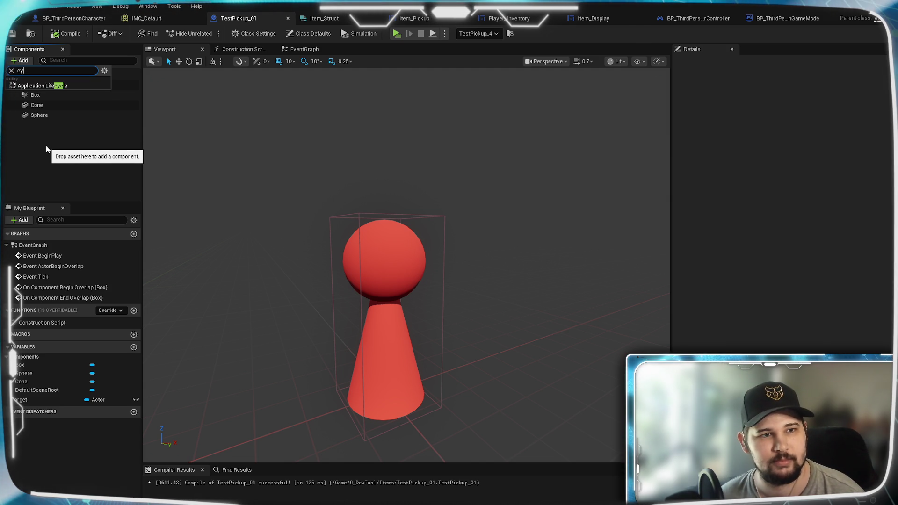
key(BackSpace)
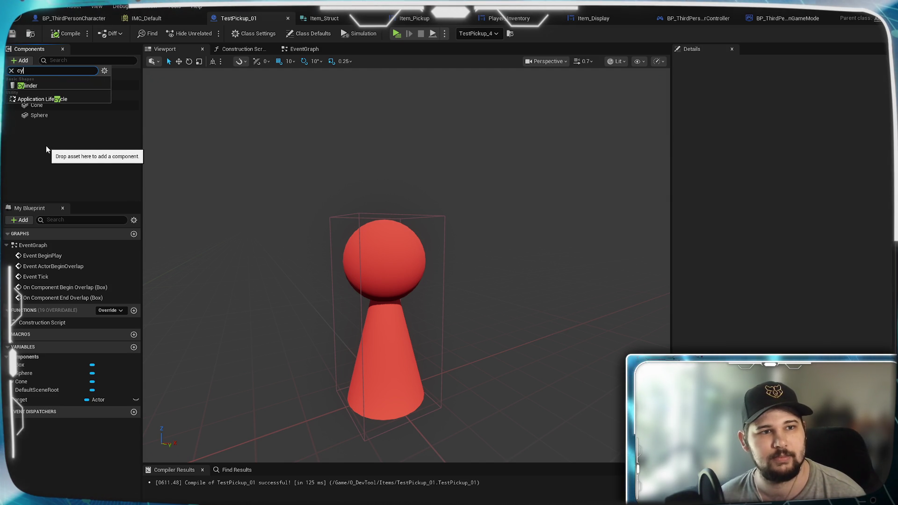
key(BackSpace)
key(BackSpace)
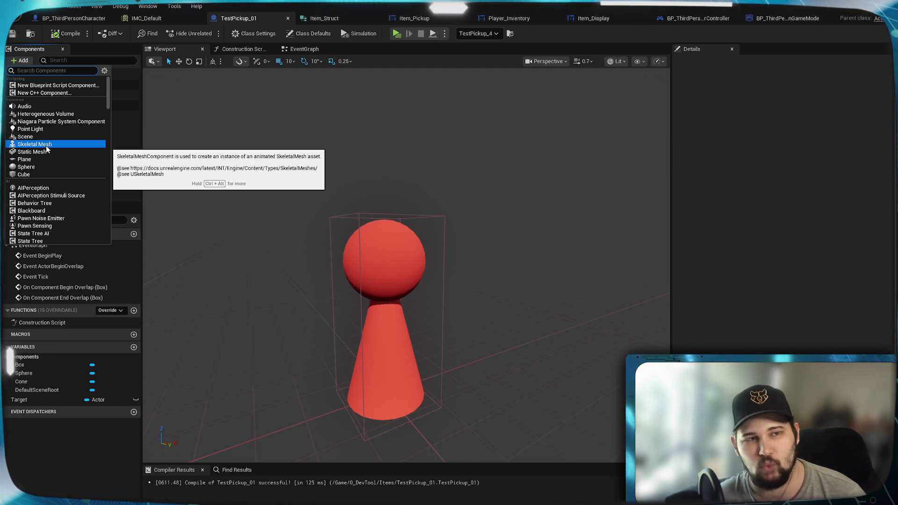
text(capsule)
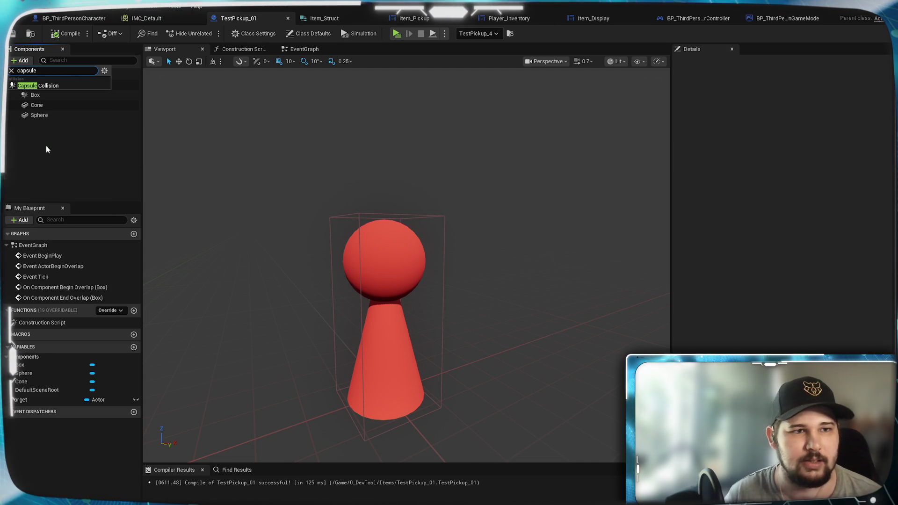
key(Return)
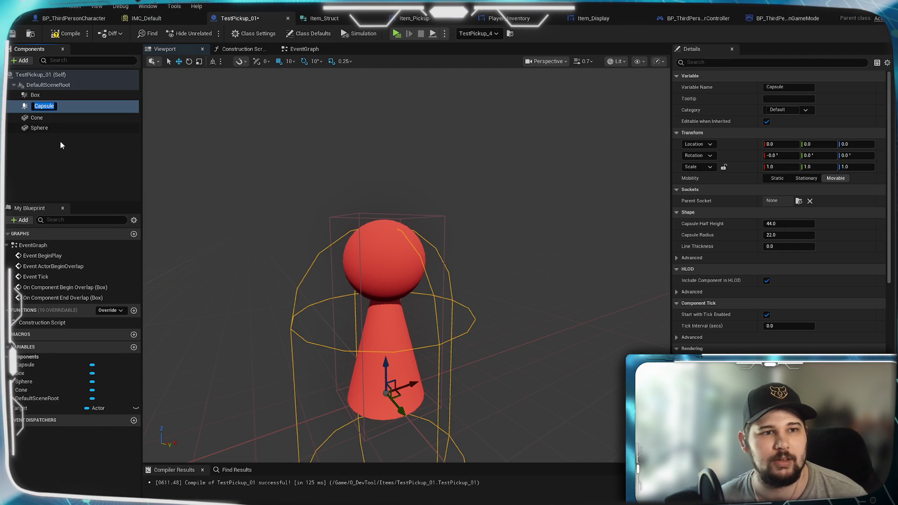
click(62, 158)
click(40, 104)
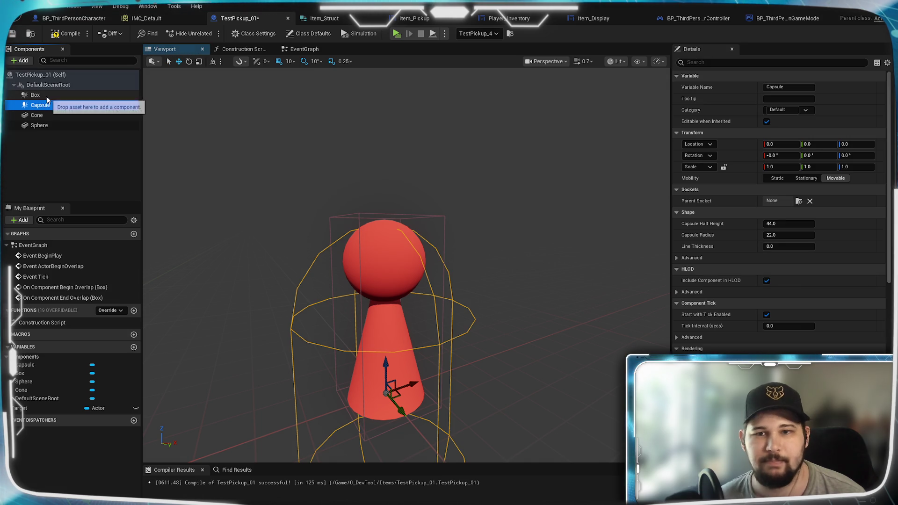
Switch to the orthographic front view and raise the capsule to Z 20
mouse_move(365, 248)
mouse_down()
mouse_move(360, 294)
mouse_move(336, 349)
mouse_move(351, 349)
mouse_up()
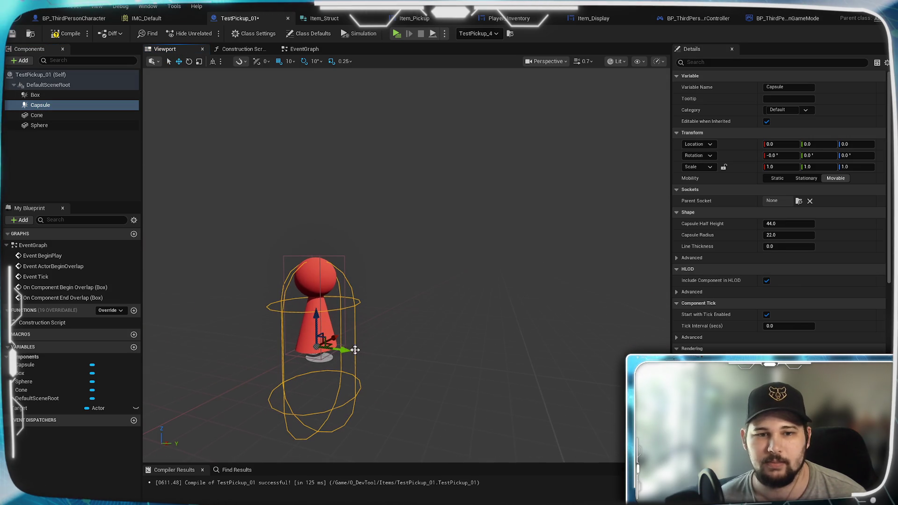
click(560, 64)
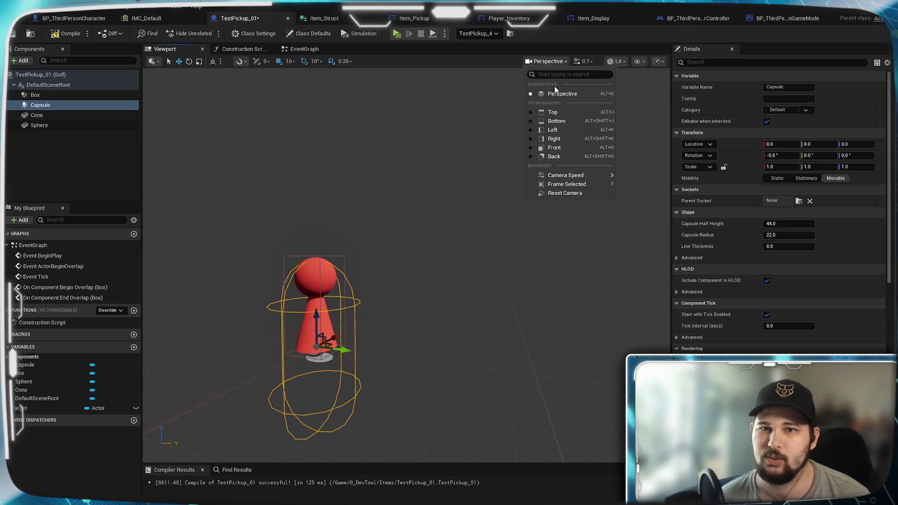
click(556, 147)
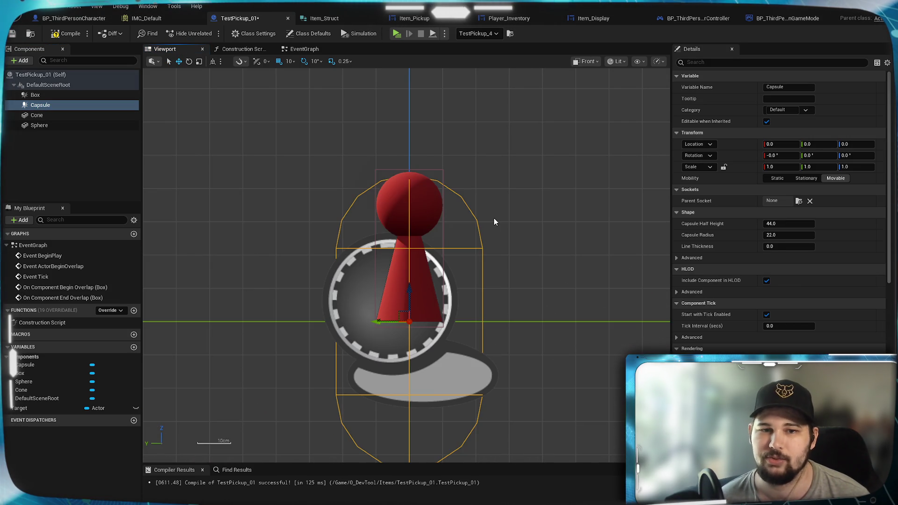
drag(409, 285, 405, 230)
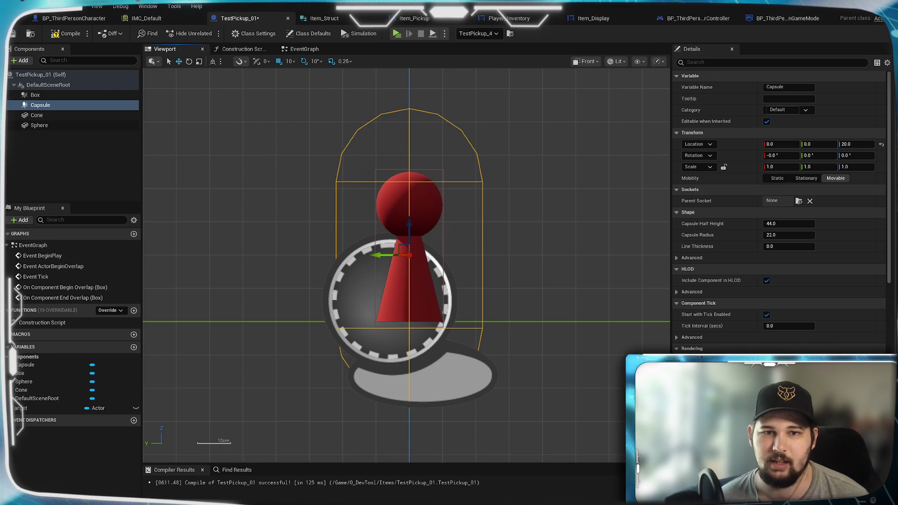
click(40, 95)
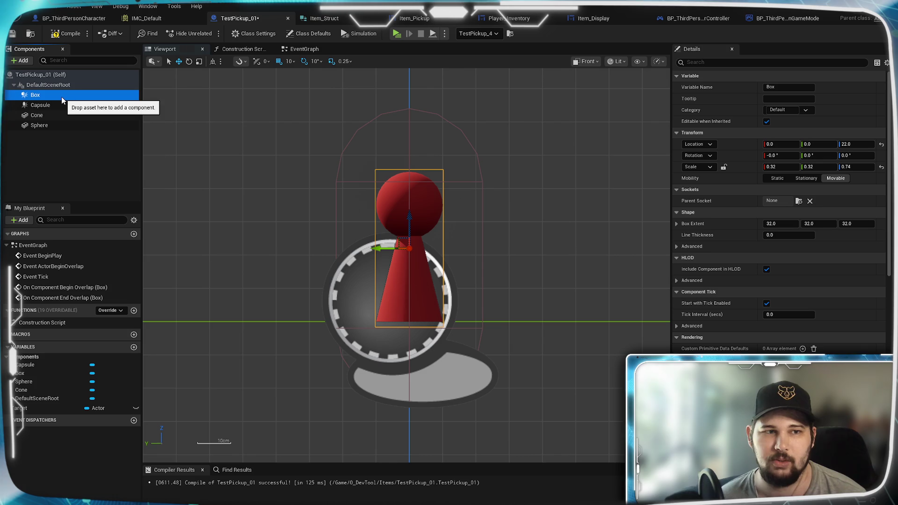
Copy all Collision category properties from the Box and paste them onto the Capsule
click(314, 51)
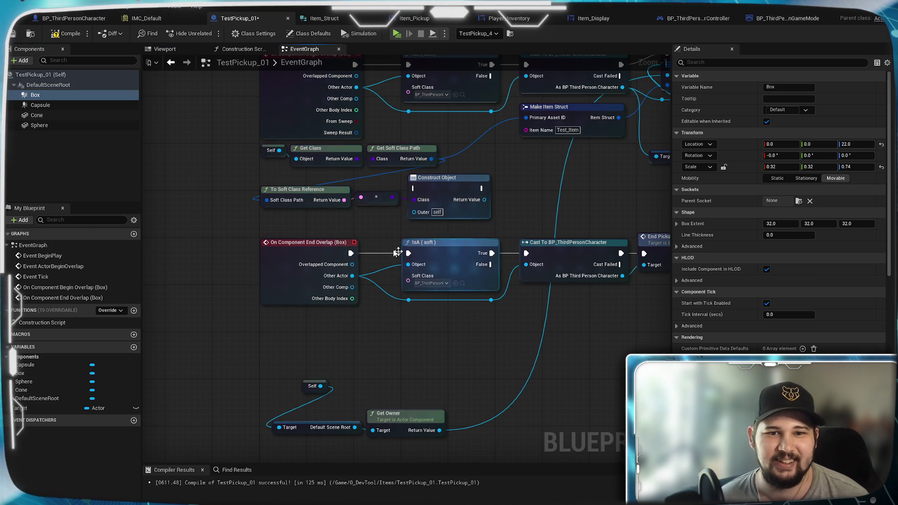
click(47, 96)
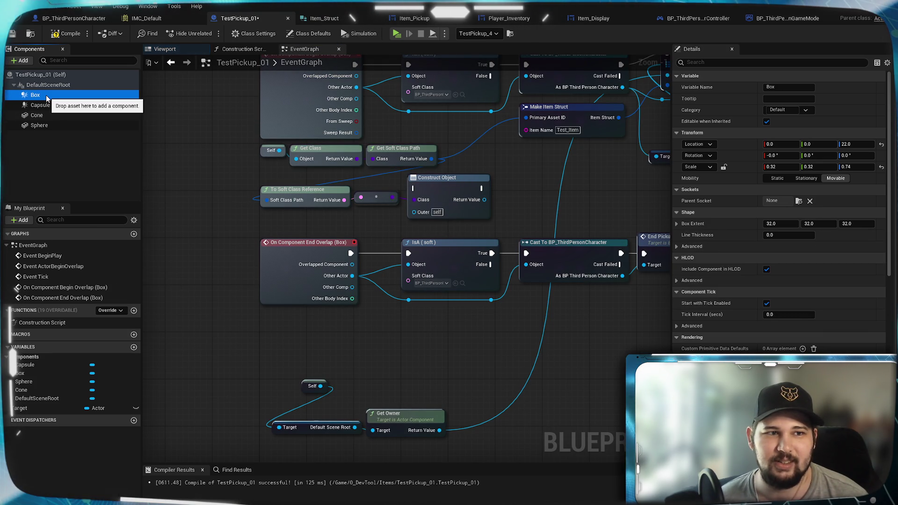
scroll(726, 293, down, 8)
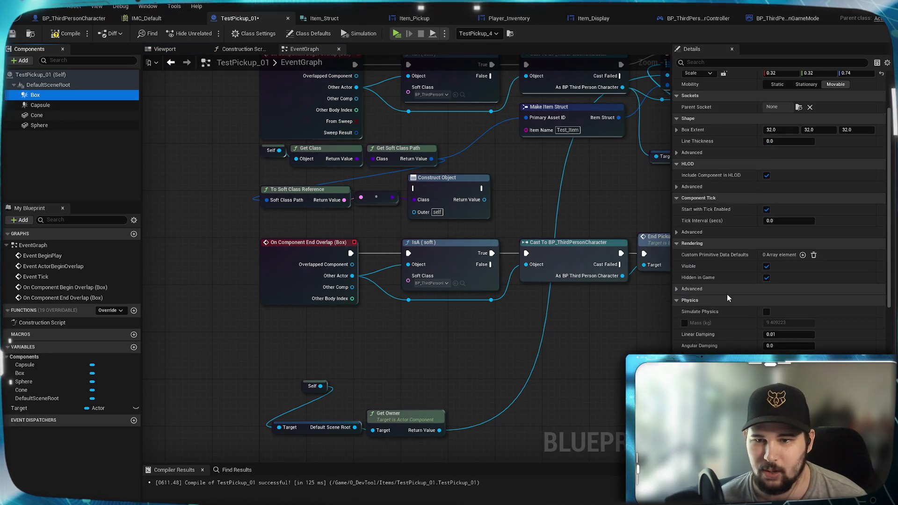
scroll(727, 293, down, 5)
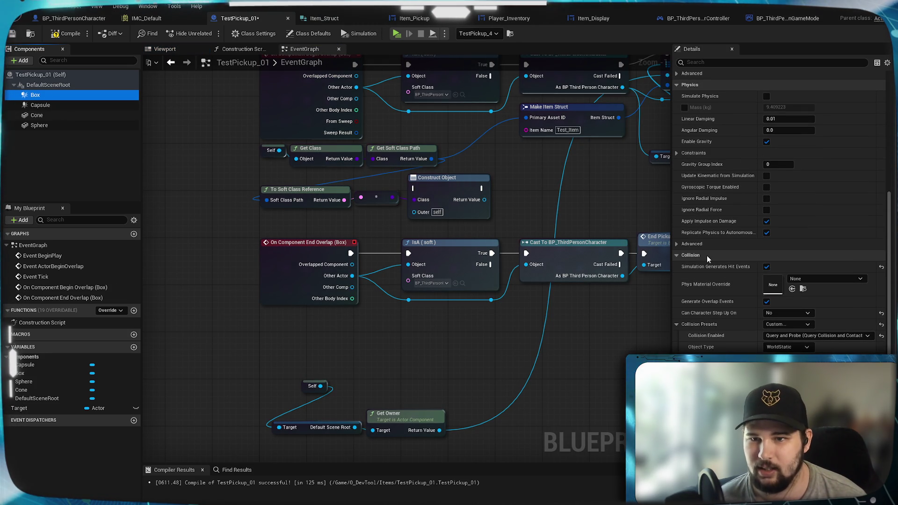
right_click(706, 255)
click(746, 301)
click(40, 105)
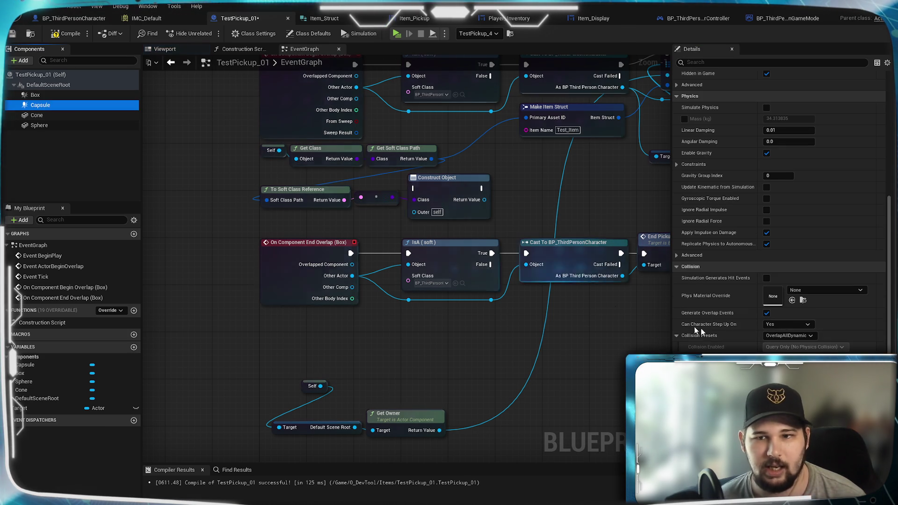
right_click(700, 267)
click(744, 324)
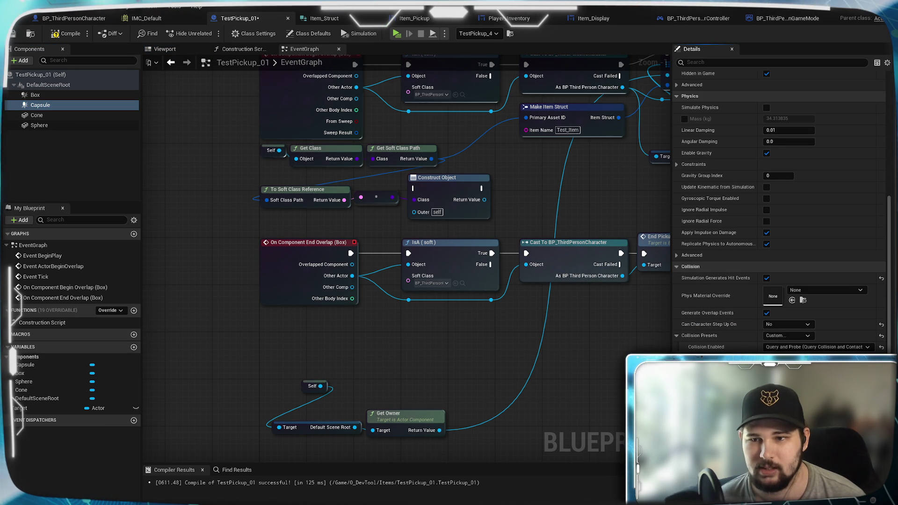
Re-paste the collision settings onto the Capsule and compare its collision presets against the Box's
click(41, 95)
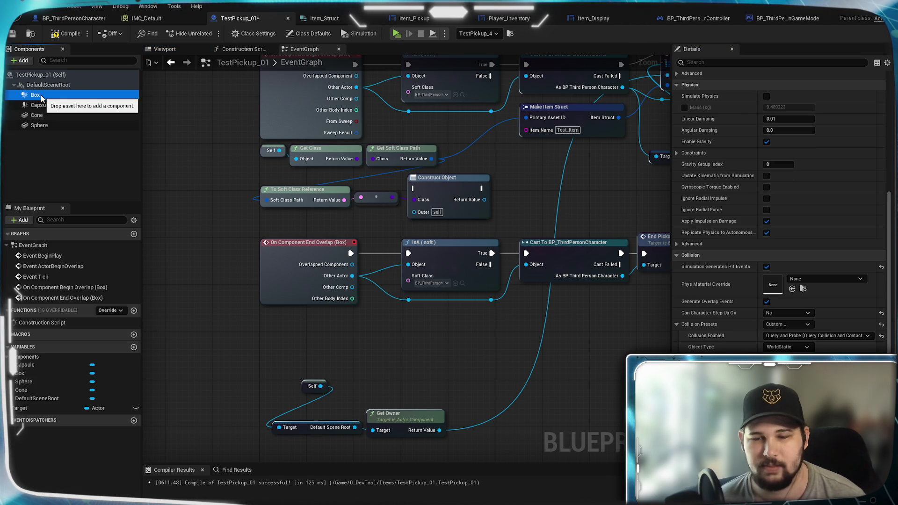
click(40, 104)
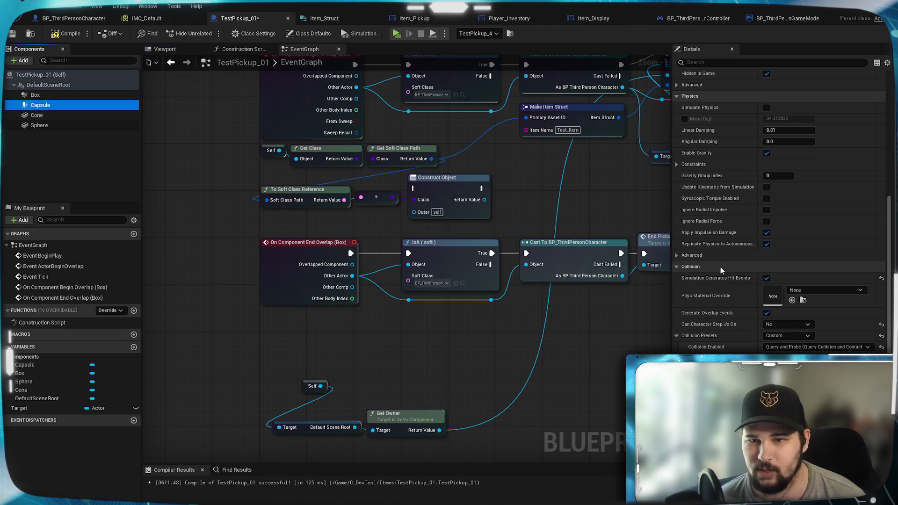
right_click(720, 267)
click(748, 322)
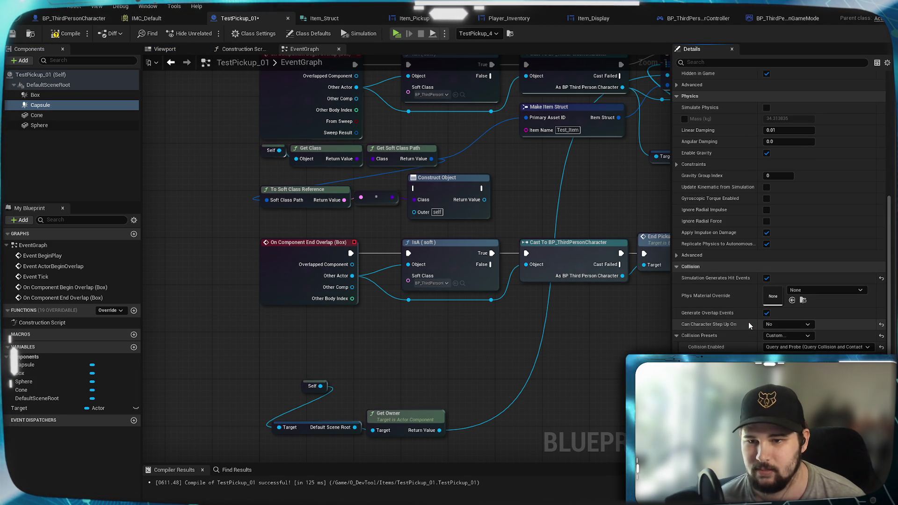
click(38, 95)
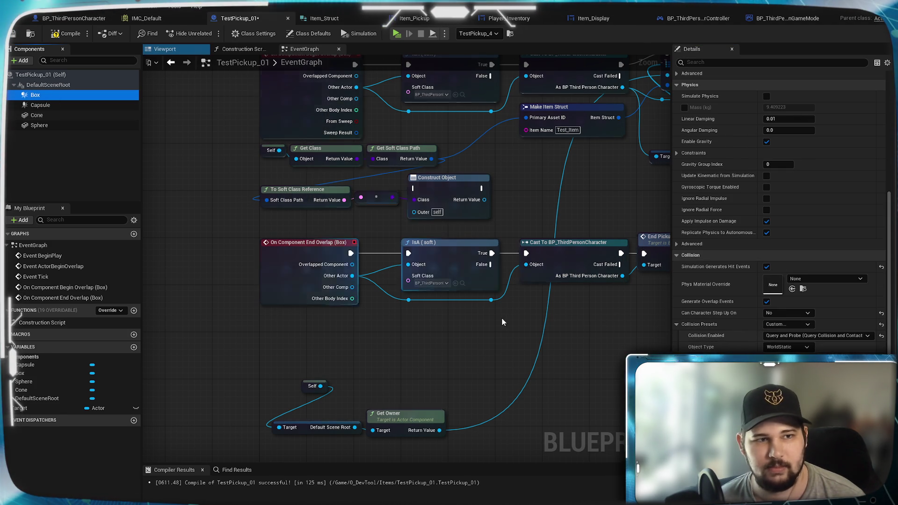
right_click(705, 324)
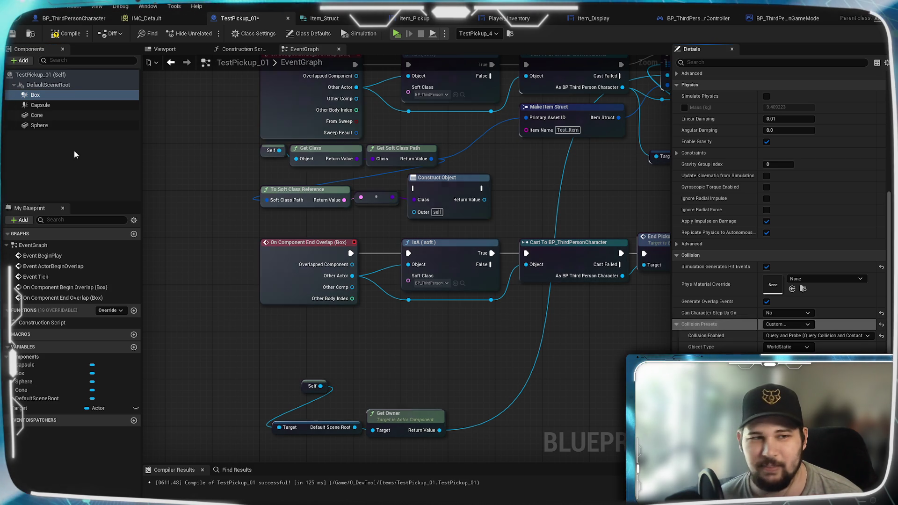
click(40, 105)
right_click(713, 337)
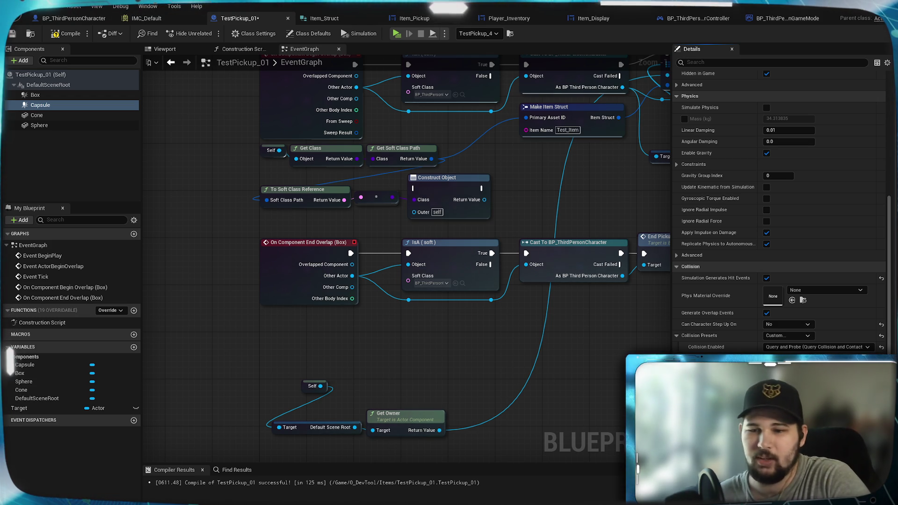
click(52, 96)
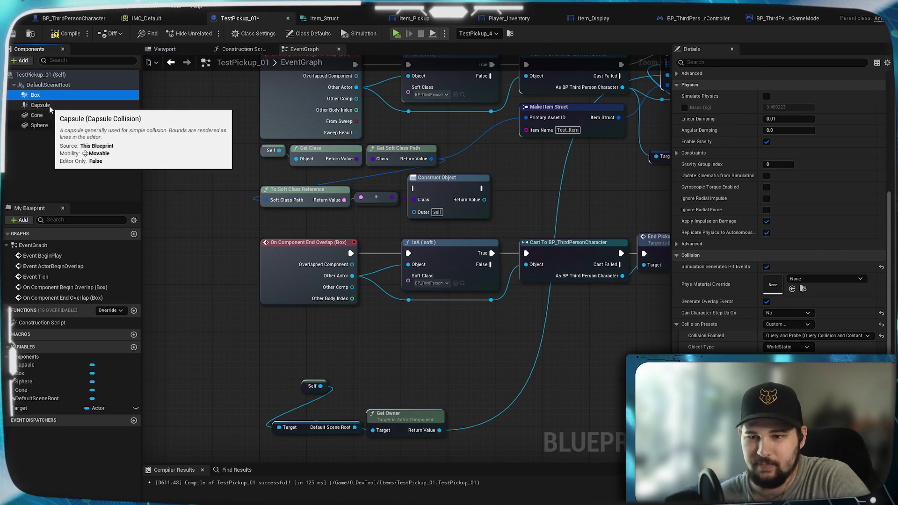
click(49, 105)
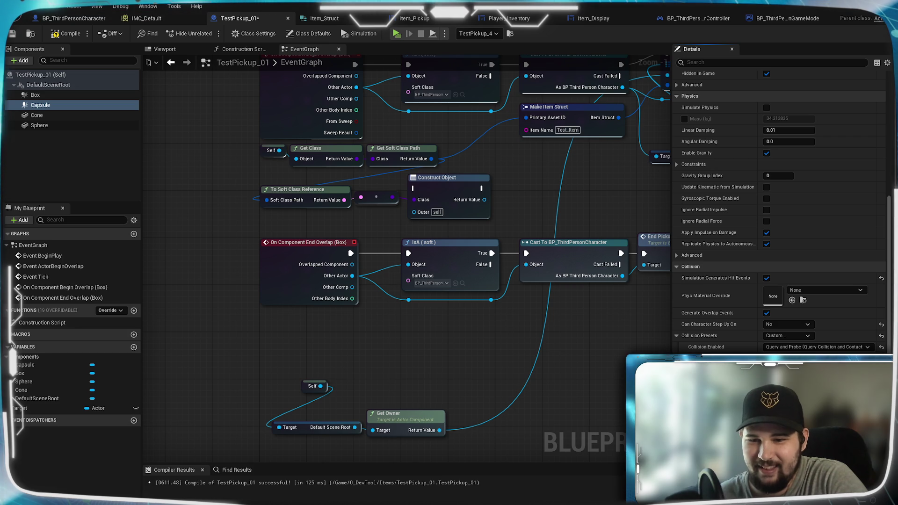
mouse_move(186, 127)
mouse_down()
mouse_move(253, 189)
mouse_move(198, 211)
mouse_move(285, 256)
mouse_up()
click(41, 107)
Add Capsule begin and end overlap events and place them beside the Box overlap nodes
scroll(770, 312, down, 10)
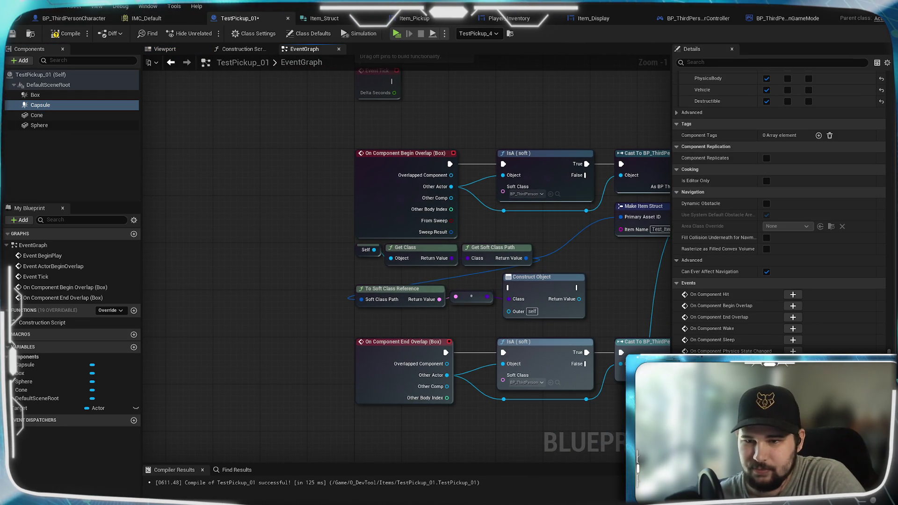
click(788, 305)
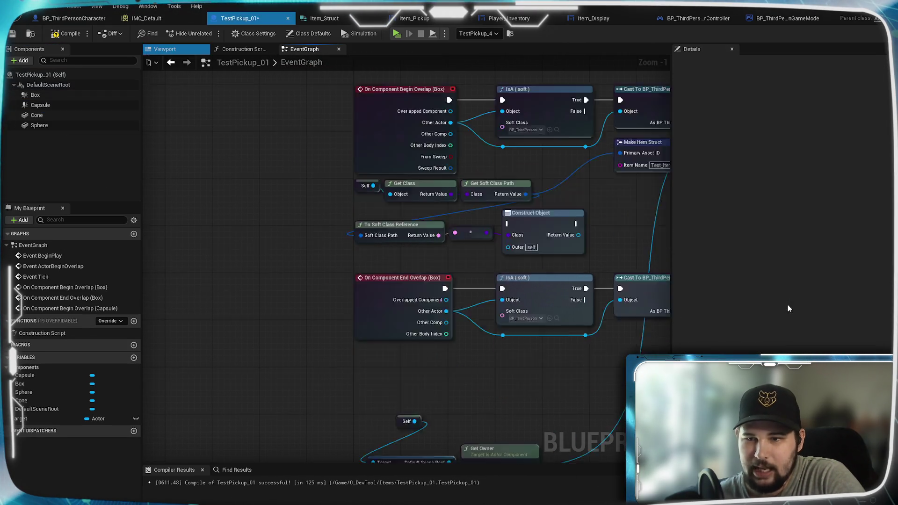
click(112, 104)
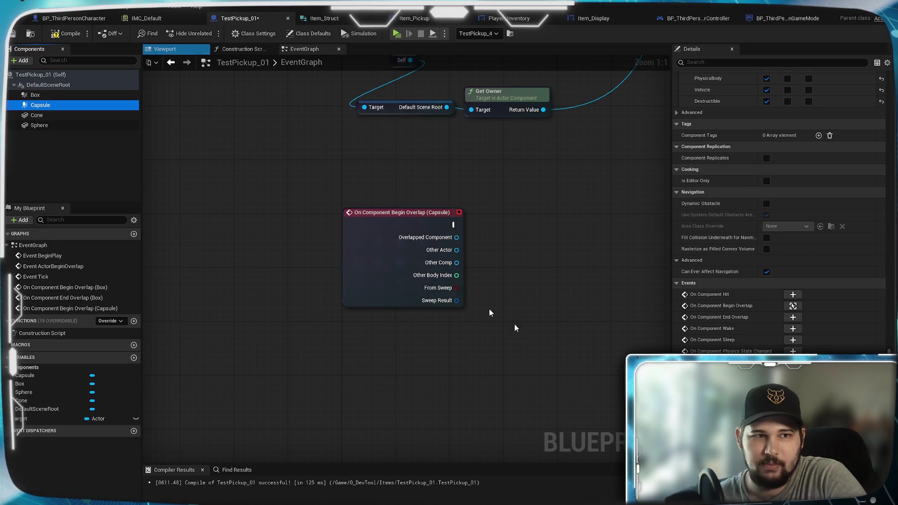
click(792, 317)
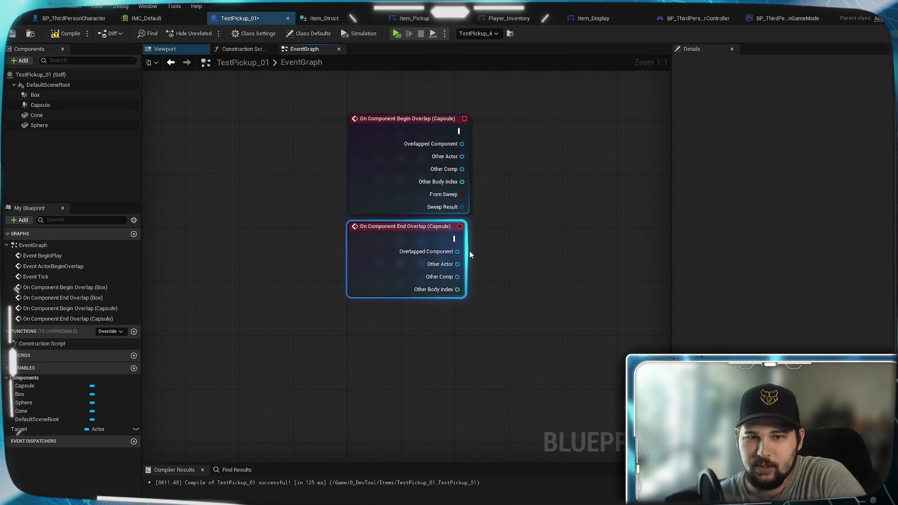
scroll(561, 307, down, 3)
mouse_move(357, 315)
mouse_down()
mouse_move(423, 371)
mouse_move(475, 342)
mouse_move(324, 127)
mouse_up()
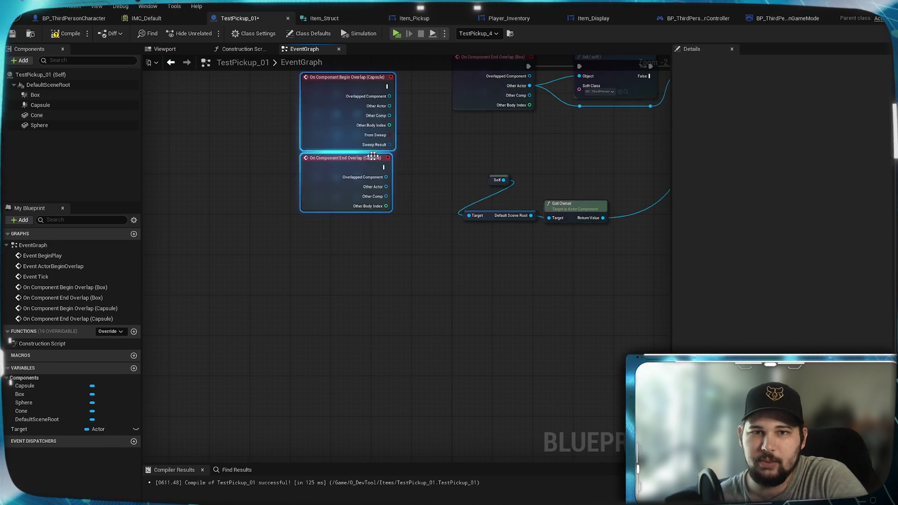
drag(274, 330, 314, 185)
click(361, 304)
drag(314, 317, 262, 451)
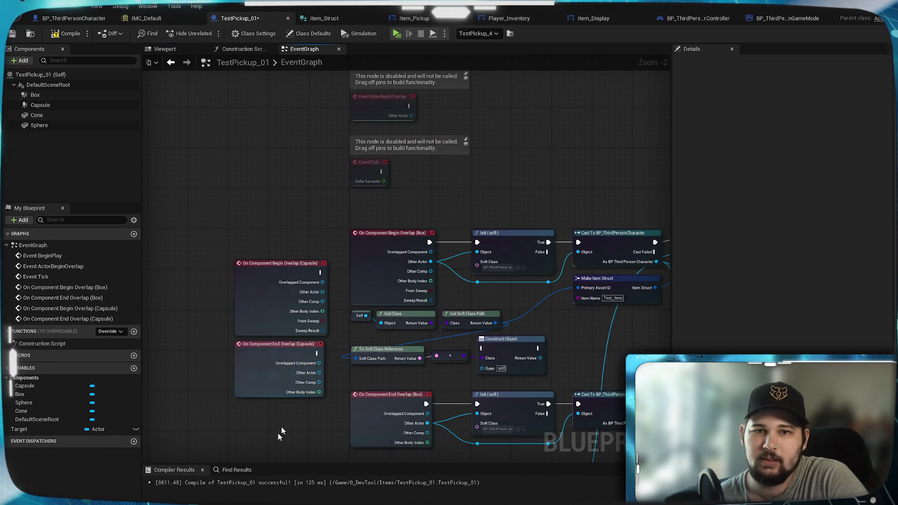
Replace the Box begin overlap with the Capsule one, wiring its execution and Other Actor to IsA
key(Delete)
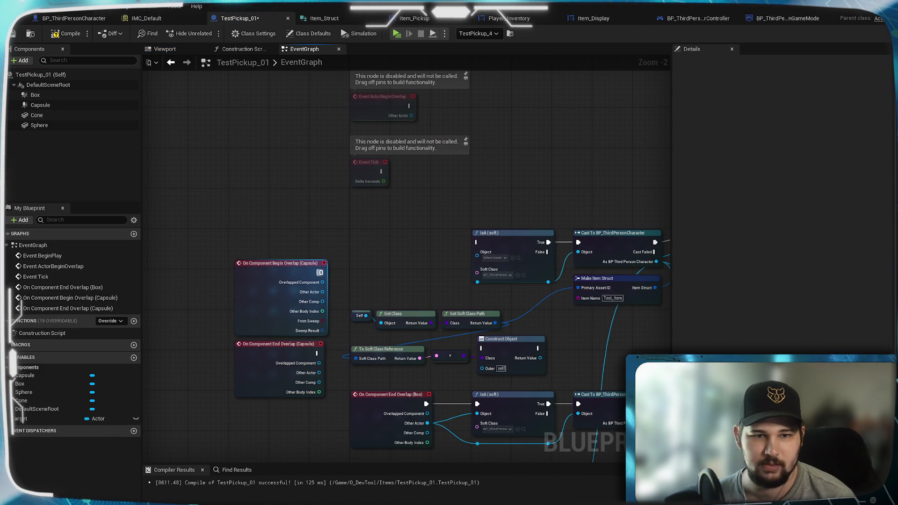
drag(479, 243, 477, 242)
scroll(434, 280, up, 2)
mouse_move(296, 318)
mouse_down()
mouse_move(425, 264)
mouse_move(488, 282)
mouse_move(427, 244)
mouse_up()
drag(493, 245, 494, 244)
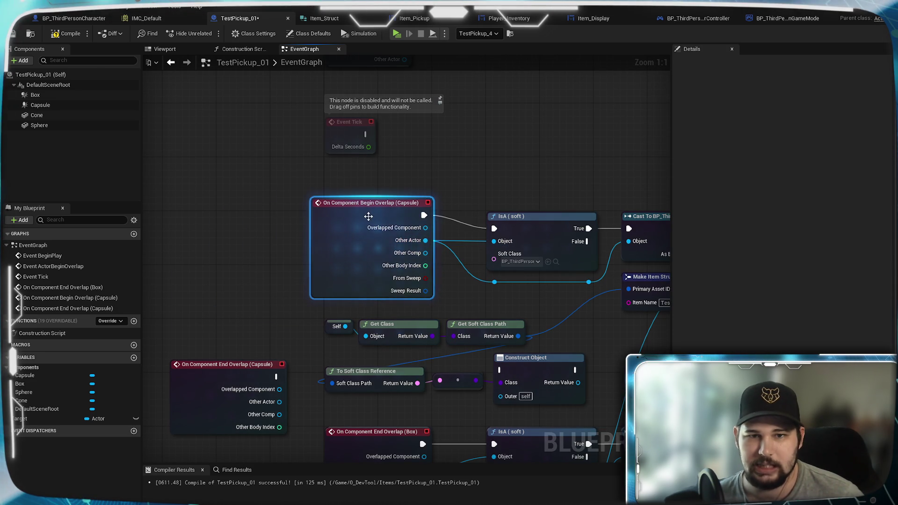
drag(371, 217, 385, 230)
Wire Capsule end overlap to the lower IsA, then delete the End Overlap (Box) node and Box component
drag(253, 286, 194, 161)
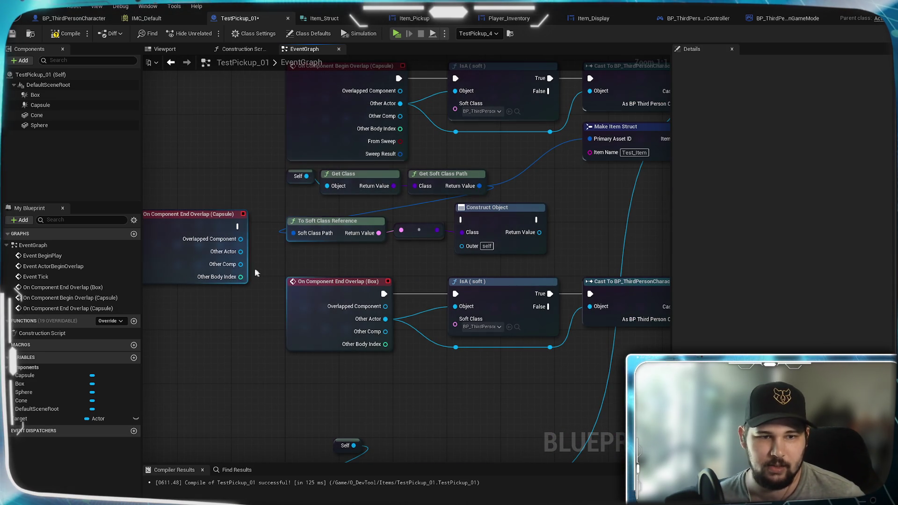
mouse_move(452, 354)
mouse_down()
mouse_move(351, 294)
mouse_move(452, 310)
mouse_move(300, 268)
mouse_move(307, 276)
mouse_up()
drag(455, 296, 455, 294)
click(337, 281)
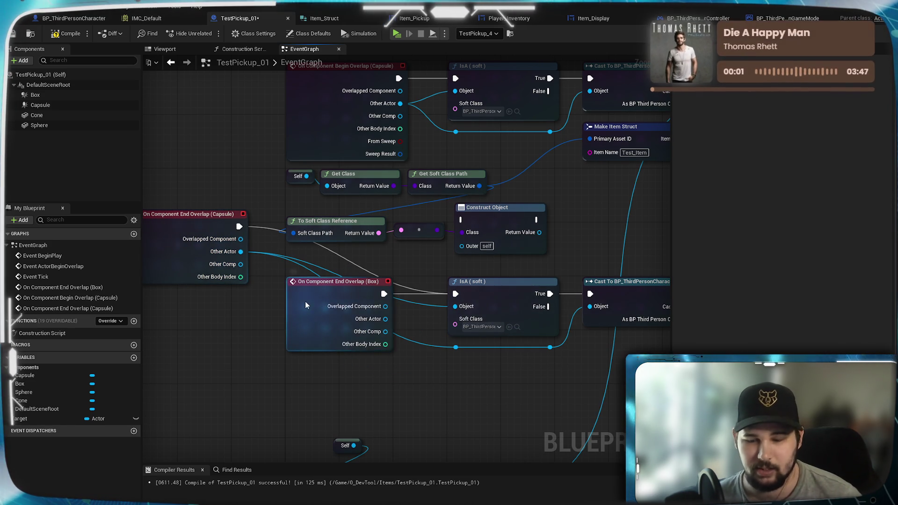
key(Delete)
mouse_move(177, 232)
mouse_down()
mouse_move(280, 338)
mouse_move(321, 298)
mouse_up()
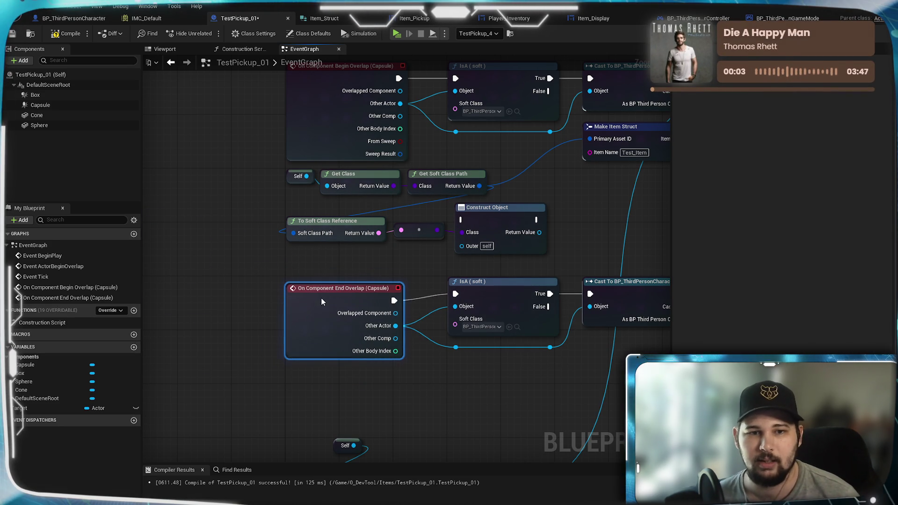
click(60, 96)
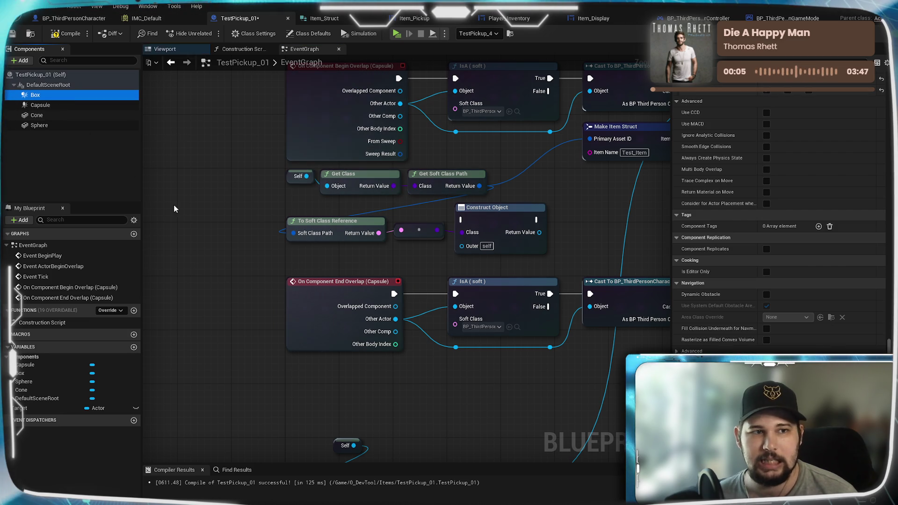
key(Delete)
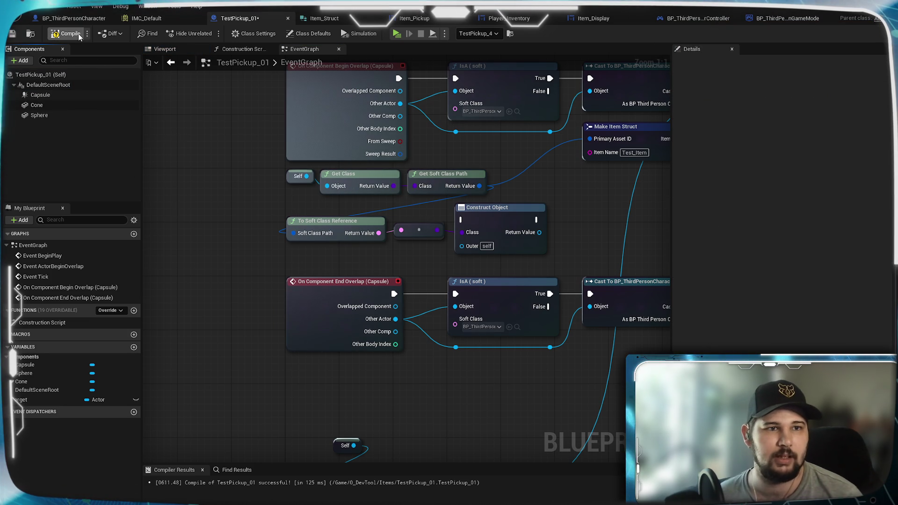
Circle the red pickup in play to watch the Pickup Test_Item prompt, then stop the preview
scroll(255, 310, down, 4)
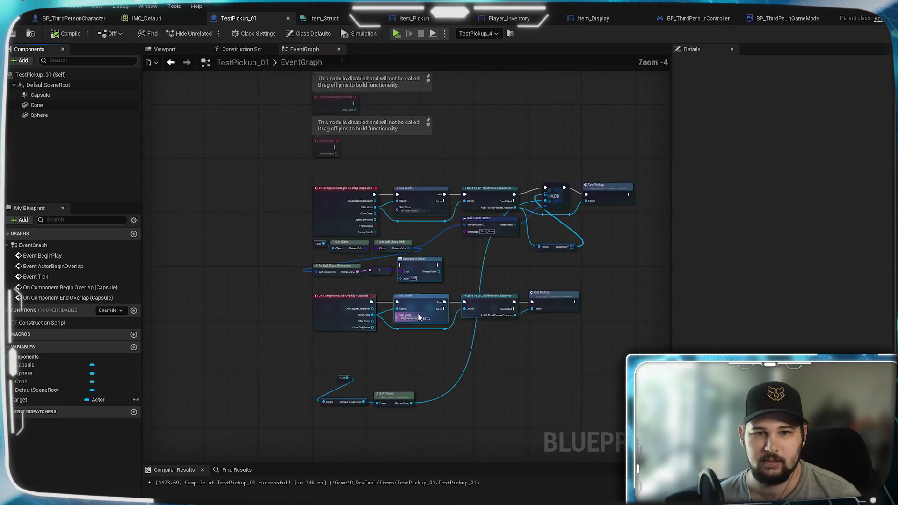
scroll(361, 102, up, 3)
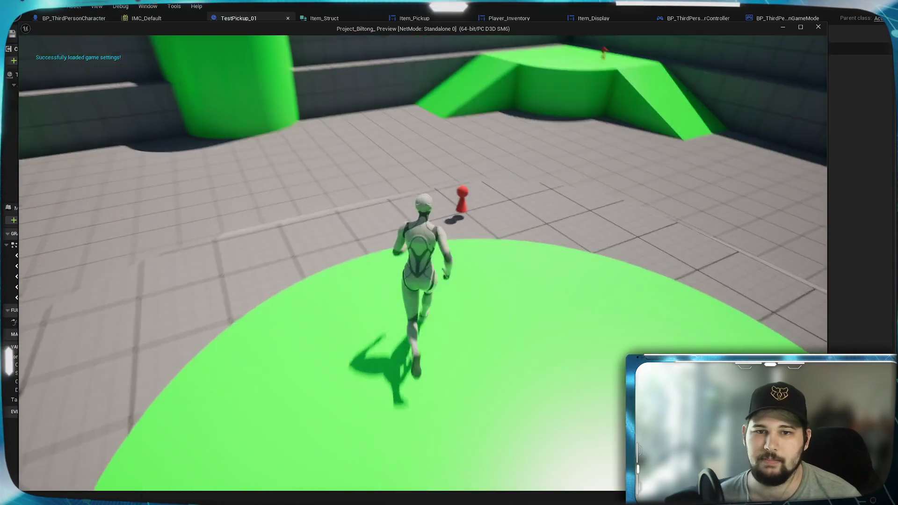
key(w)
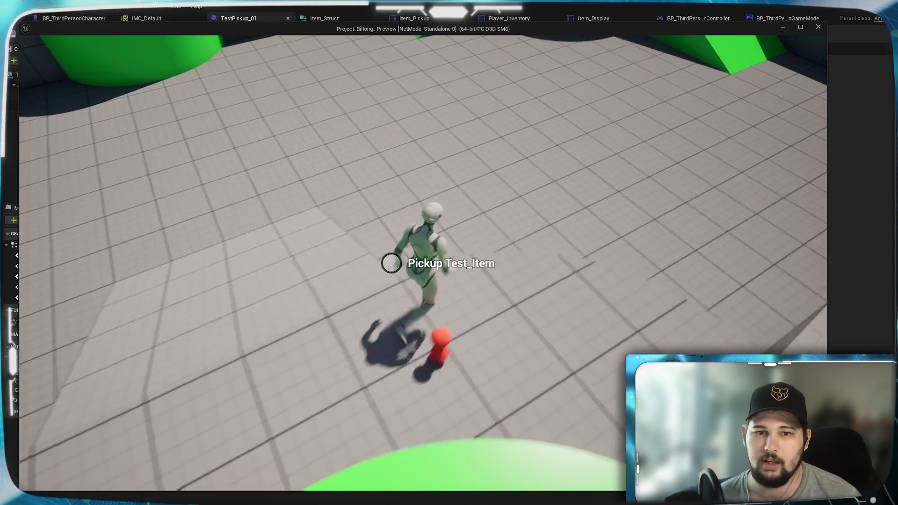
key(w)
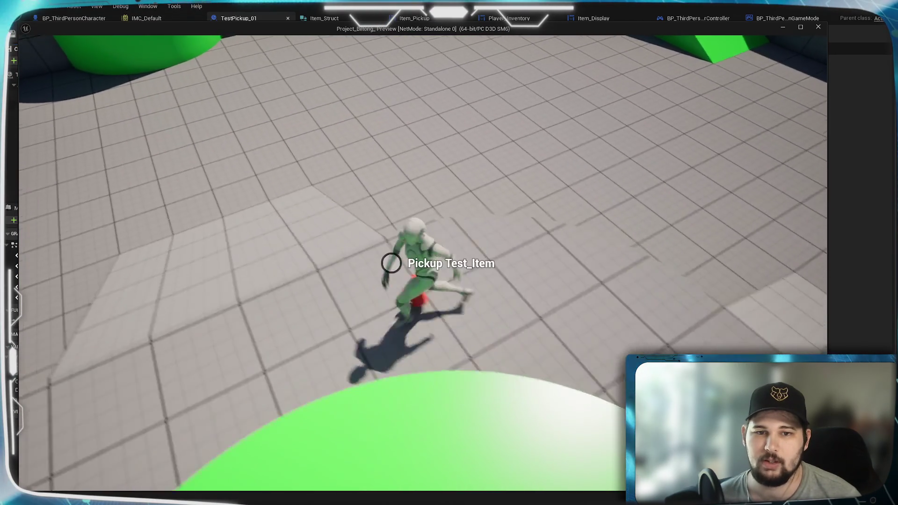
key(w)
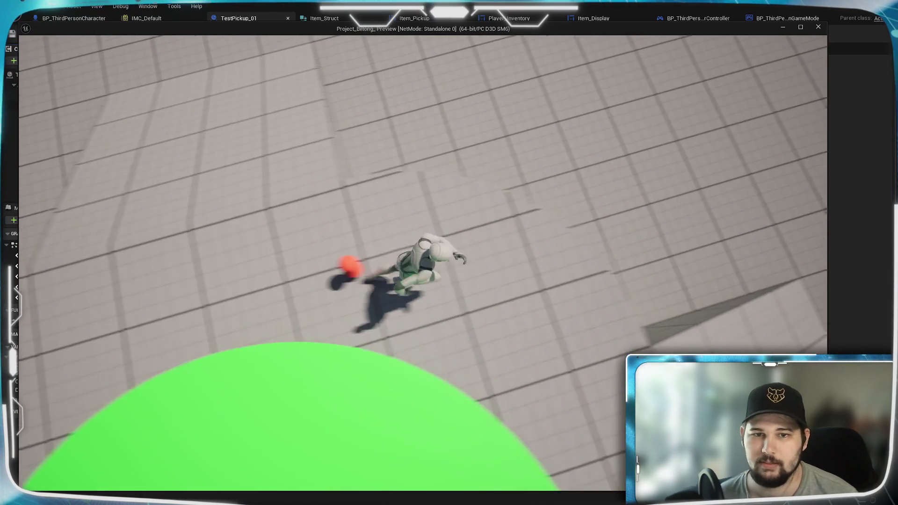
key(w)
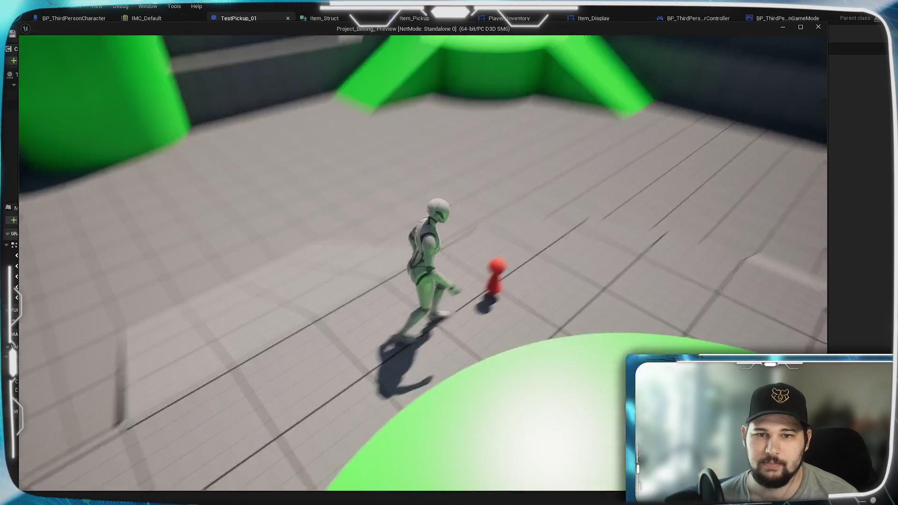
key(w)
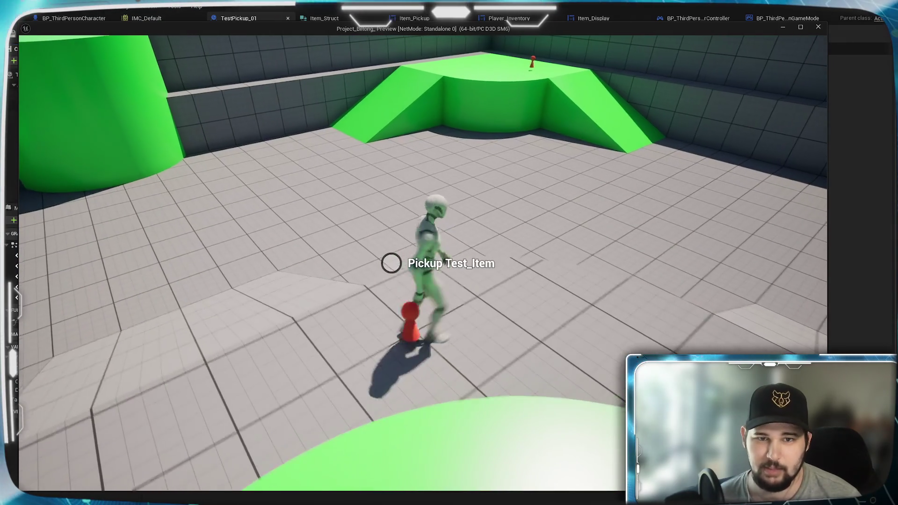
key(w)
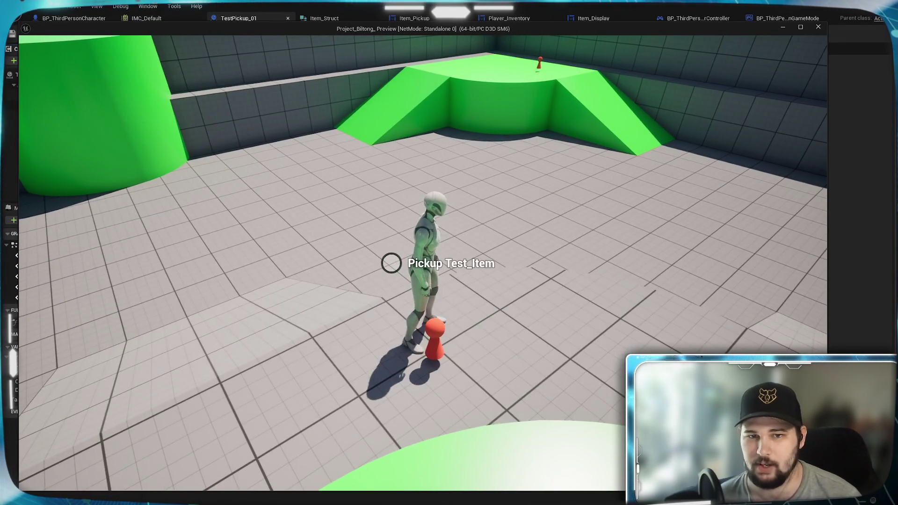
key(s)
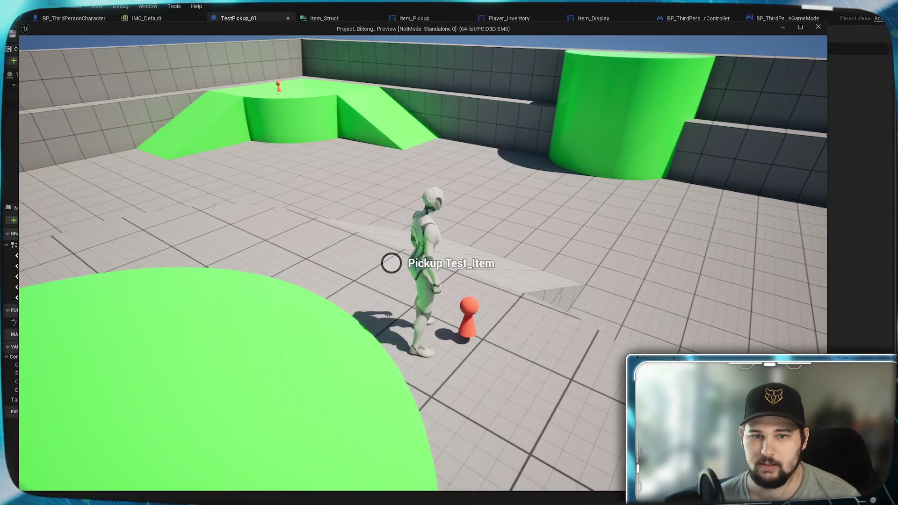
key(w)
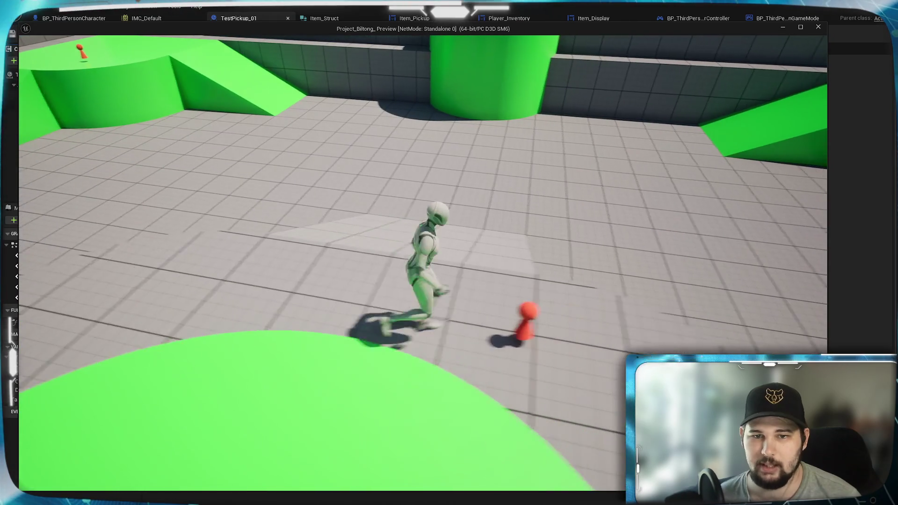
key(Escape)
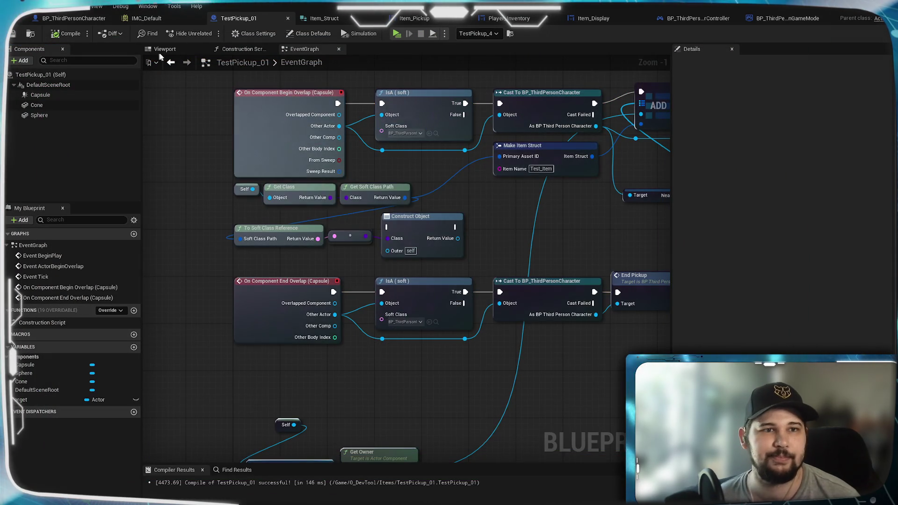
click(164, 49)
Give the Capsule half height 50, radius 52 and location Z 18, then compile and play
click(401, 155)
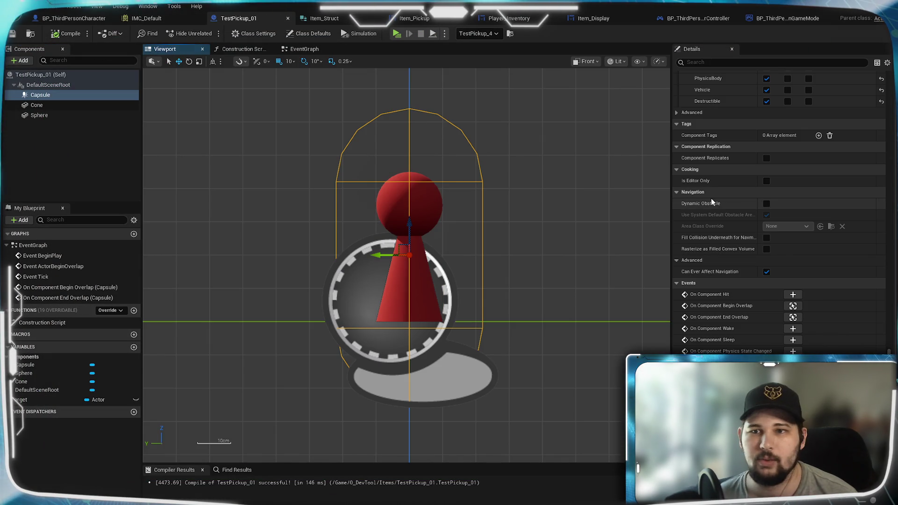
scroll(712, 201, up, 15)
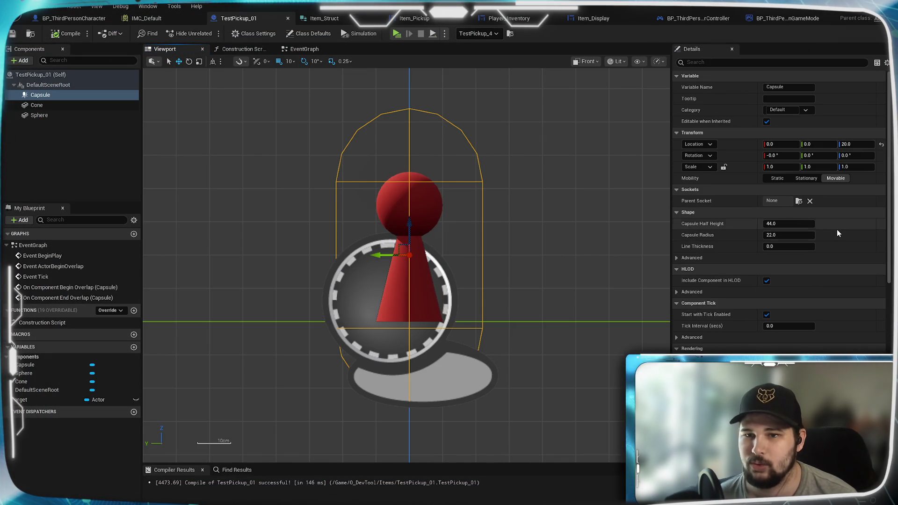
click(794, 224)
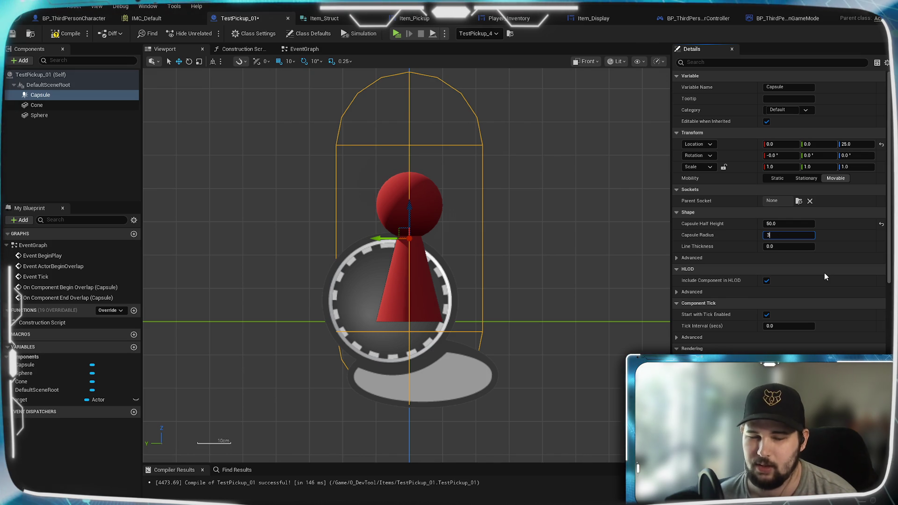
text(2)
key(Return)
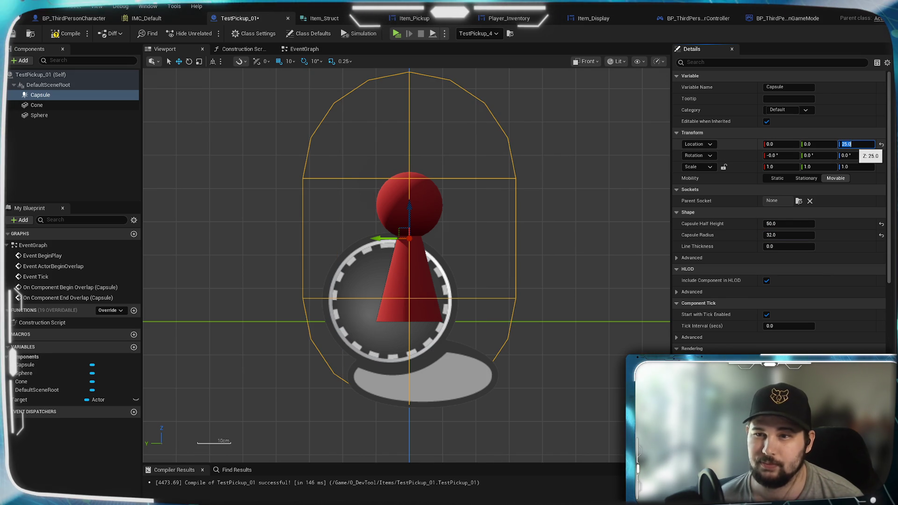
text(20)
key(Return)
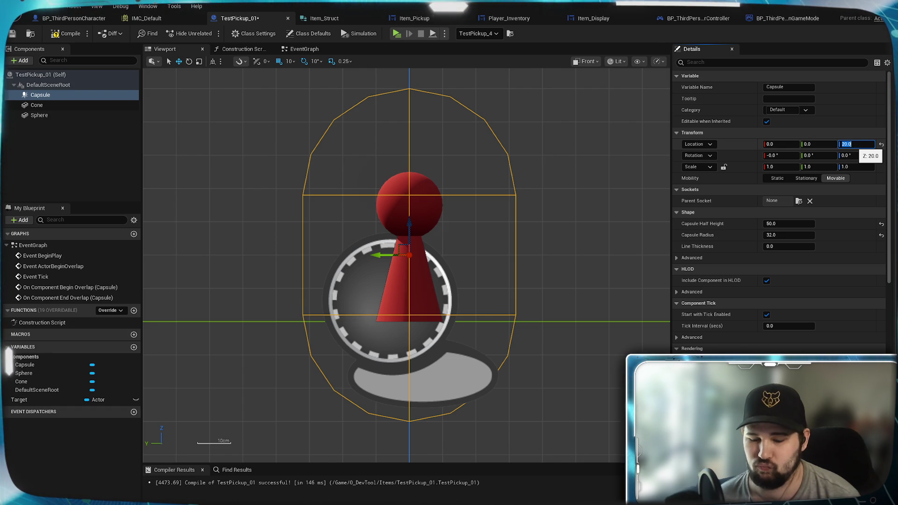
text(10)
key(Return)
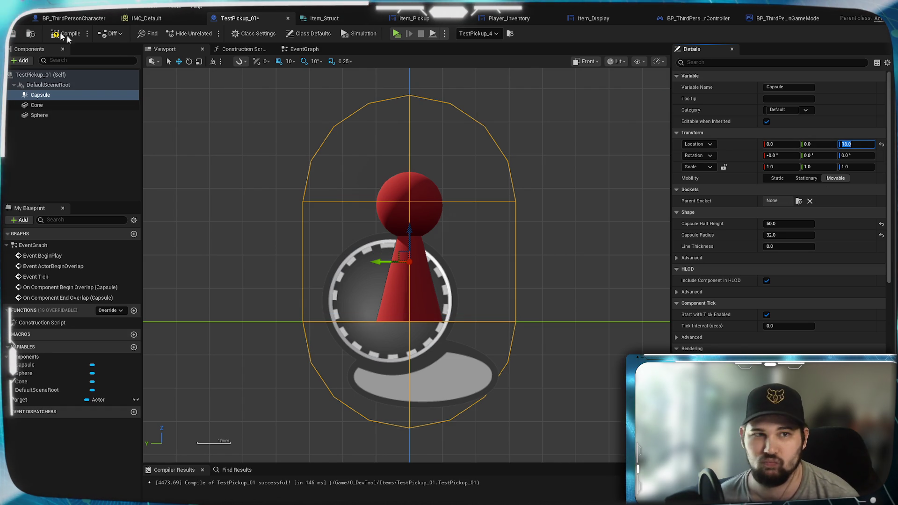
click(70, 34)
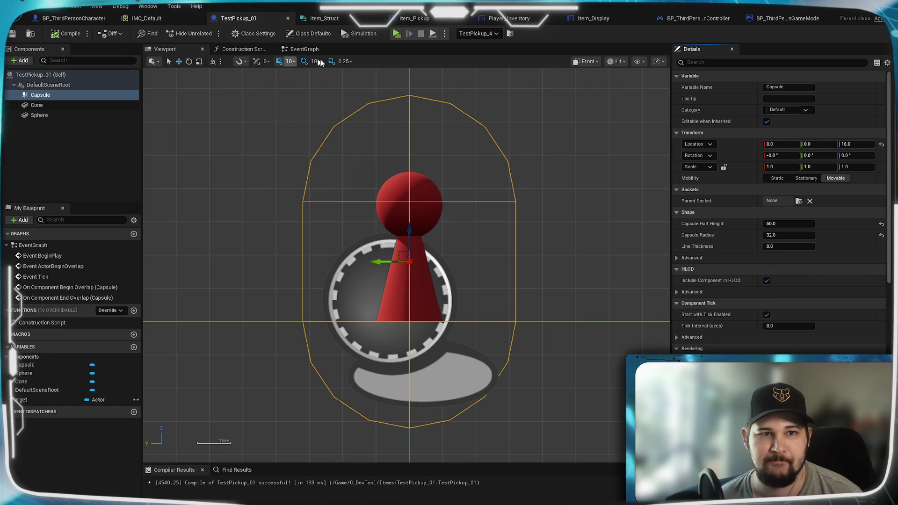
click(397, 35)
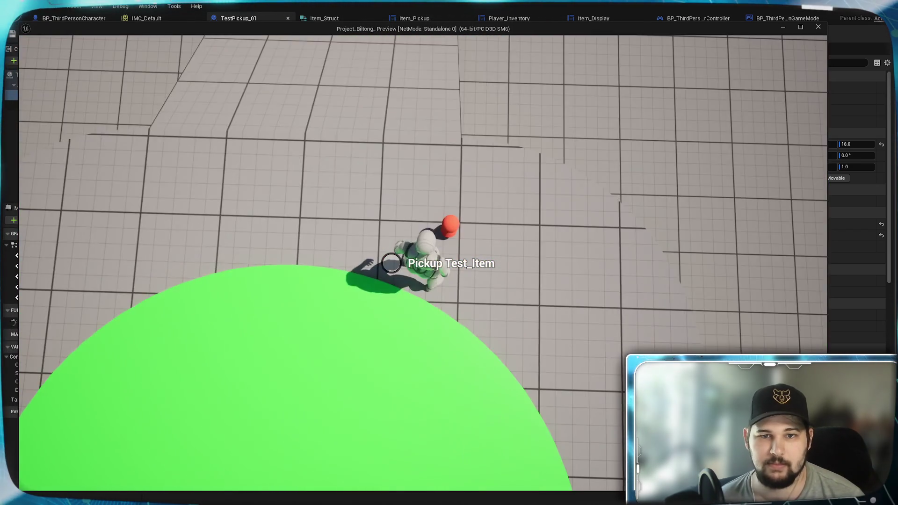
Run around the red pickup to check the enlarged Pickup Test_Item prompt range, then stop play
key(s)
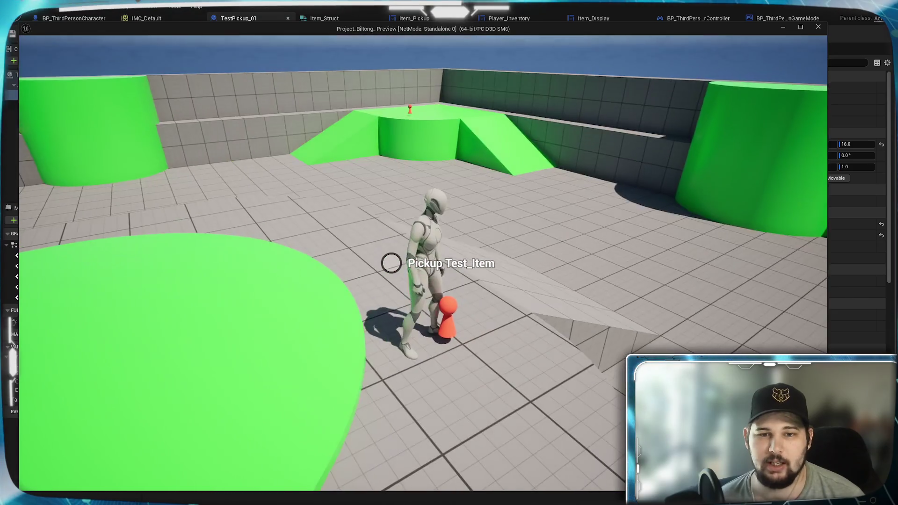
key(a)
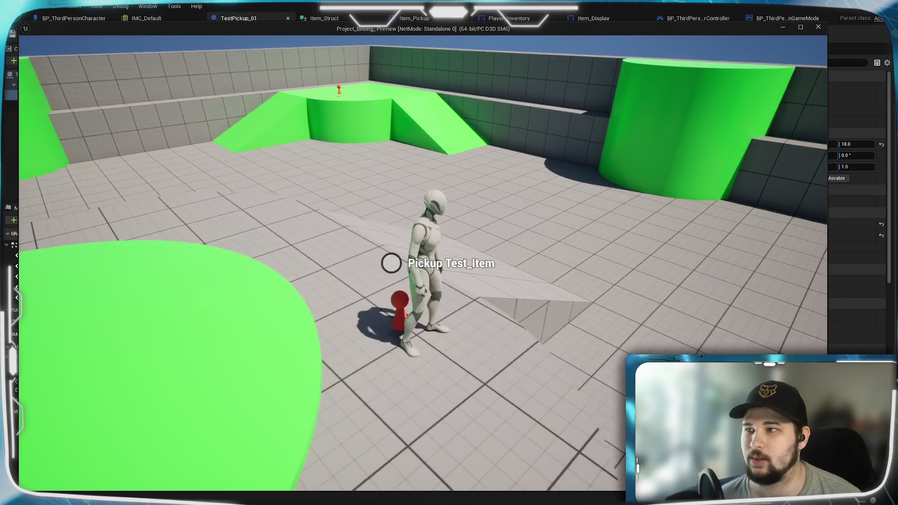
key(space)
key(w)
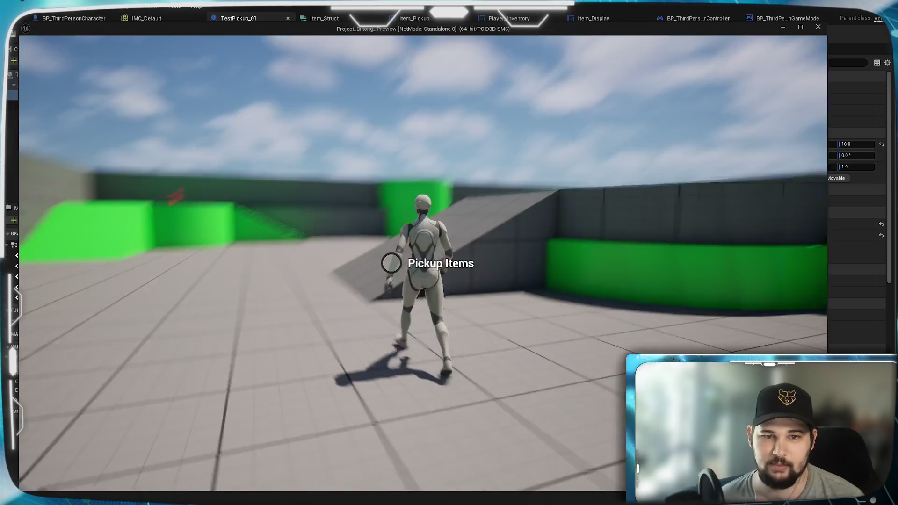
key(space)
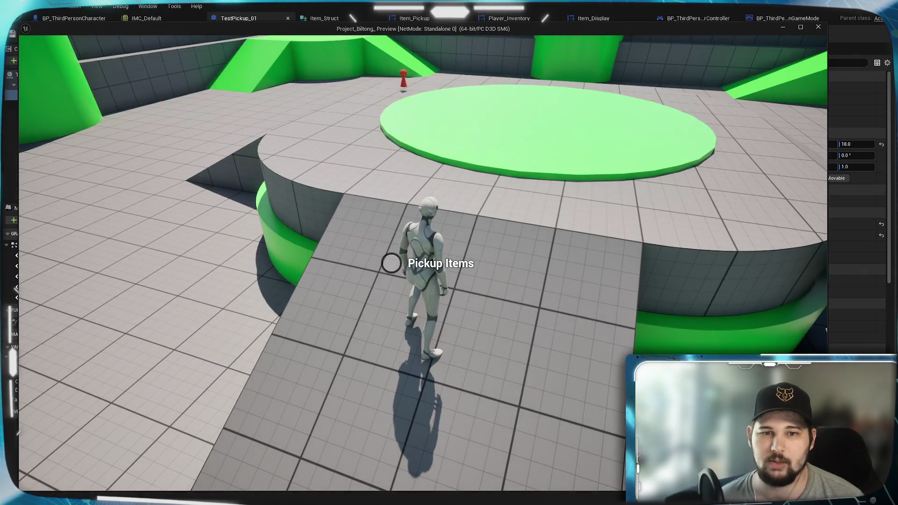
key(a)
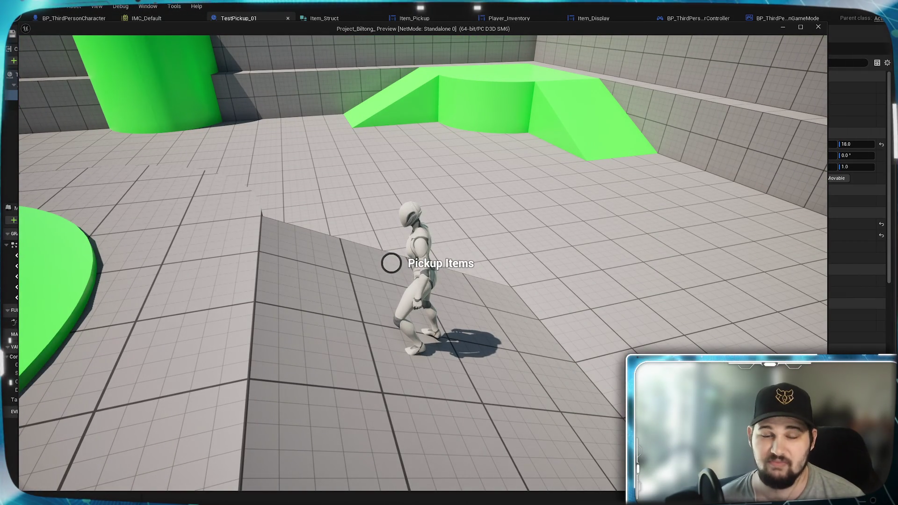
key(Escape)
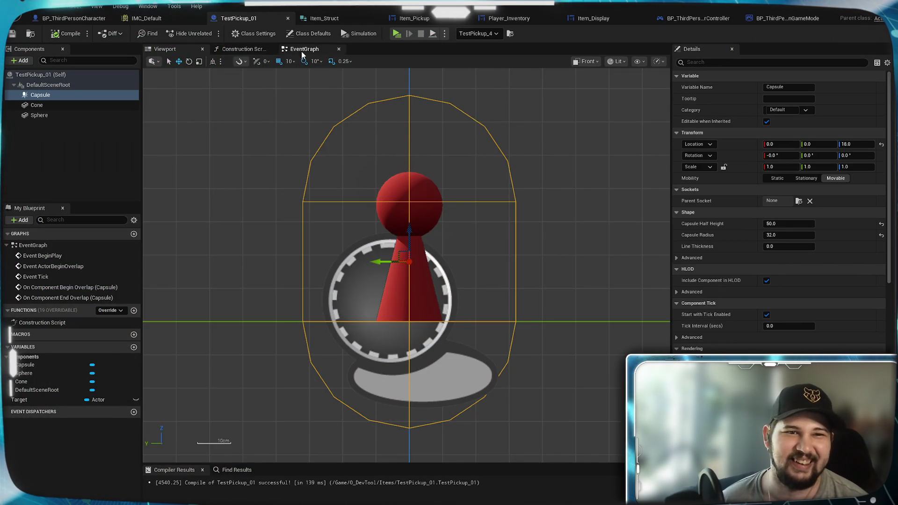
Return to the EventGraph and pan to the Capsule begin and end overlap nodes
click(304, 49)
scroll(507, 352, down, 3)
scroll(470, 319, up, 4)
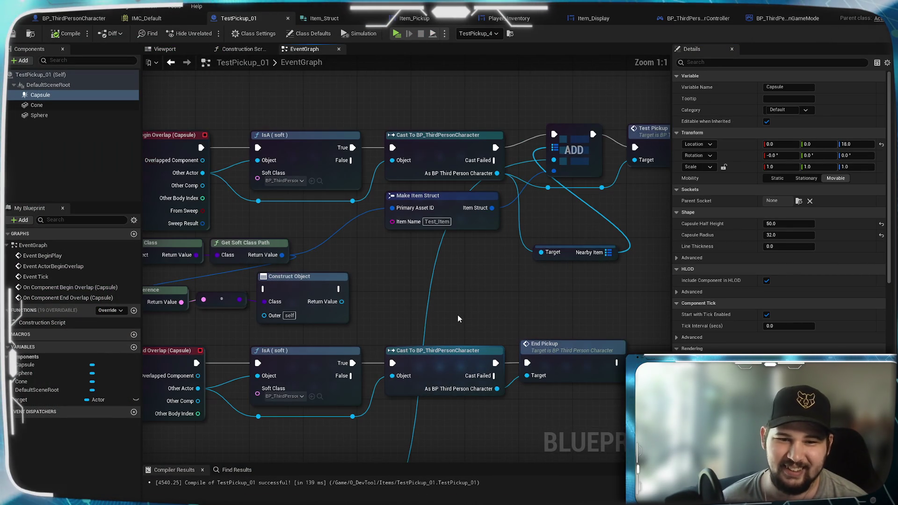
mouse_move(458, 315)
mouse_down()
mouse_move(514, 175)
mouse_move(617, 232)
mouse_move(304, 297)
mouse_move(506, 259)
mouse_move(597, 220)
mouse_up()
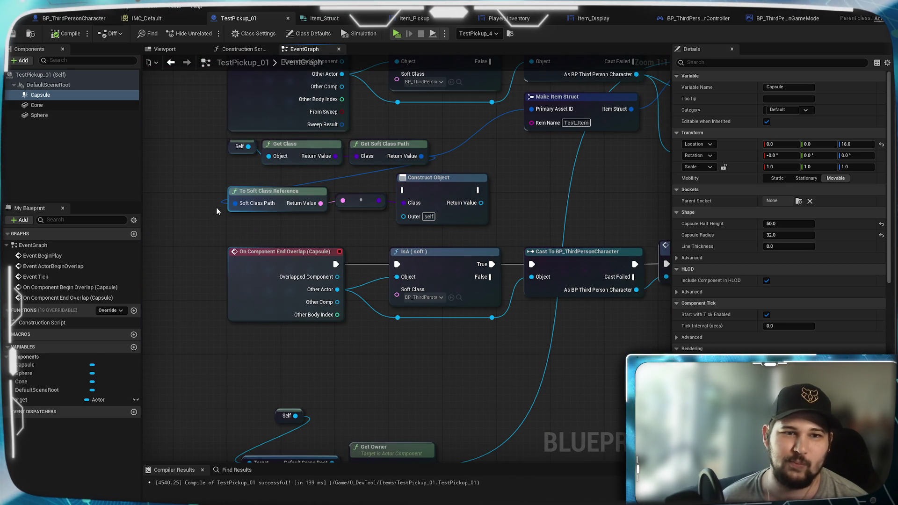
drag(204, 200, 203, 239)
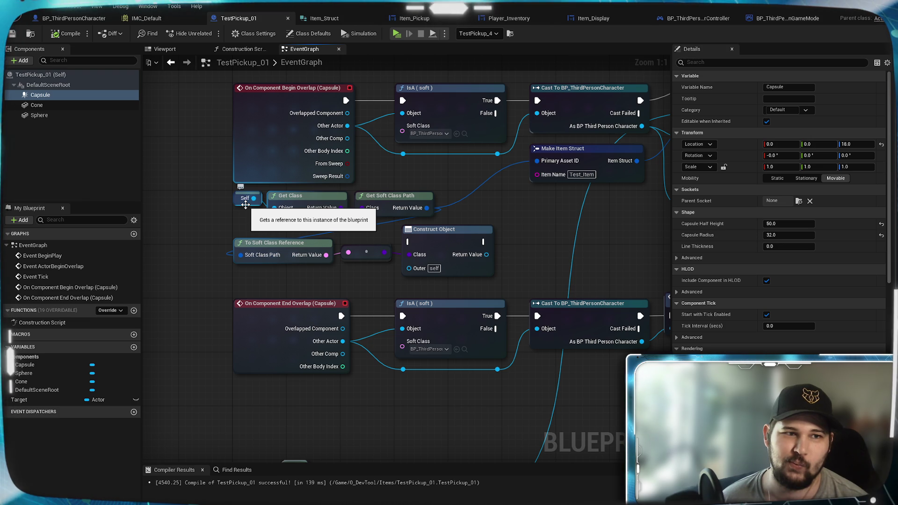
Move the Self, Default Scene Root and Get Owner nodes up under End Overlap and save
mouse_move(487, 213)
mouse_down()
mouse_move(241, 293)
mouse_move(230, 248)
mouse_move(498, 99)
mouse_up()
drag(248, 342, 456, 419)
mouse_move(402, 387)
mouse_down()
mouse_move(398, 307)
mouse_move(388, 292)
mouse_move(391, 322)
mouse_up()
click(346, 309)
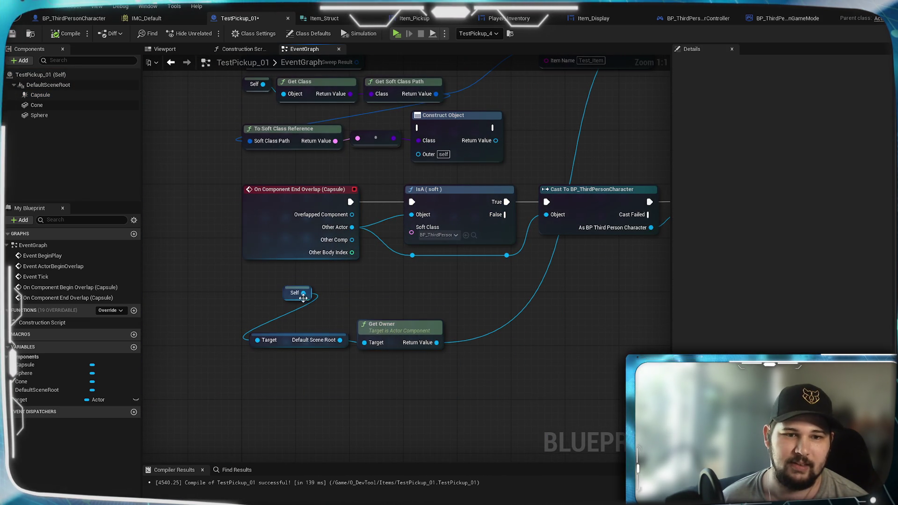
mouse_move(304, 298)
mouse_down()
mouse_move(270, 322)
mouse_move(278, 325)
mouse_move(288, 301)
mouse_up()
click(295, 335)
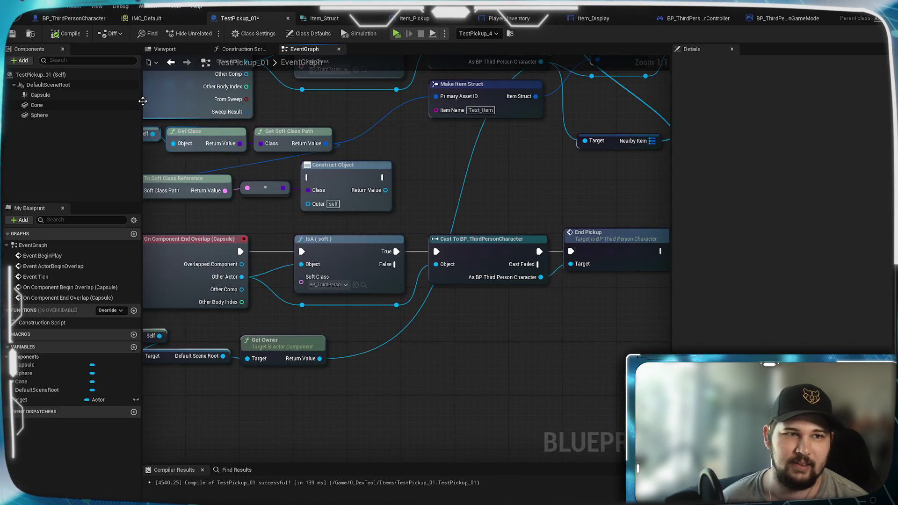
key(ctrl+s)
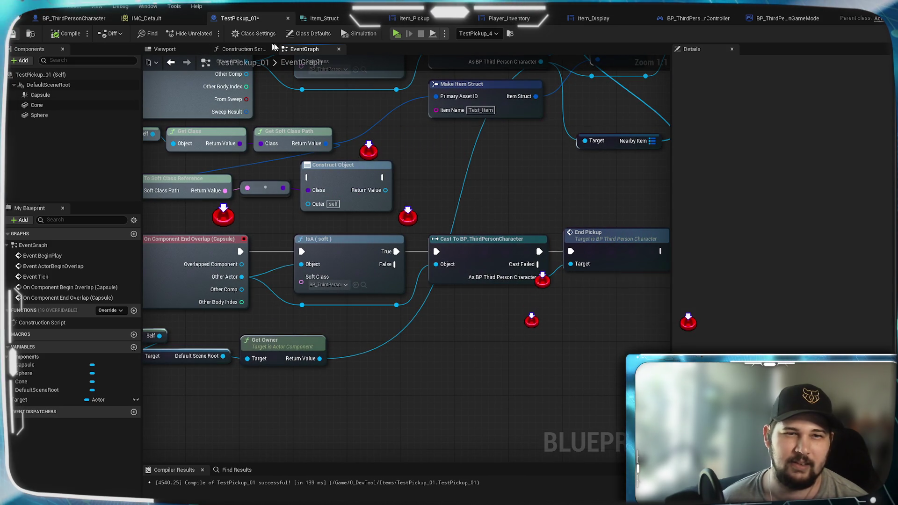
Start a play test, run to the red pickup and collect it with E
click(396, 35)
key(w)
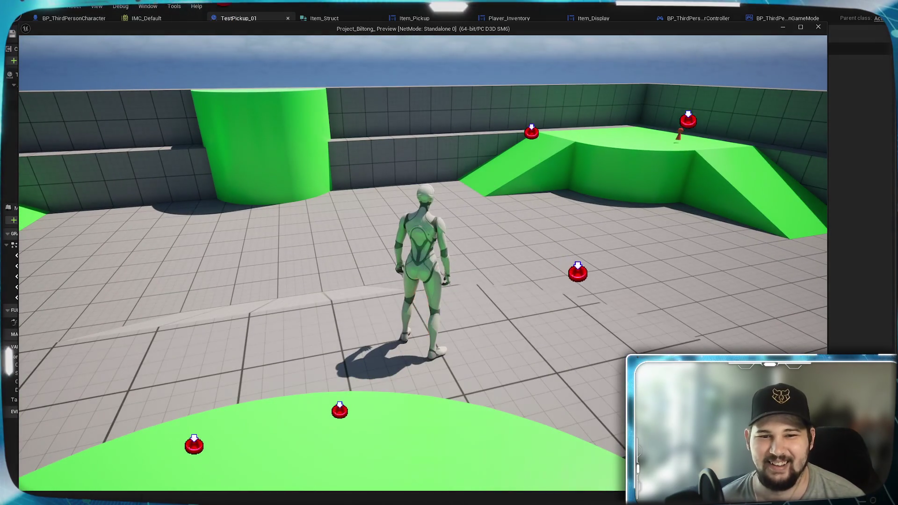
key(w)
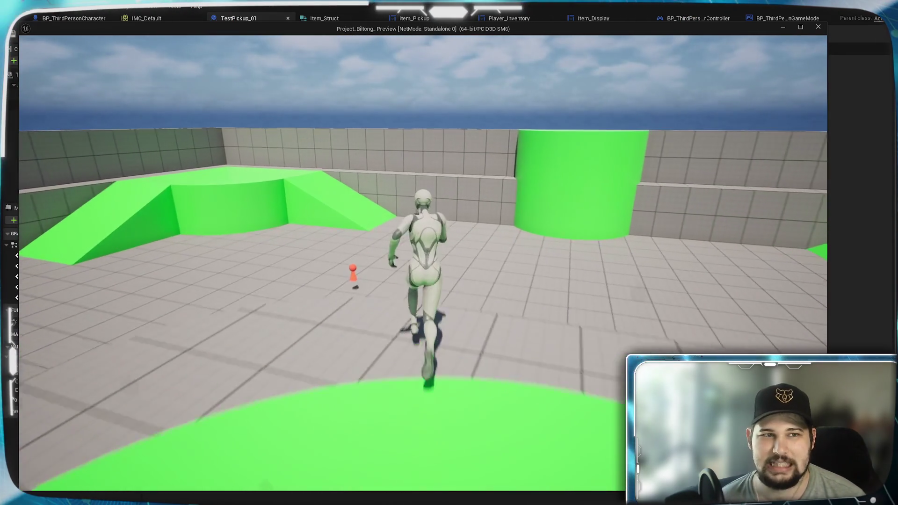
key(w)
key(e)
Run and jump around the arena, open the inventory showing four Test_Item tiles, then stop play
key(w)
key(w)
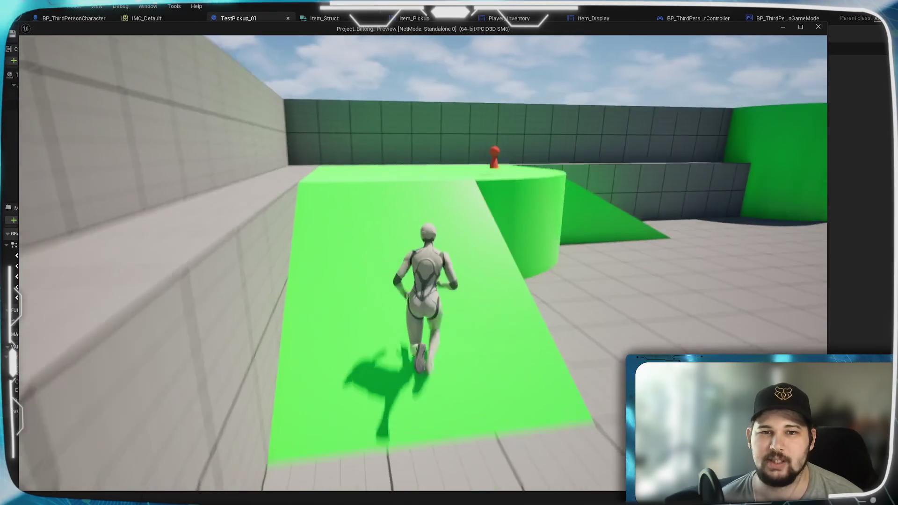
key(w)
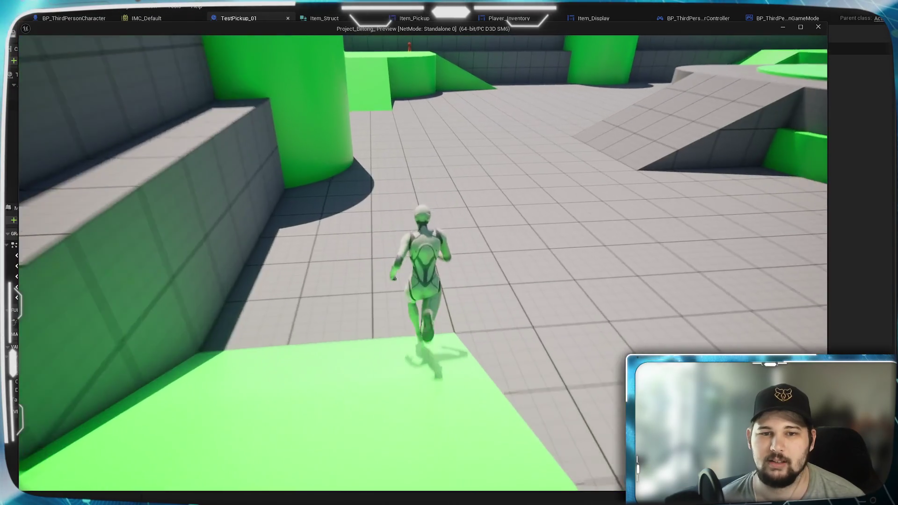
key(w)
key(space)
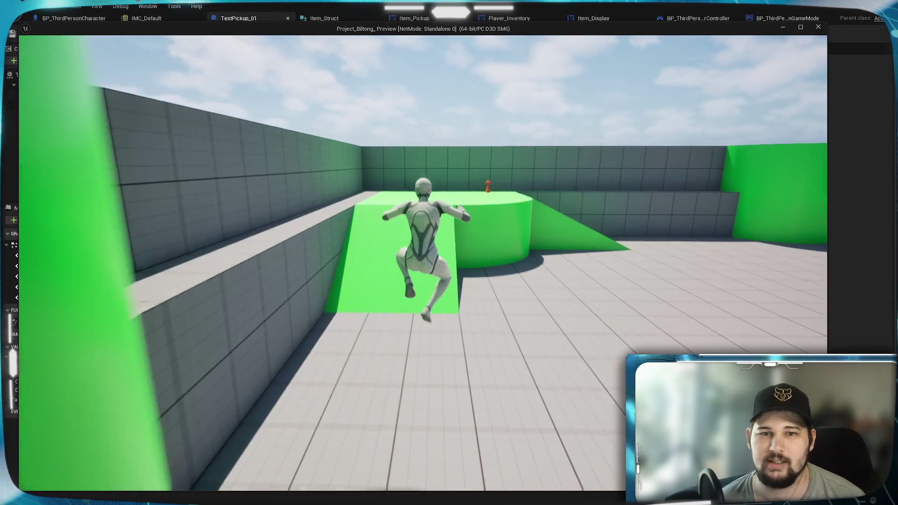
key(w)
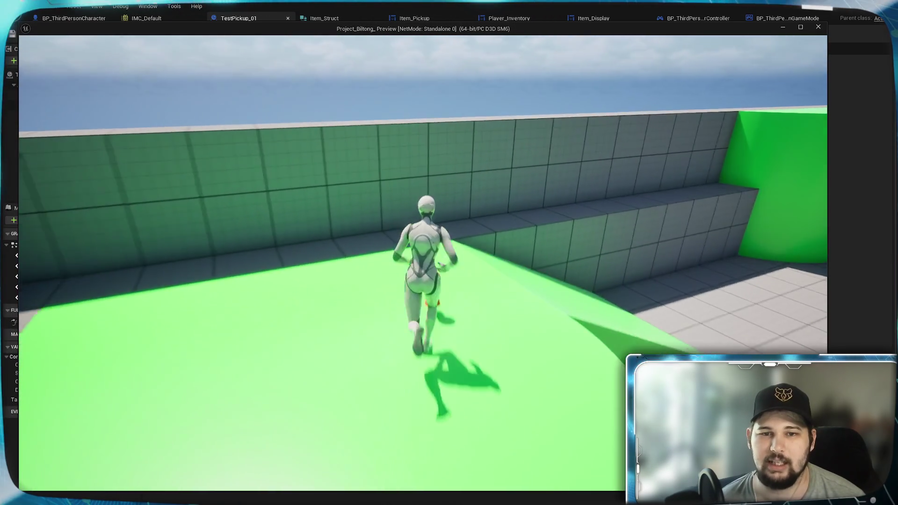
key(w)
key(space)
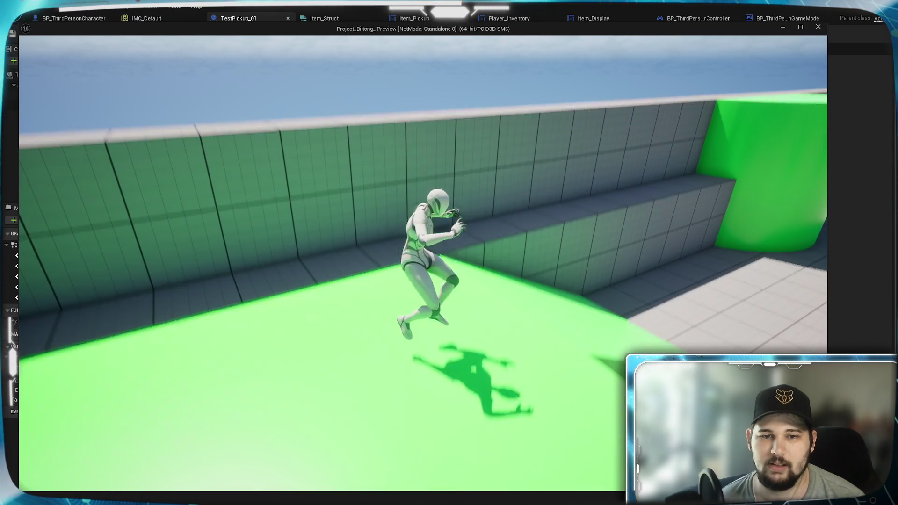
key(w)
key(space)
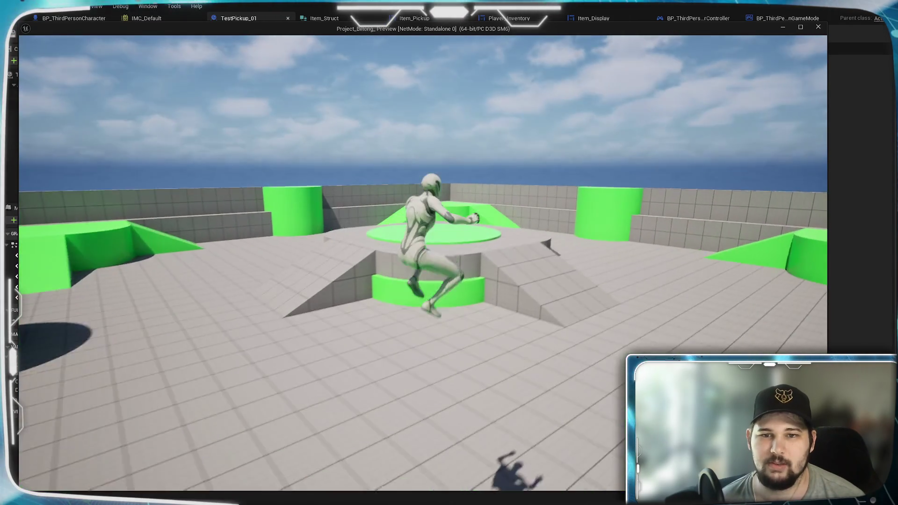
key(w)
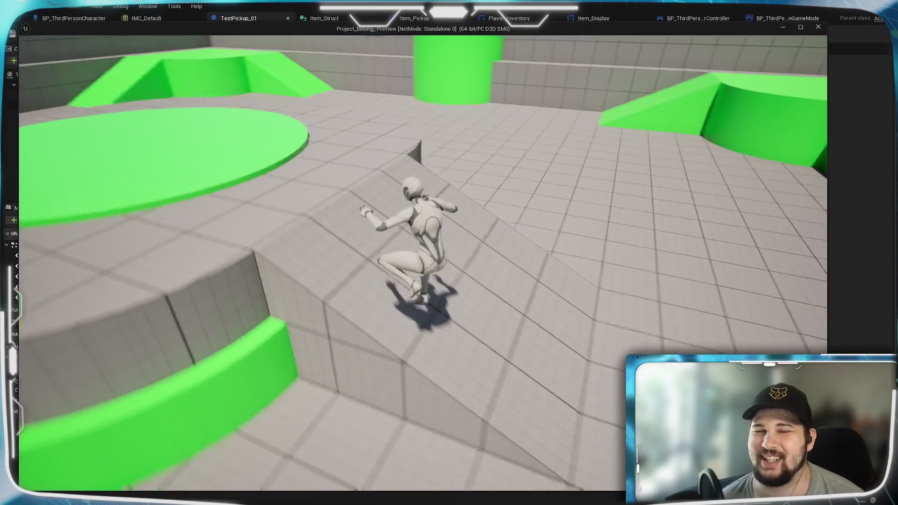
key(w)
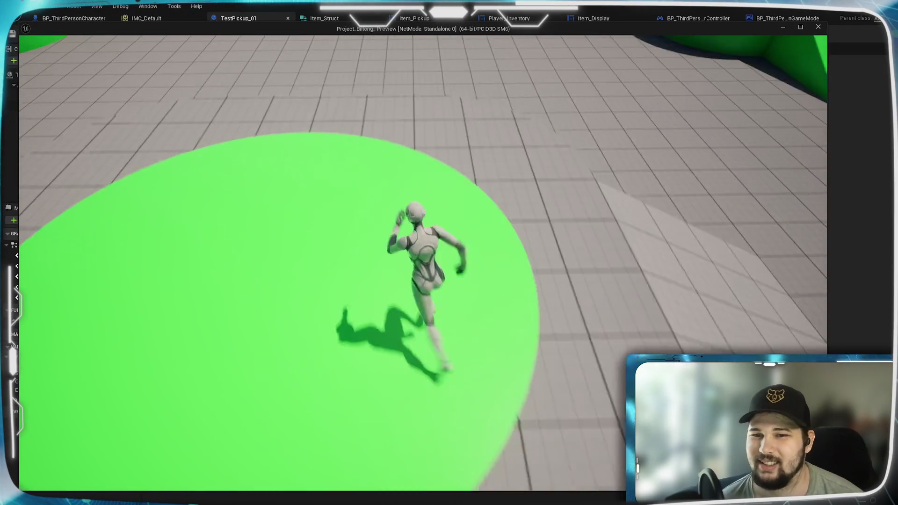
key(w)
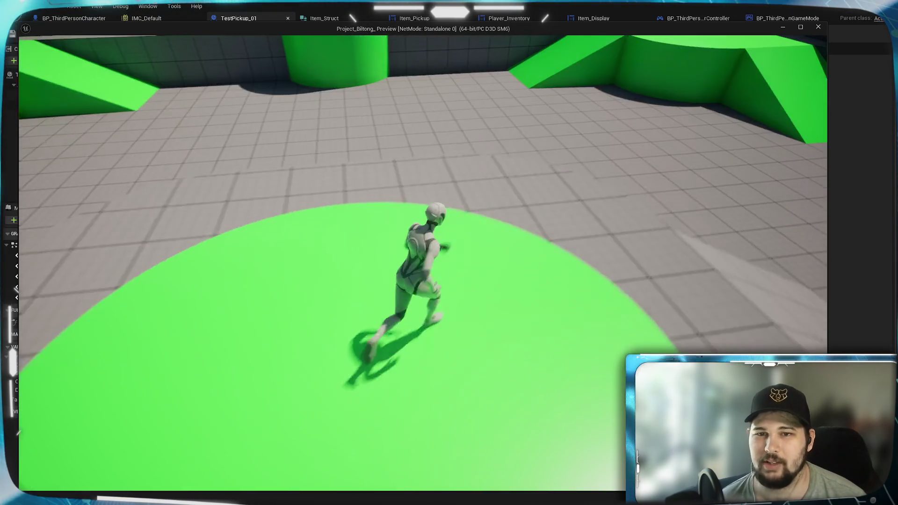
key(i)
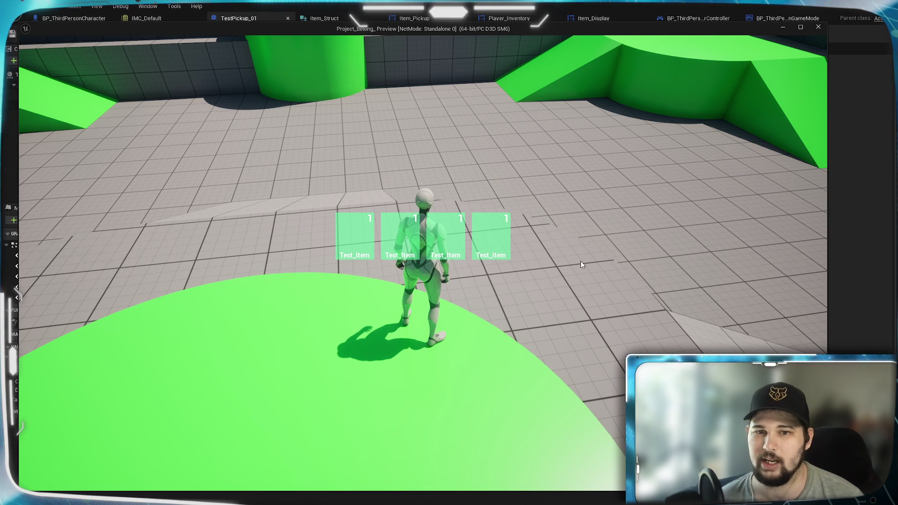
key(Escape)
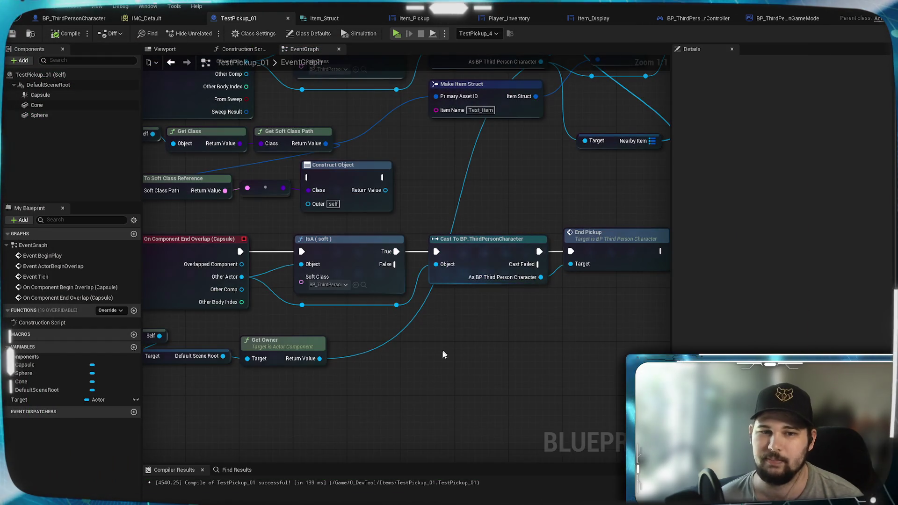
scroll(445, 344, down, 5)
scroll(389, 359, up, 3)
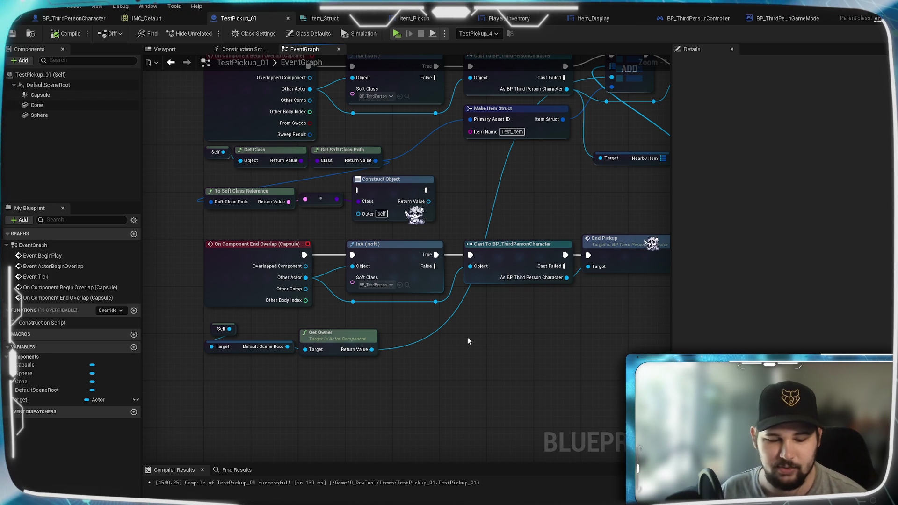
mouse_move(477, 338)
mouse_down()
mouse_move(313, 396)
mouse_move(458, 345)
mouse_up()
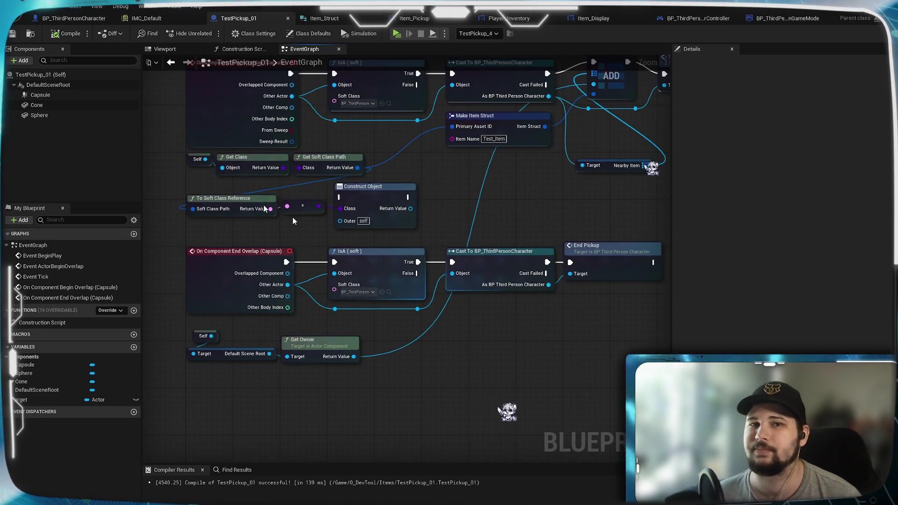
scroll(430, 340, down, 5)
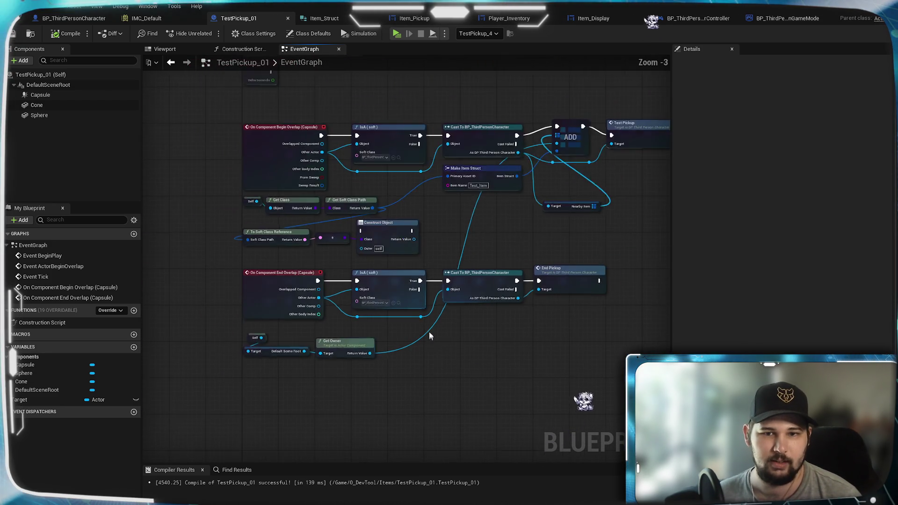
scroll(435, 270, up, 3)
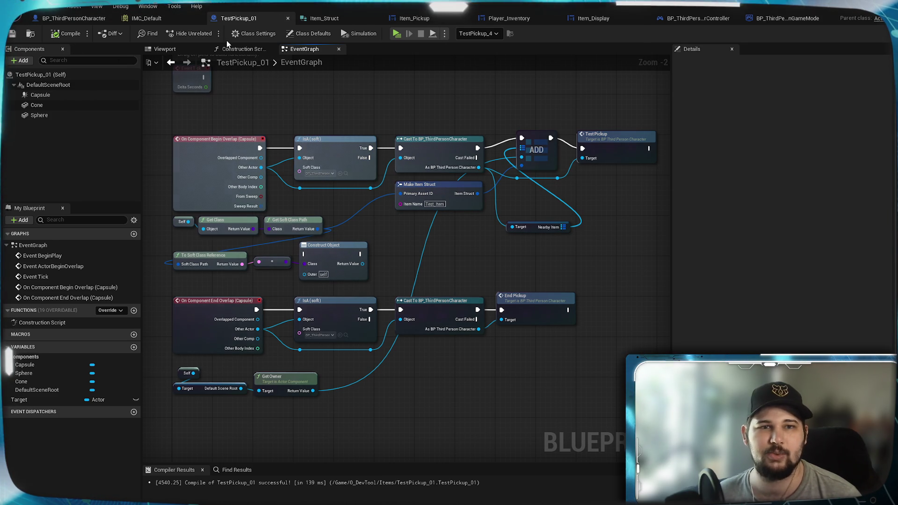
Review BP_ThirdPersonCharacter's Interact, Pickup and Inventory nodes in its EventGraph, then save all
click(74, 17)
scroll(243, 271, down, 3)
scroll(249, 271, up, 5)
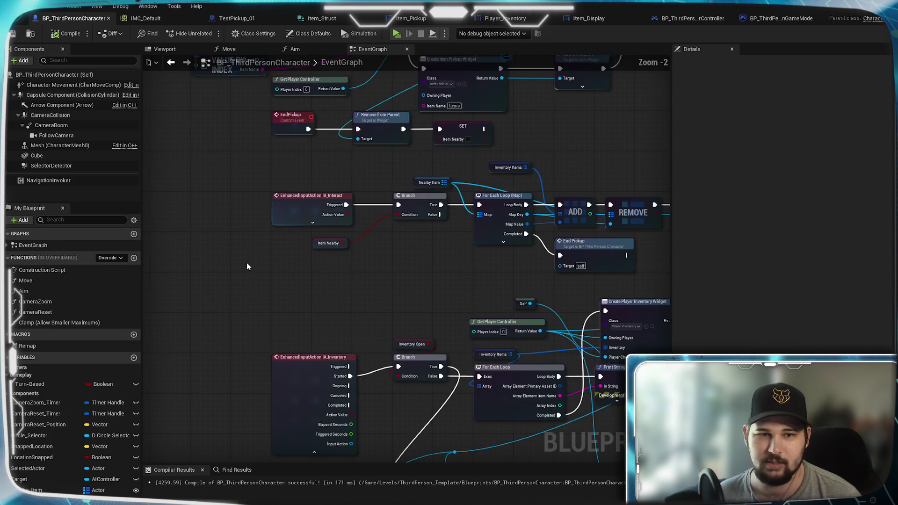
drag(359, 178, 358, 156)
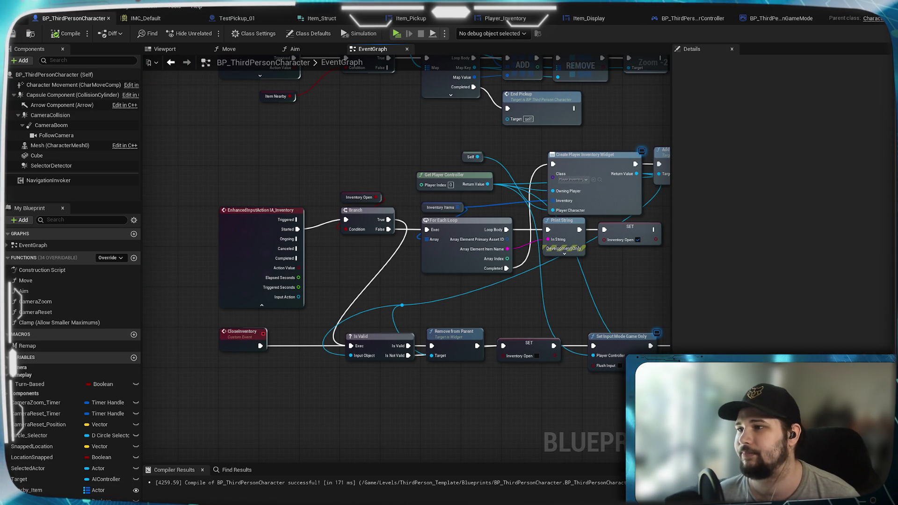
drag(404, 121, 338, 290)
scroll(340, 294, down, 2)
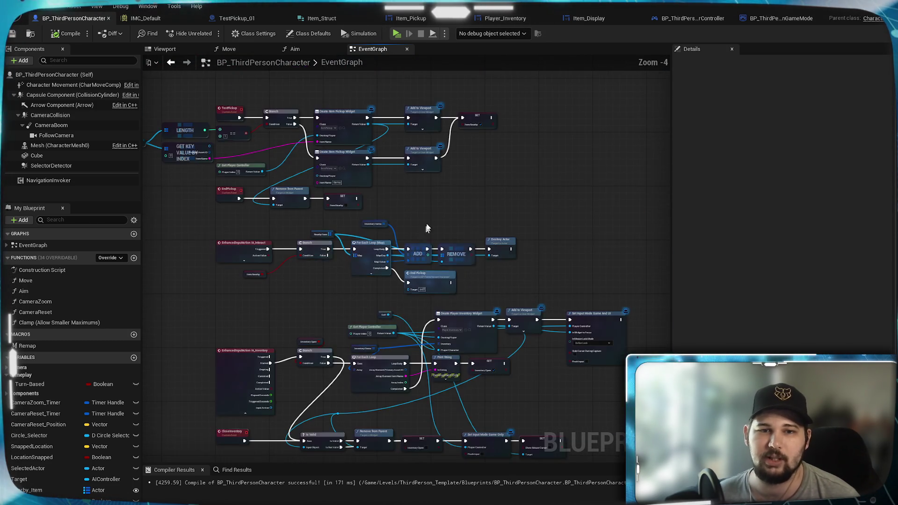
mouse_move(551, 378)
mouse_down()
mouse_move(425, 503)
mouse_move(412, 472)
mouse_move(407, 384)
mouse_up()
mouse_move(599, 83)
mouse_down()
mouse_move(550, 184)
mouse_move(565, 152)
mouse_up()
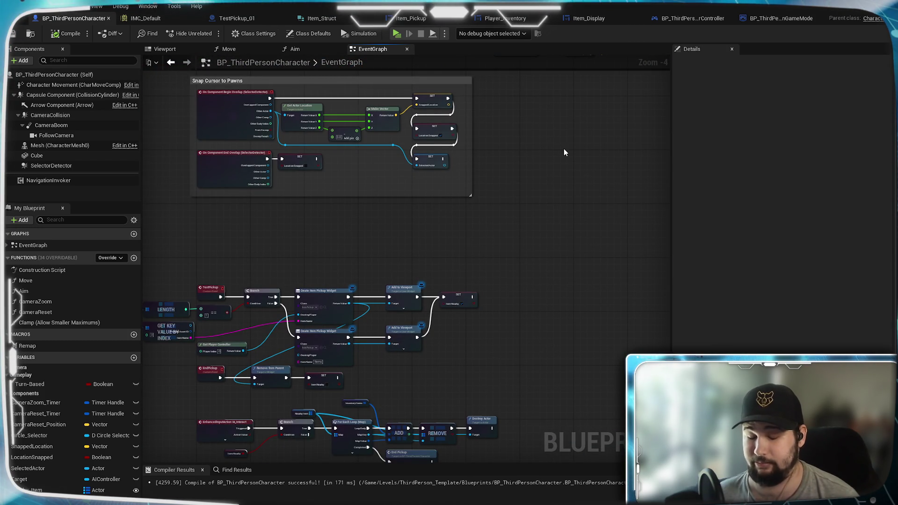
drag(520, 316, 616, 271)
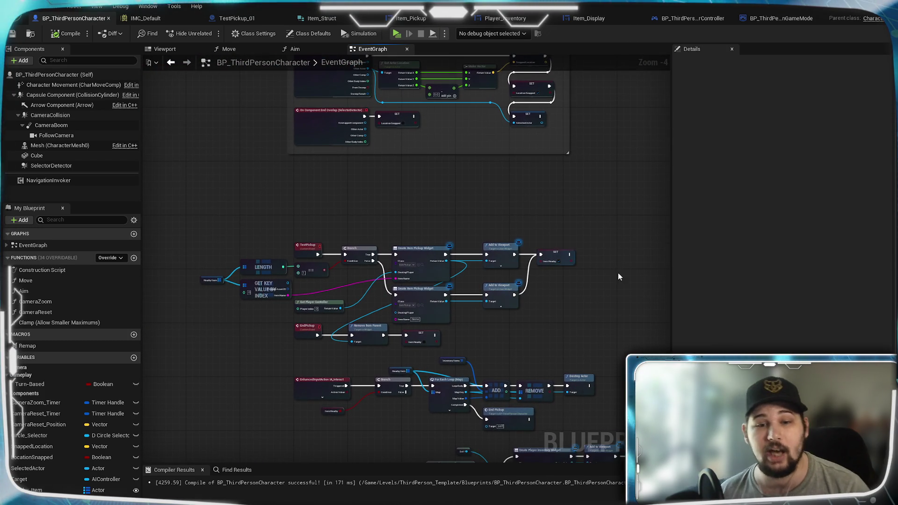
mouse_move(521, 350)
mouse_down()
mouse_move(553, 247)
mouse_move(499, 176)
mouse_move(496, 155)
mouse_up()
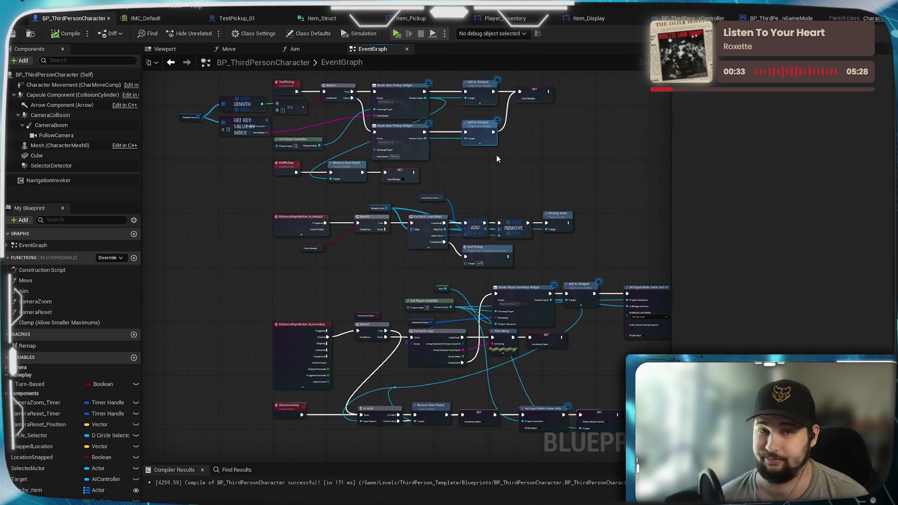
key(ctrl+s)
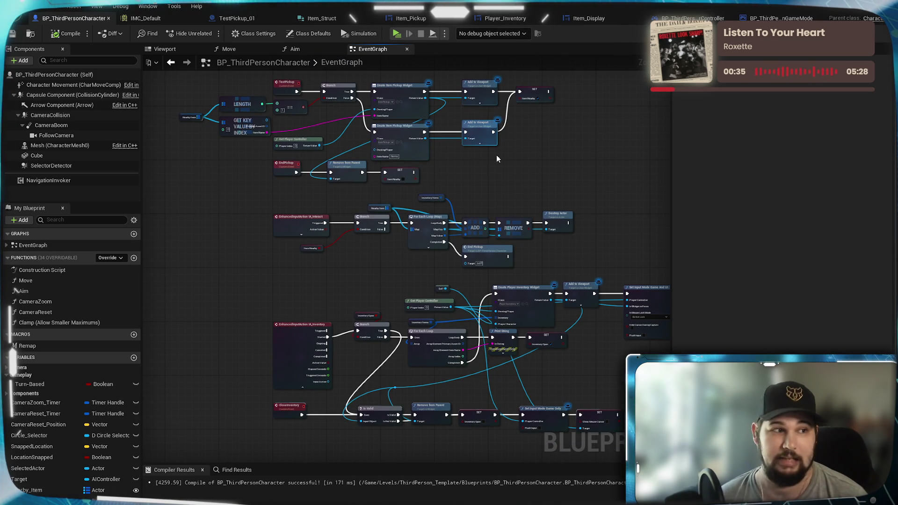
mouse_move(510, 166)
mouse_down()
mouse_move(492, 156)
mouse_move(462, 174)
mouse_up()
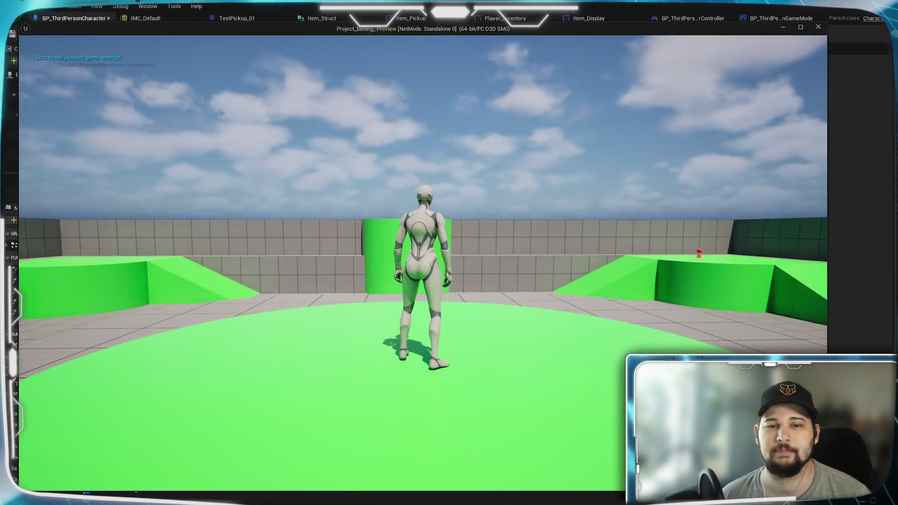
Walk to the red pickup and away repeatedly, watching the Pickup Test_Item prompt appear and vanish
key(w)
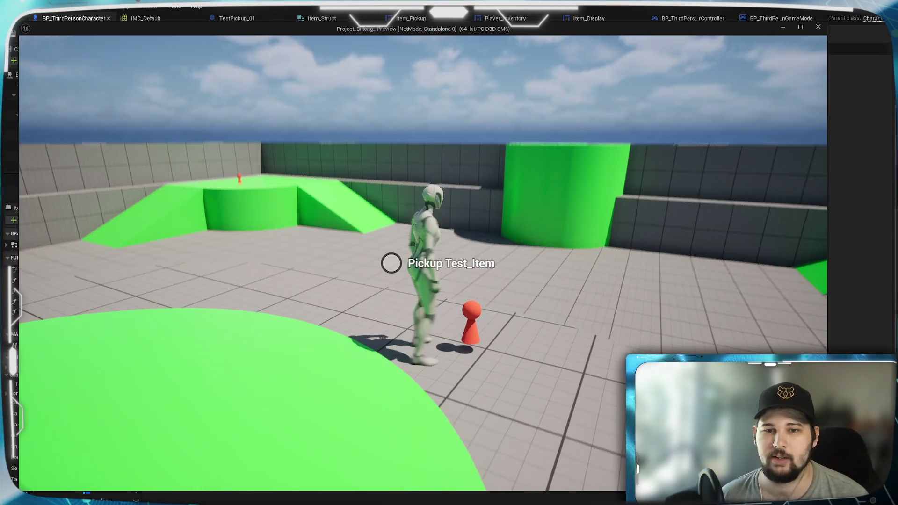
key(s)
mouse_move(449, 253)
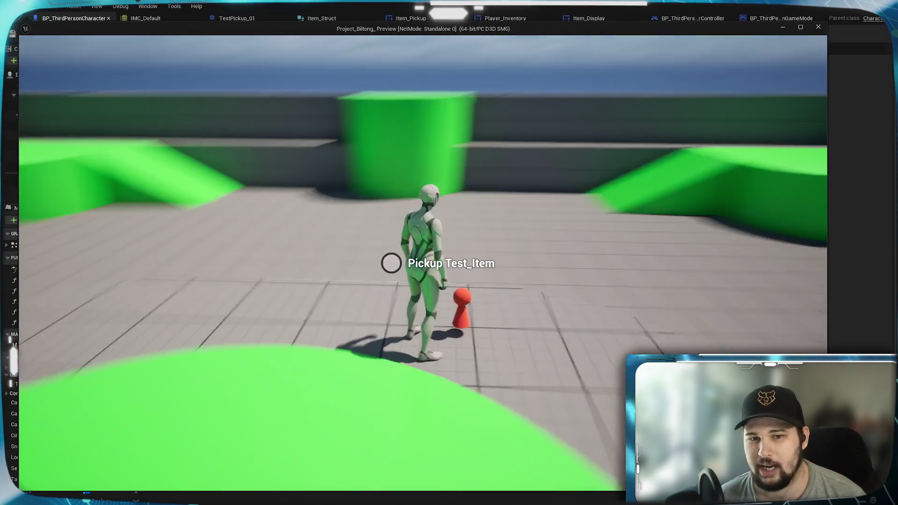
key(a)
key(d)
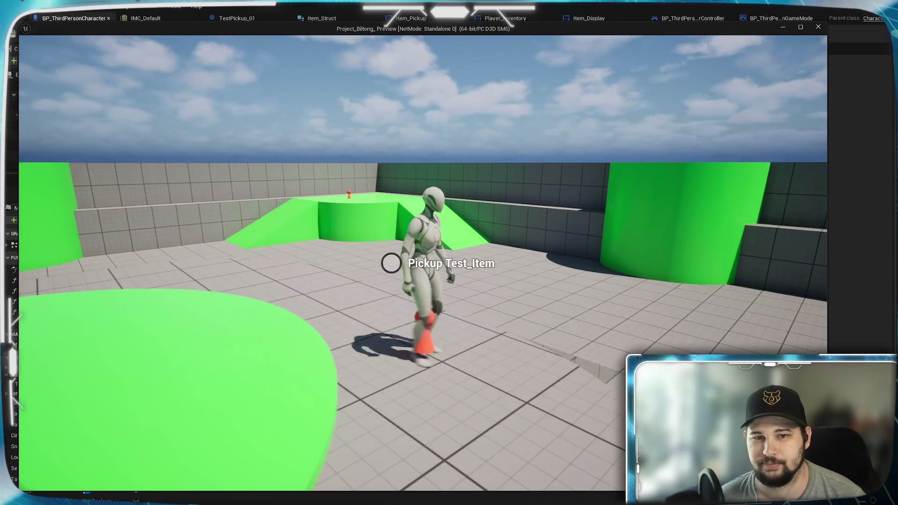
key(a)
key(d)
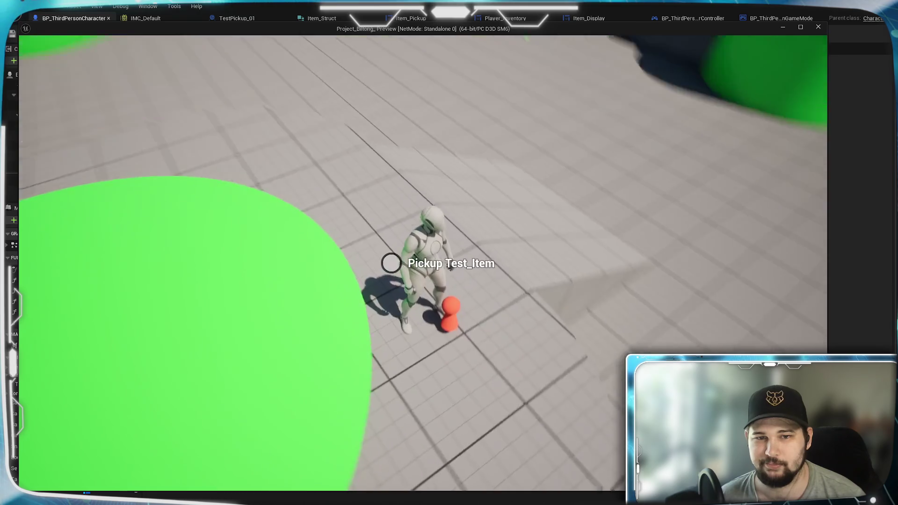
key(a)
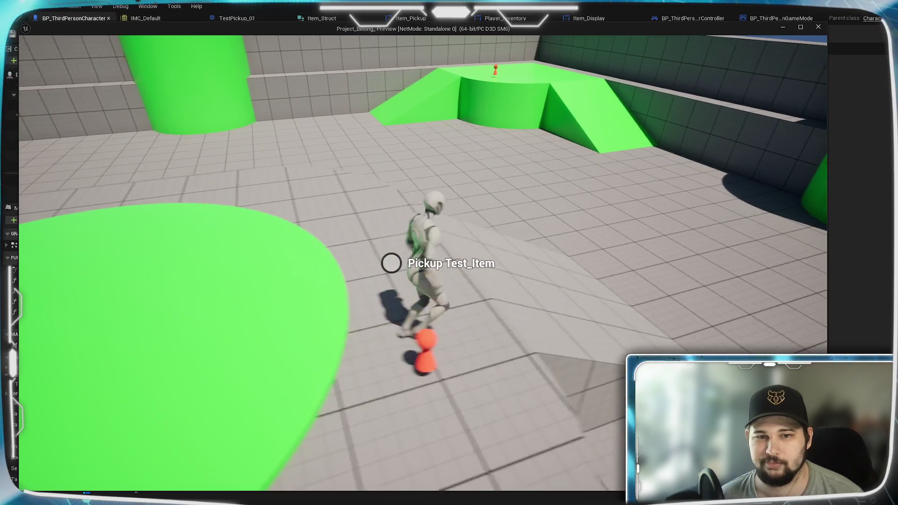
key(d)
key(a)
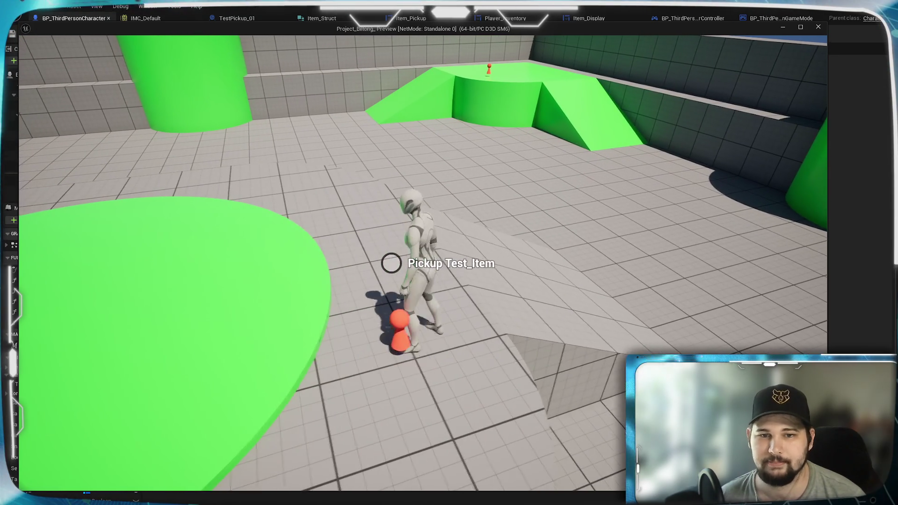
key(a)
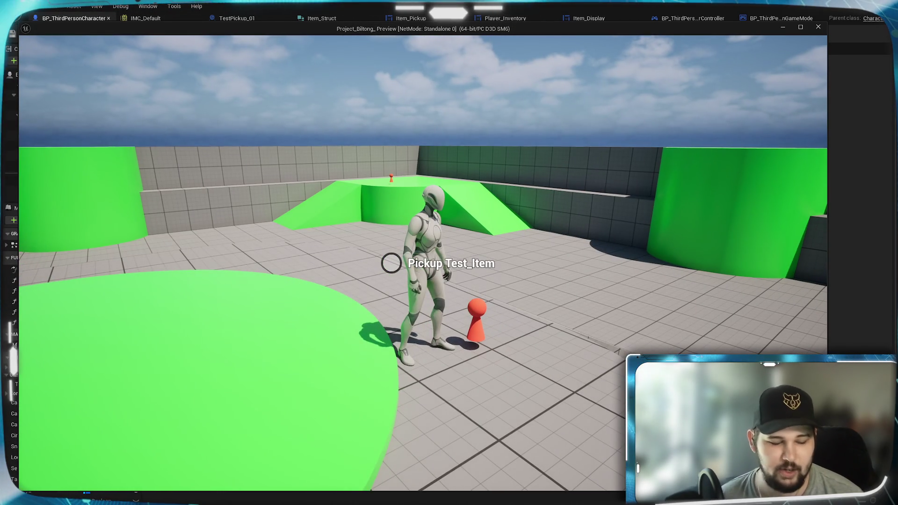
Switch from the game preview to the editor and Alt+Tab back to the running game
key(super)
key(Escape)
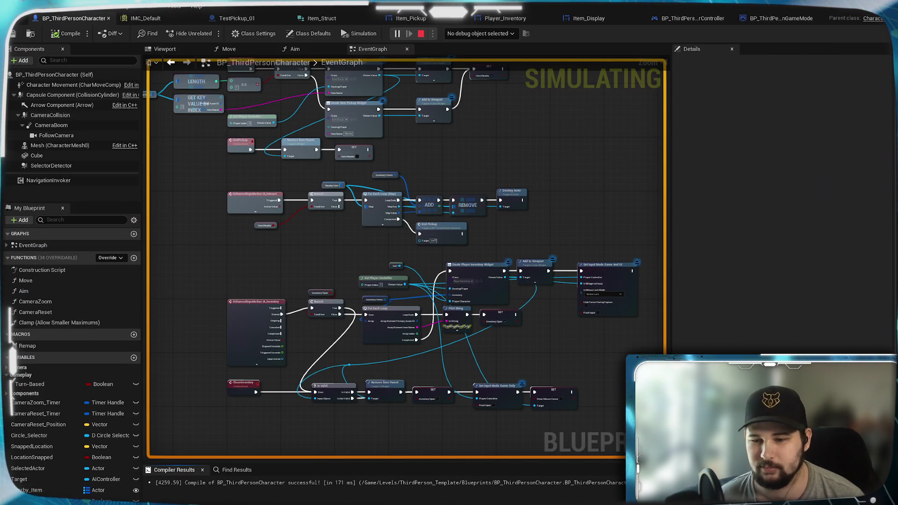
key(alt+Tab)
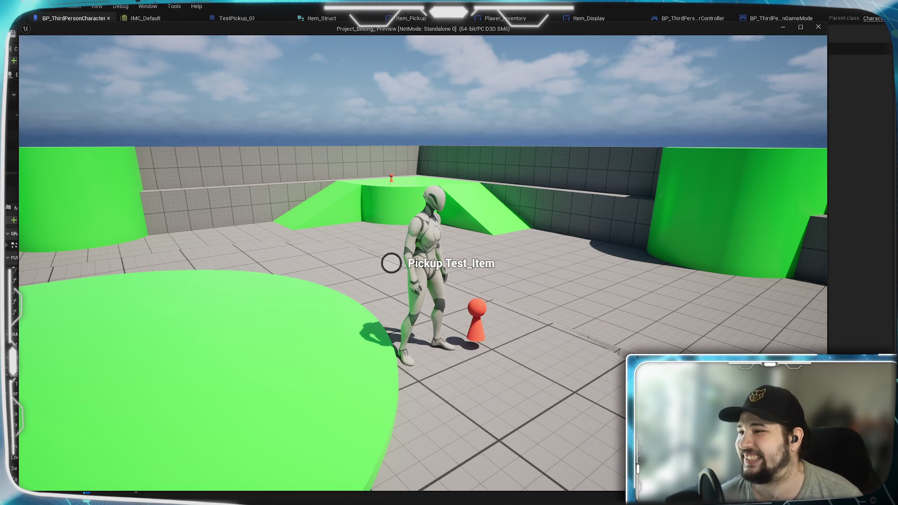